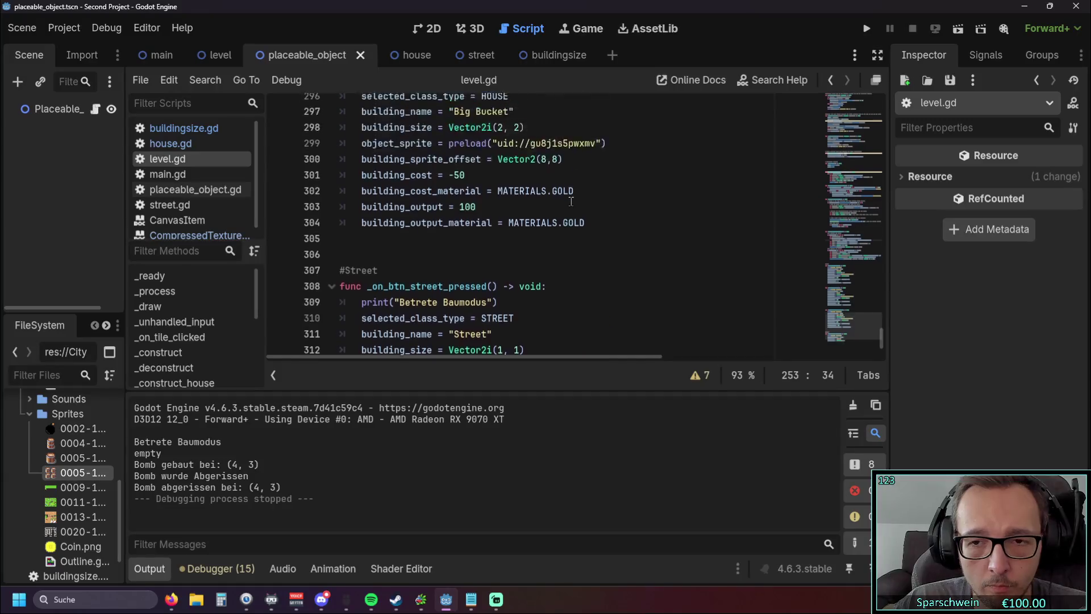
- Scroll through level.gd to review the Barrel sprite offset and preview code
{"action": "scroll", "coordinate": [571, 201], "scroll_direction": "down", "scroll_amount": 3}
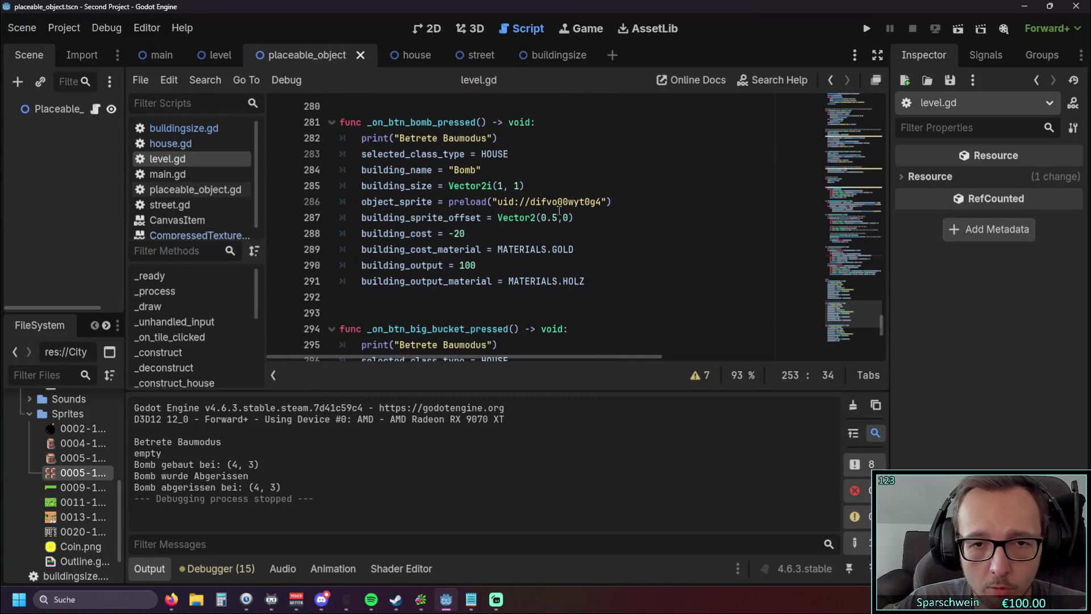
{"action": "scroll", "coordinate": [585, 220], "scroll_direction": "up", "scroll_amount": 2}
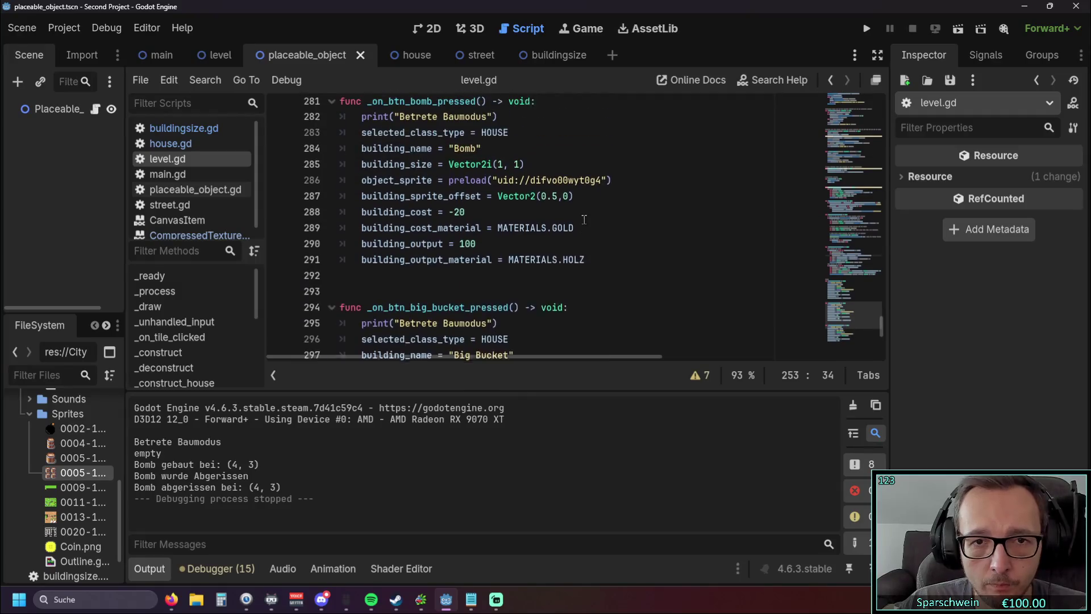
{"action": "scroll", "coordinate": [569, 214], "scroll_direction": "down", "scroll_amount": 4}
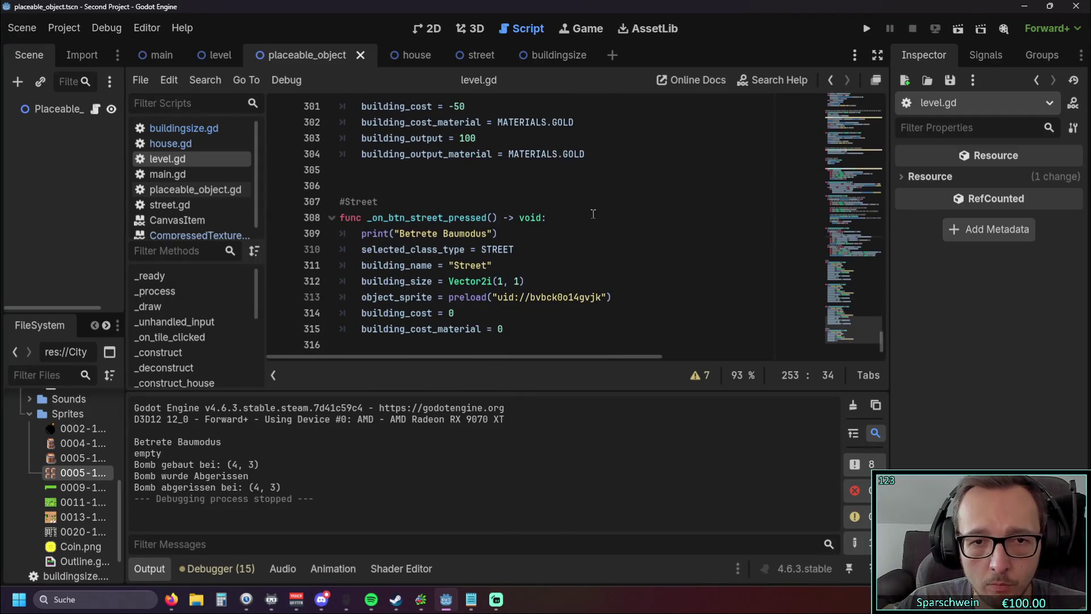
{"action": "scroll", "coordinate": [540, 278], "scroll_direction": "up", "scroll_amount": 7}
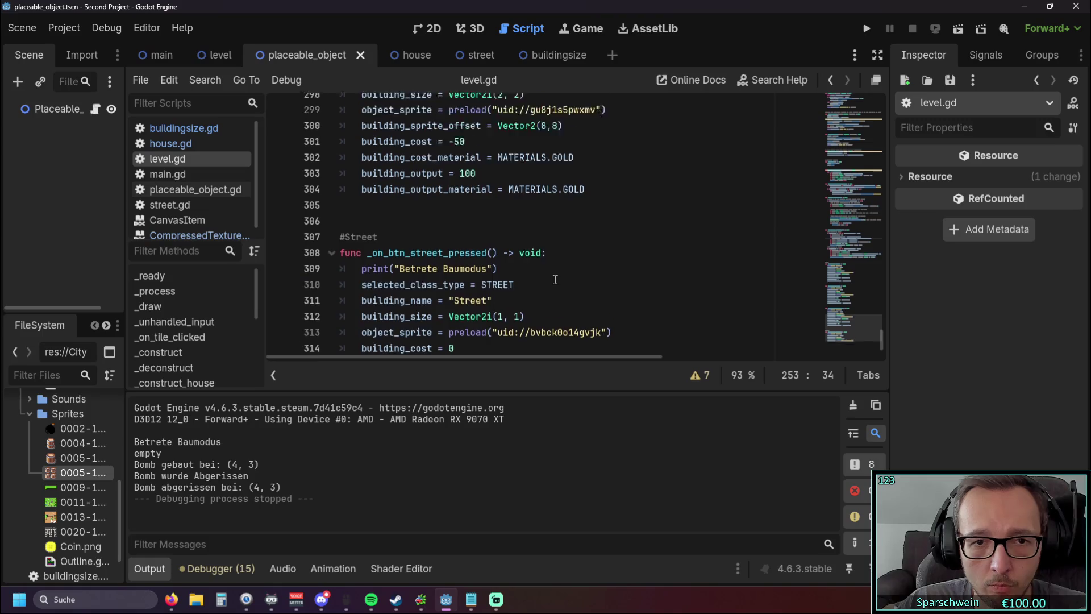
{"action": "scroll", "coordinate": [555, 279], "scroll_direction": "up", "scroll_amount": 5}
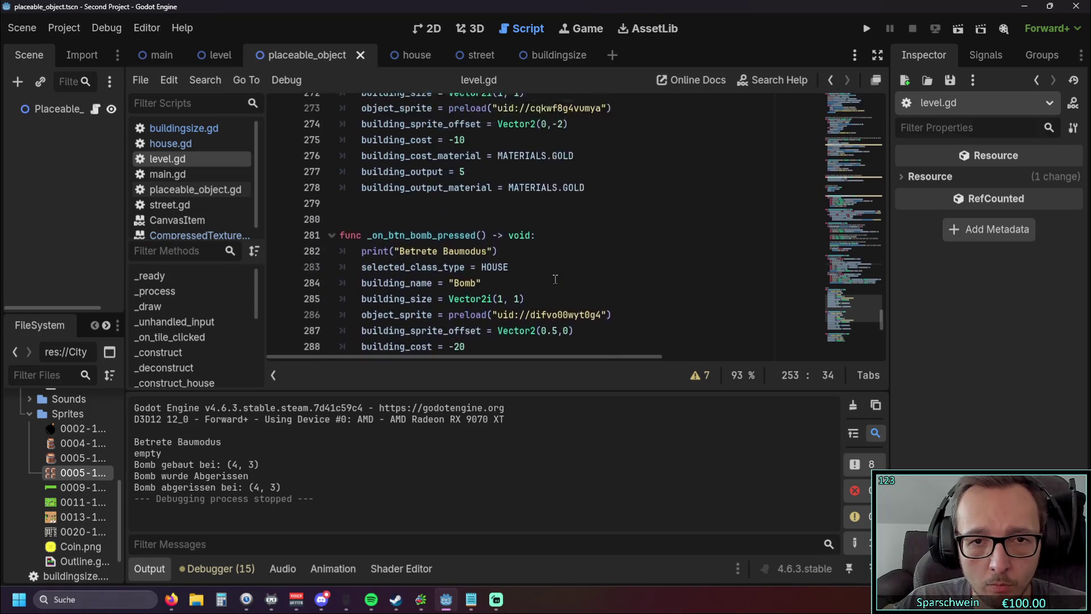
{"action": "left_click", "coordinate": [556, 249]}
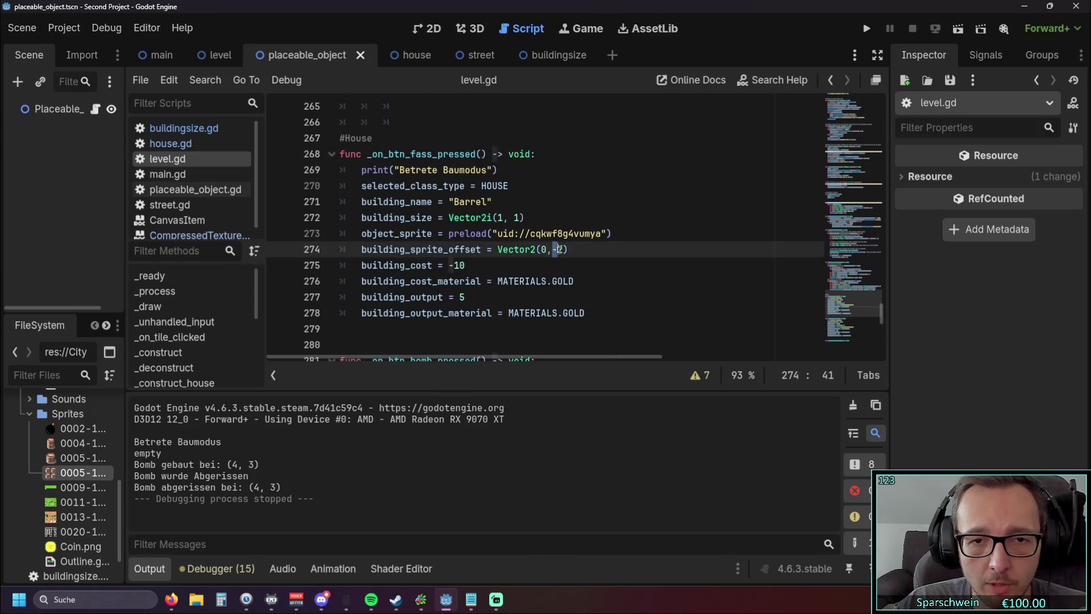
{"action": "scroll", "coordinate": [609, 259], "scroll_direction": "up", "scroll_amount": 10}
{"action": "scroll", "coordinate": [609, 259], "scroll_direction": "up", "scroll_amount": 3}
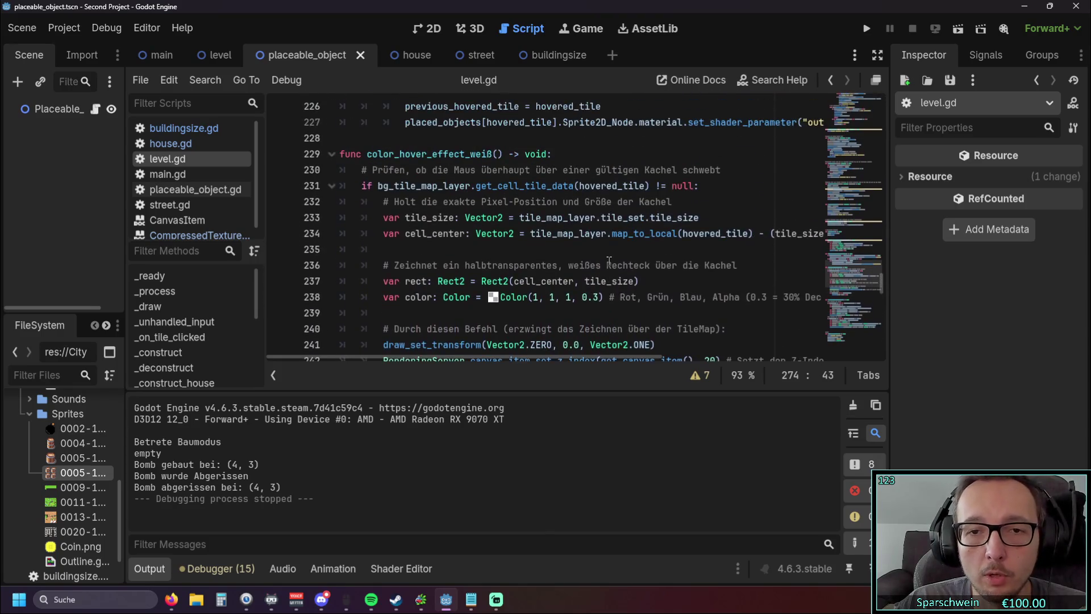
{"action": "scroll", "coordinate": [610, 261], "scroll_direction": "down", "scroll_amount": 3}
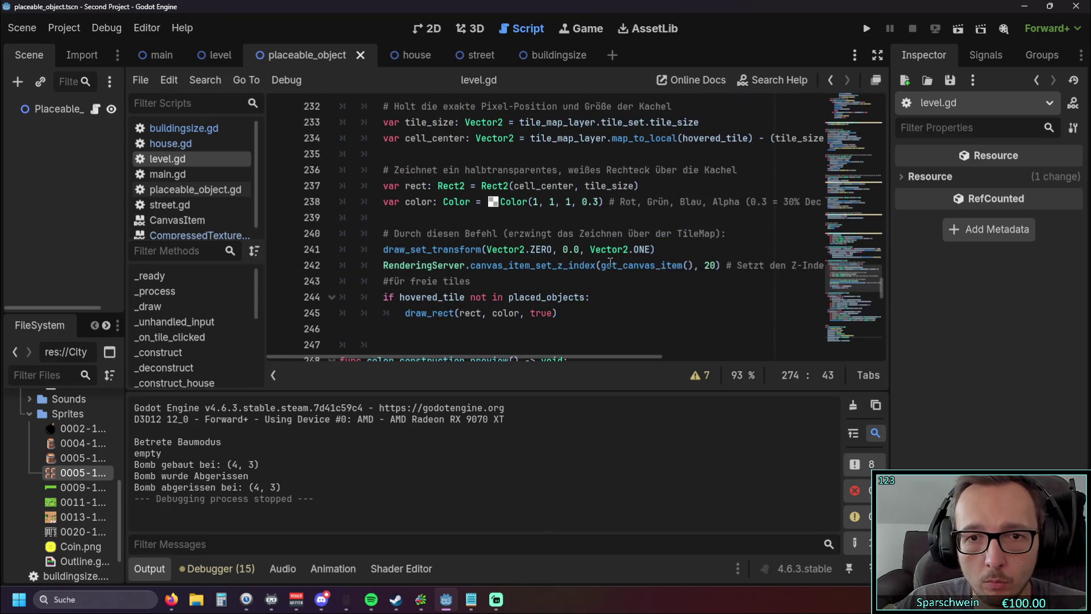
{"action": "scroll", "coordinate": [610, 262], "scroll_direction": "up", "scroll_amount": 5}
{"action": "scroll", "coordinate": [611, 262], "scroll_direction": "down", "scroll_amount": 5}
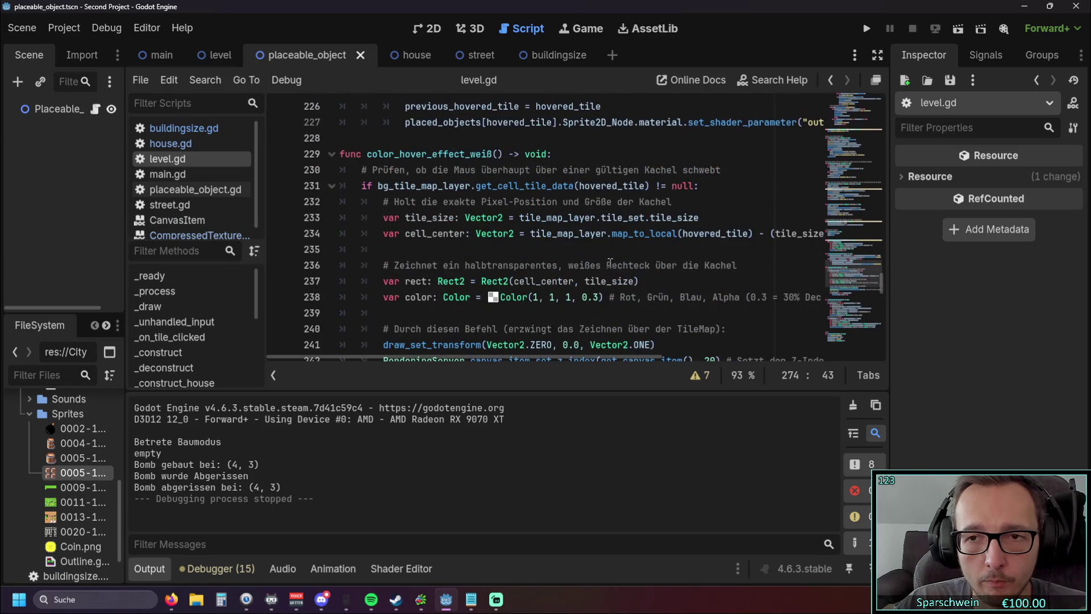
{"action": "scroll", "coordinate": [610, 262], "scroll_direction": "up", "scroll_amount": 3}
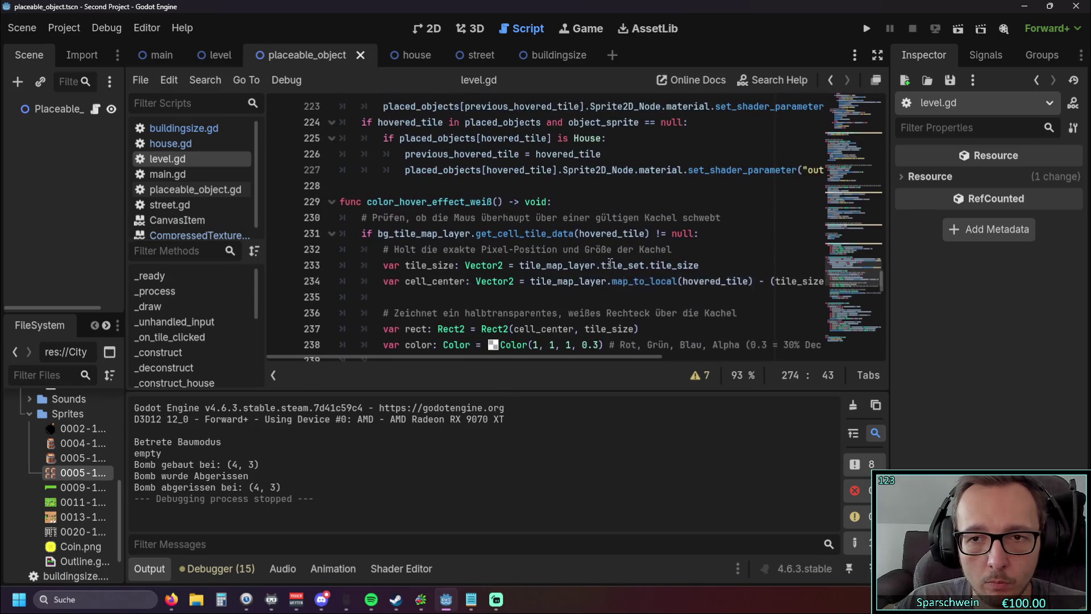
{"action": "scroll", "coordinate": [611, 263], "scroll_direction": "down", "scroll_amount": 8}
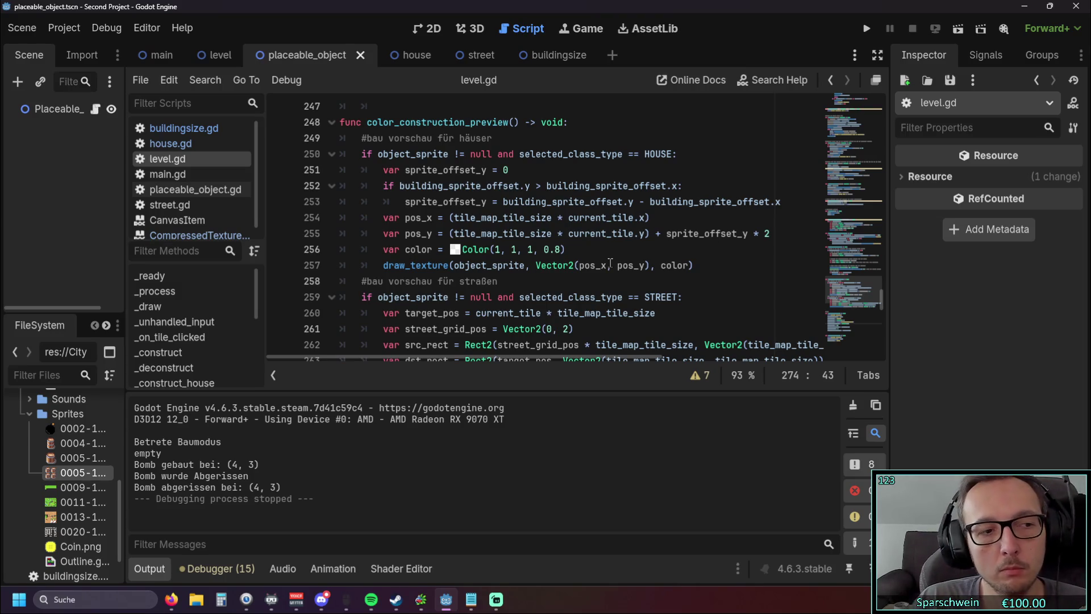
- Try wrapping sprite_offset_y in abs() on line 253, then remove that wrapper again
{"action": "left_click", "coordinate": [405, 203]}
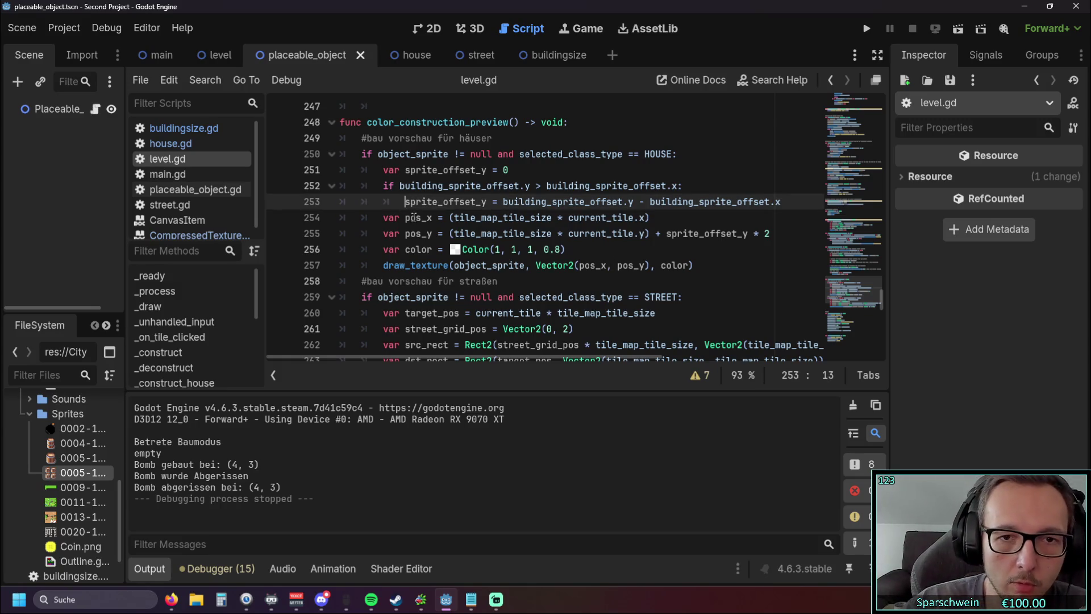
{"action": "type", "text": "abs"}
{"action": "left_click", "coordinate": [455, 218]}
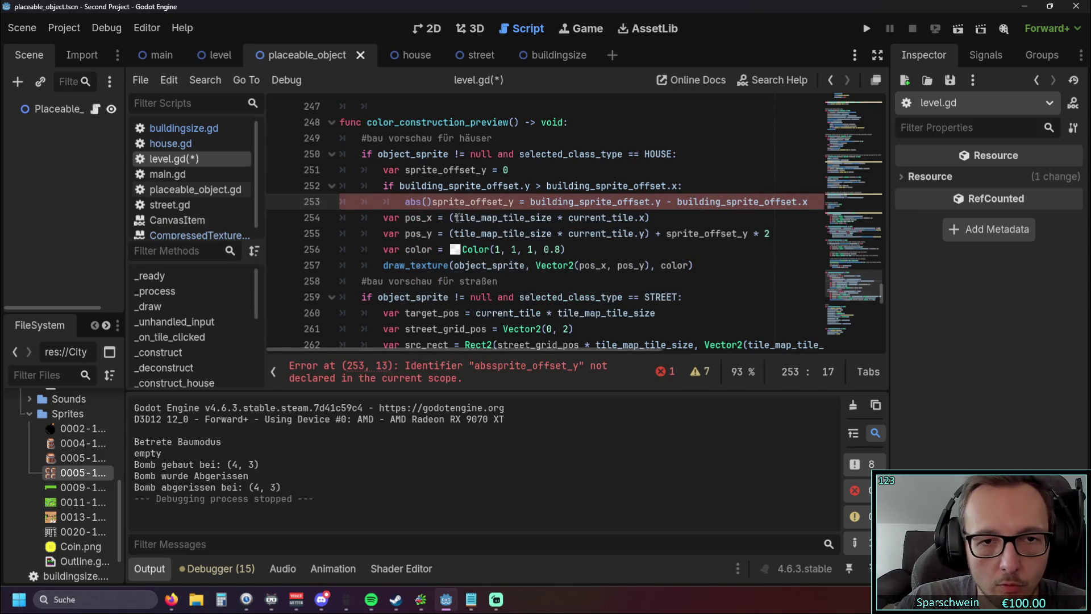
{"action": "left_click", "coordinate": [432, 201]}
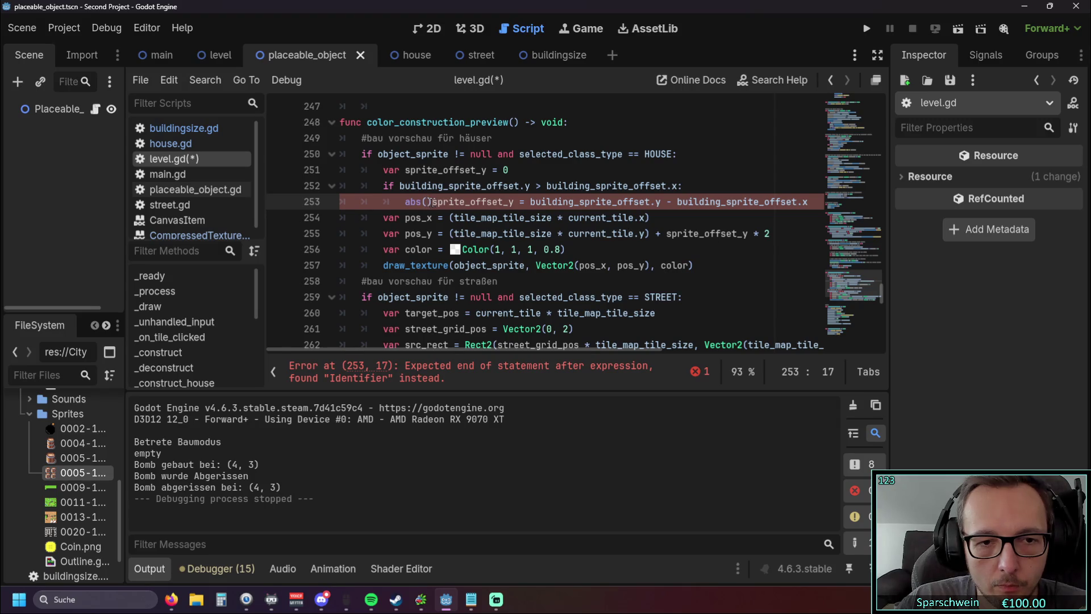
{"action": "key", "text": "BackSpace"}
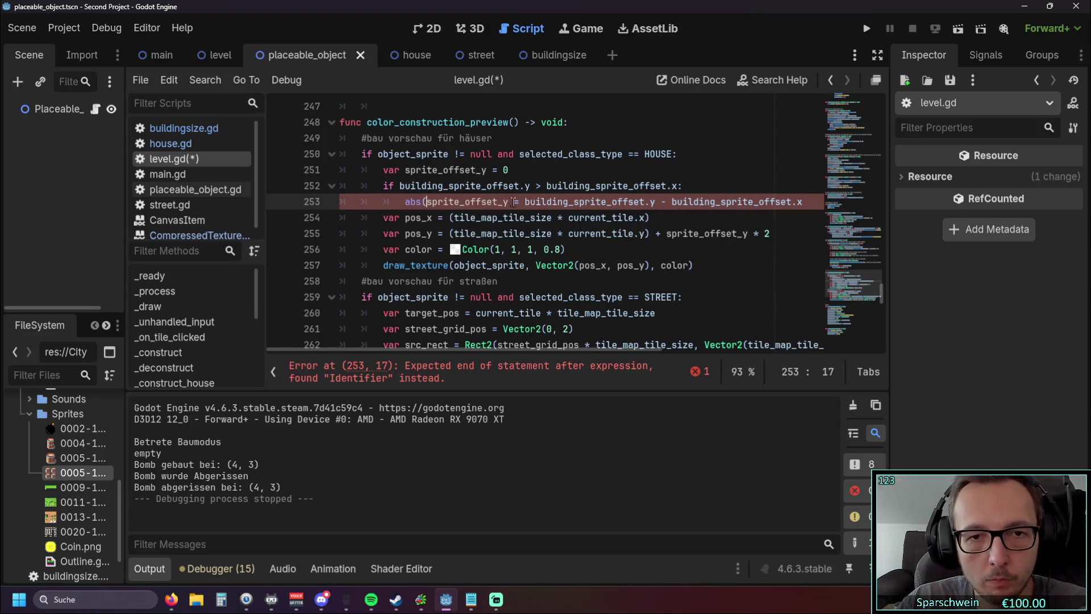
{"action": "key", "text": "ctrl+Right"}
{"action": "type", "text": ")"}
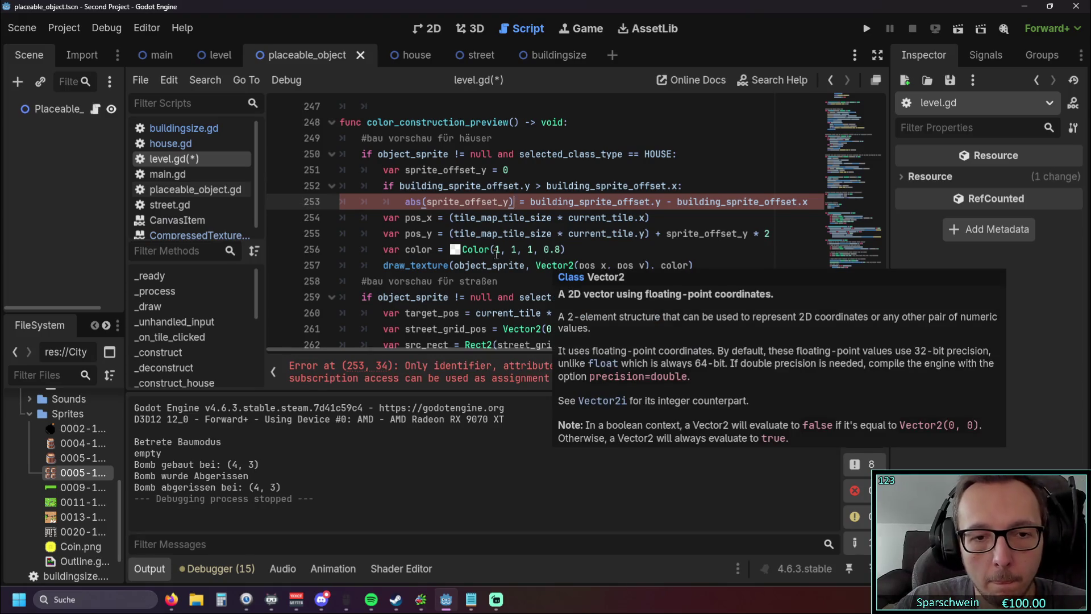
{"action": "left_click", "coordinate": [510, 233]}
{"action": "left_click", "coordinate": [513, 201]}
{"action": "key", "text": "Delete"}
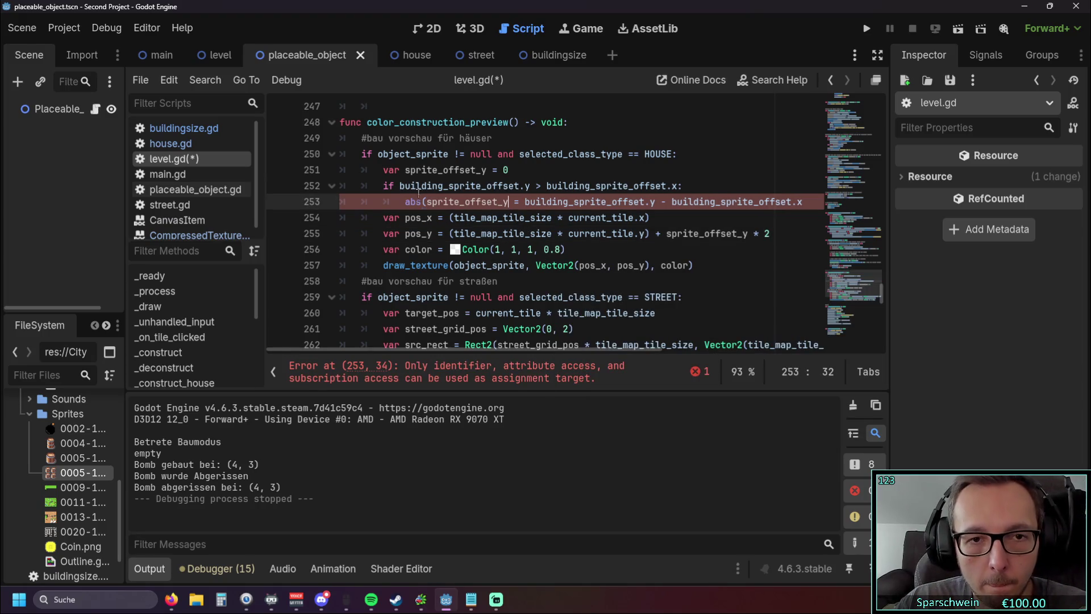
{"action": "left_click", "coordinate": [425, 201]}
{"action": "key", "text": "BackSpace"}
{"action": "key", "text": "BackSpace"}
{"action": "key", "text": "BackSpace"}
{"action": "key", "text": "Delete"}
{"action": "left_click", "coordinate": [514, 249]}
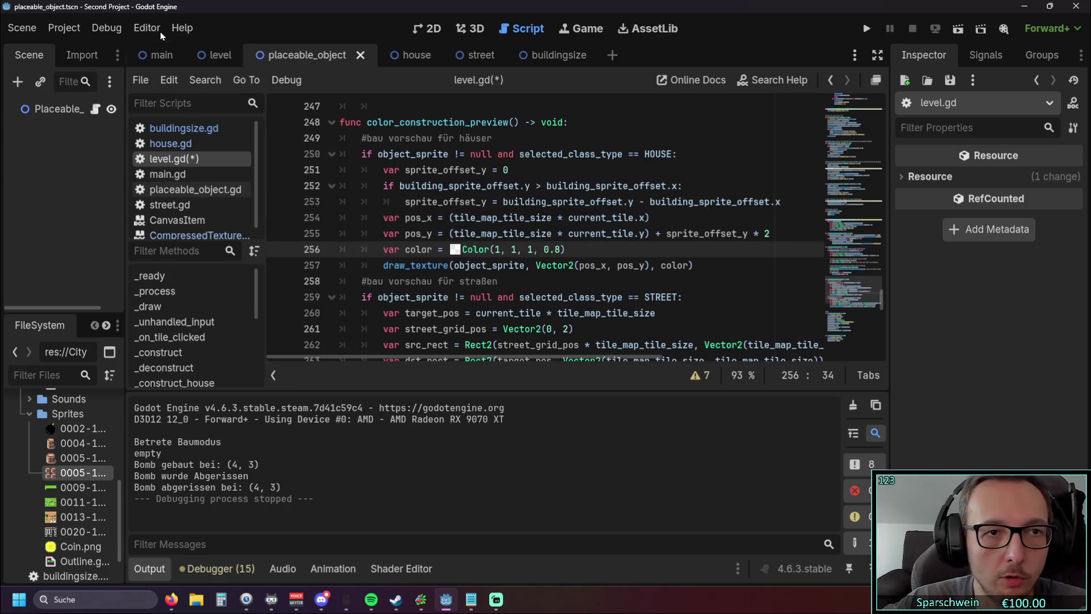
- Look up the abs function in the built-in documentation, then close its help page
{"action": "left_click", "coordinate": [182, 28]}
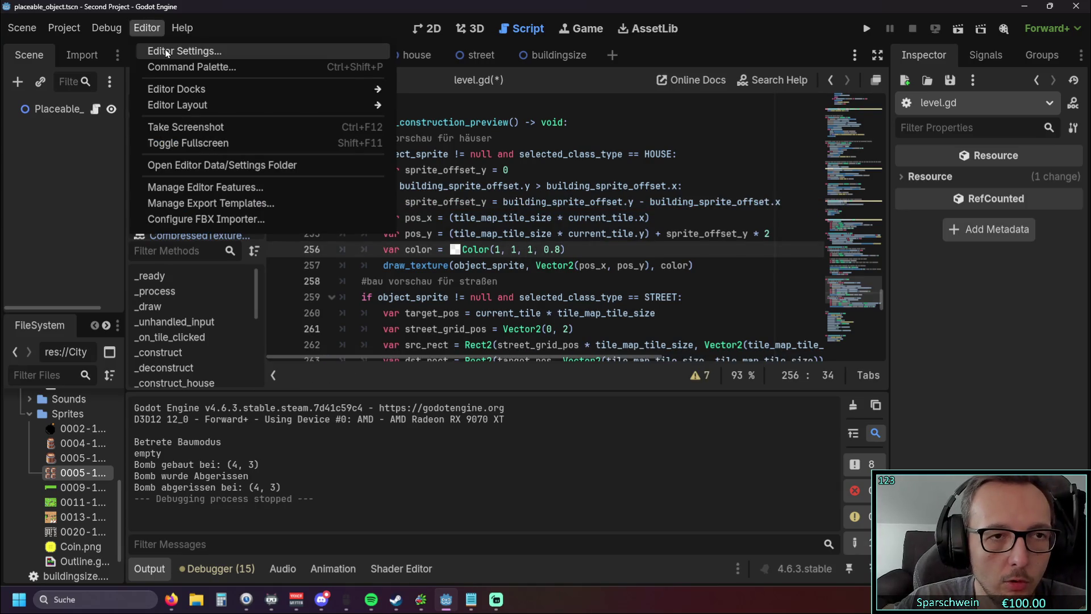
{"action": "left_click", "coordinate": [157, 49]}
{"action": "left_click", "coordinate": [858, 61]}
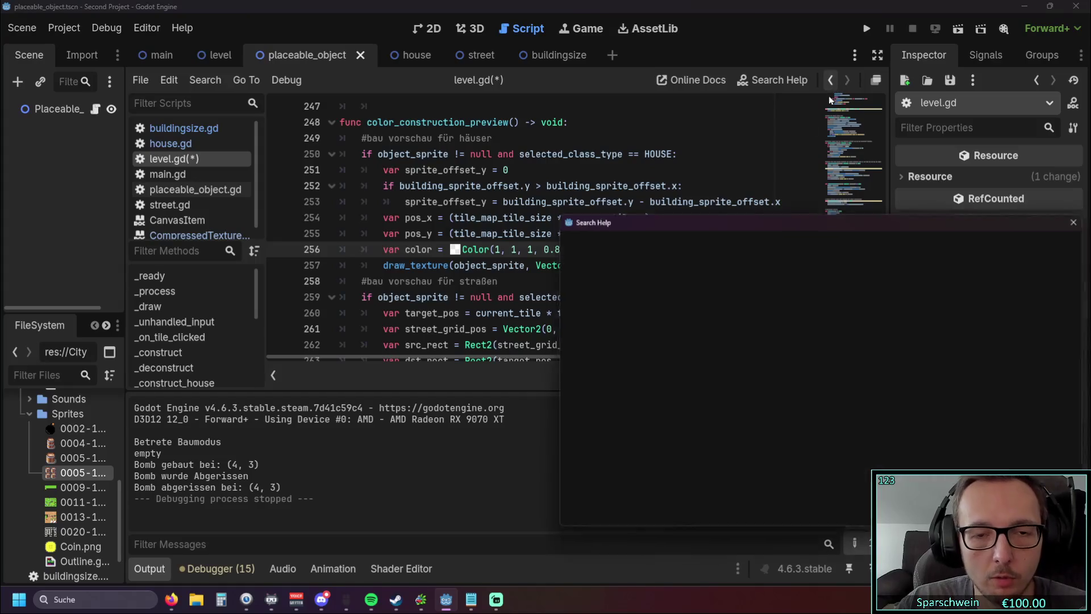
{"action": "left_click", "coordinate": [773, 80]}
{"action": "type", "text": "abs"}
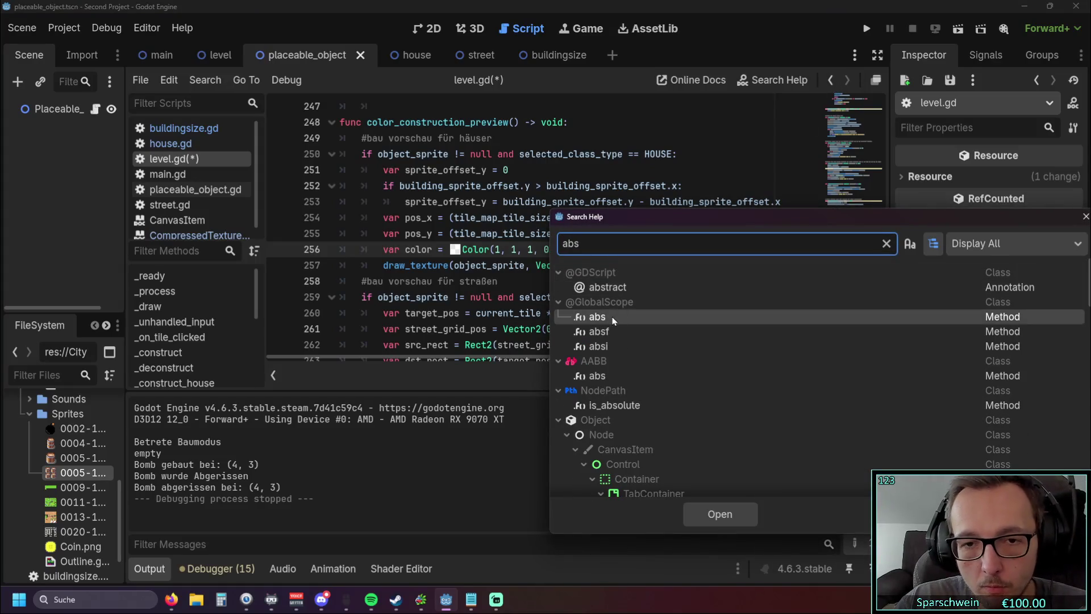
{"action": "double_click", "coordinate": [612, 316]}
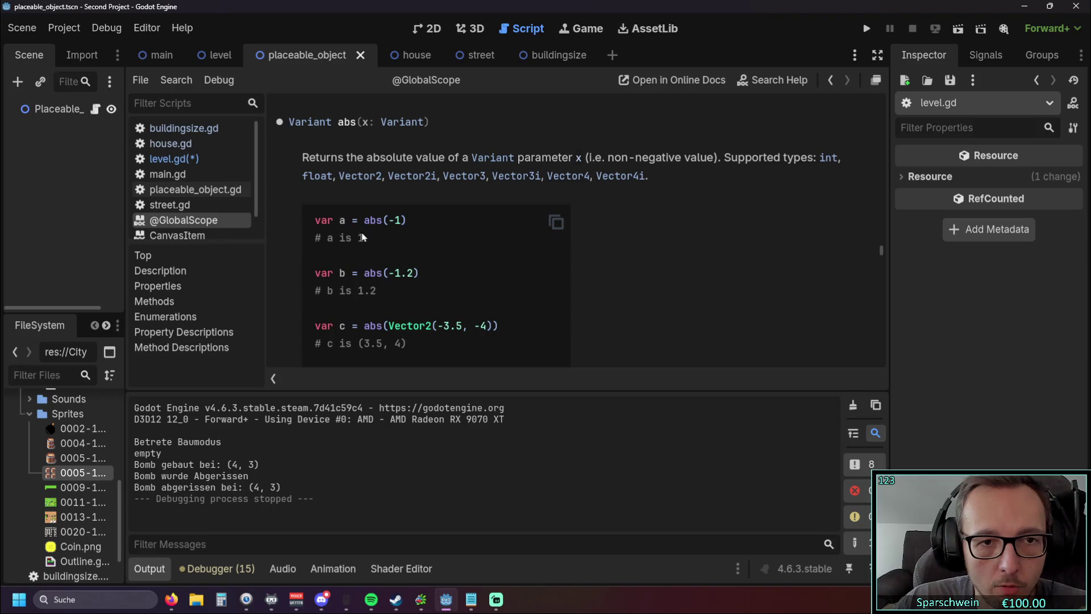
{"action": "scroll", "coordinate": [405, 222], "scroll_direction": "down", "scroll_amount": 1}
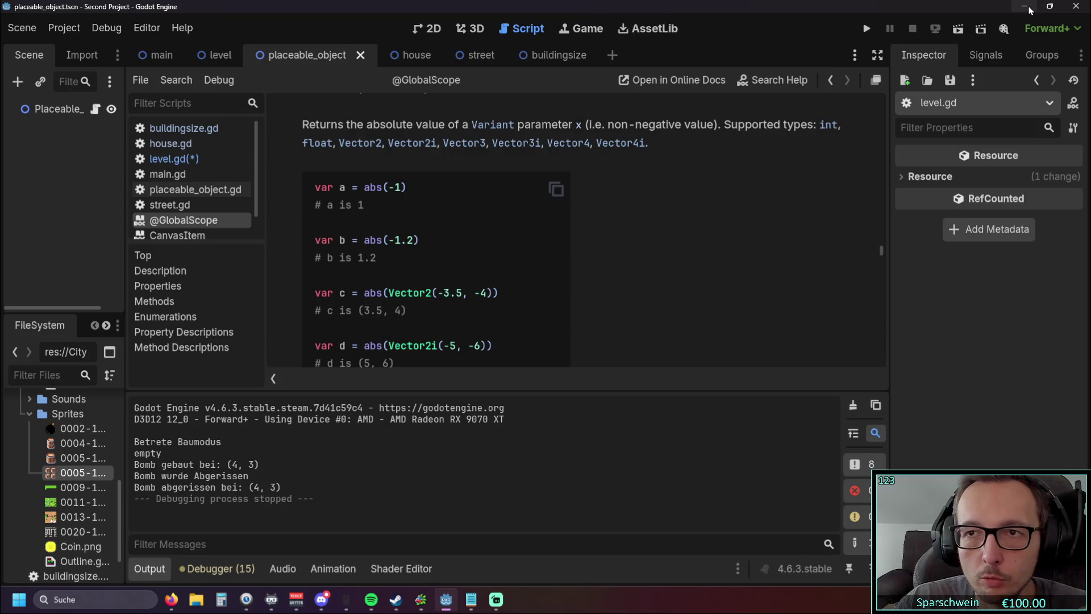
{"action": "right_click", "coordinate": [191, 223]}
{"action": "left_click", "coordinate": [221, 235]}
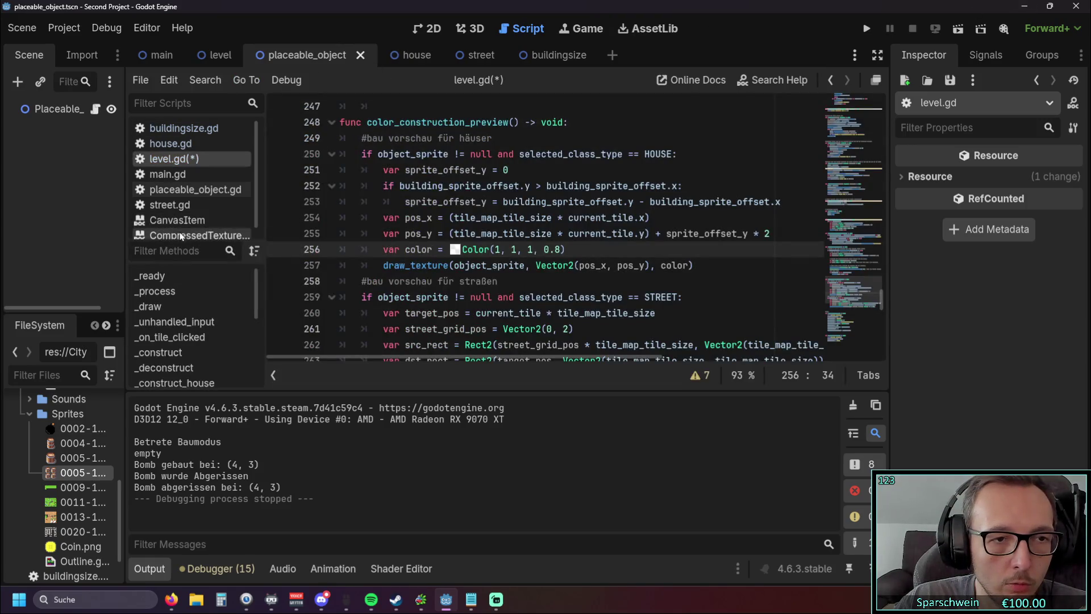
- Wrap the offset difference on line 253 in abs(...)
{"action": "scroll", "coordinate": [484, 250], "scroll_direction": "down", "scroll_amount": 1}
{"action": "scroll", "coordinate": [488, 238], "scroll_direction": "up", "scroll_amount": 1}
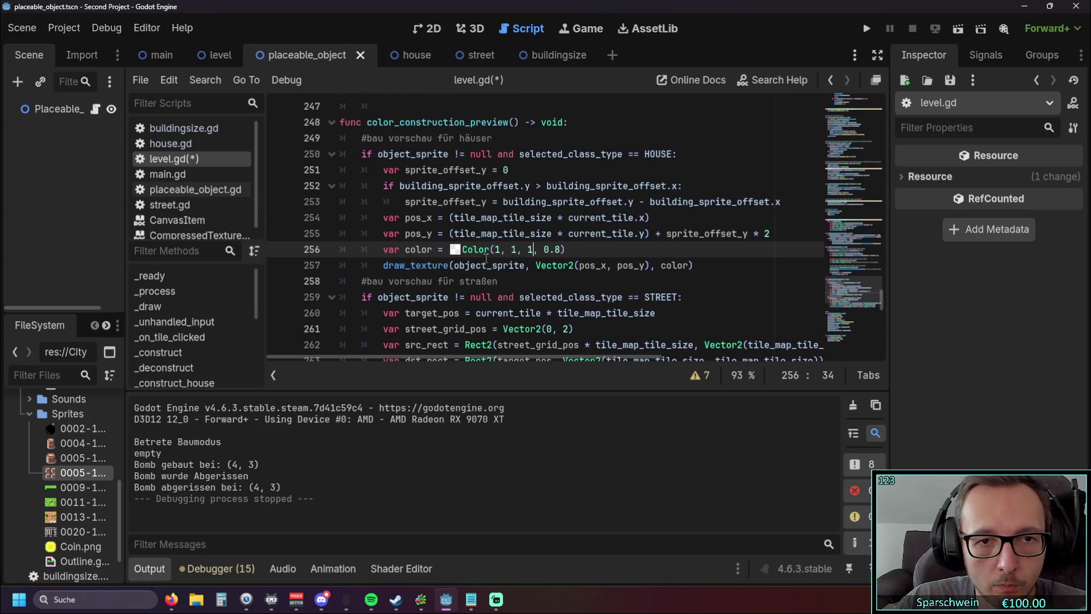
{"action": "left_click", "coordinate": [503, 204]}
{"action": "type", "text": "abs("}
{"action": "left_click", "coordinate": [810, 202]}
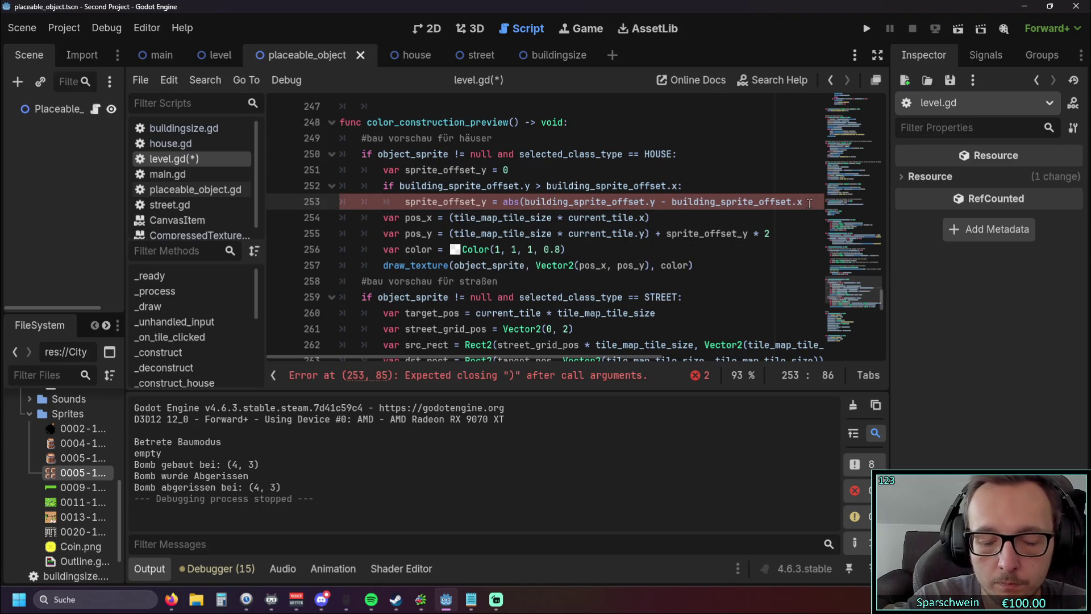
{"action": "type", "text": ")"}
- Delete ' * 2' after sprite_offset_y on line 255, then save and run the game
{"action": "left_click", "coordinate": [714, 233]}
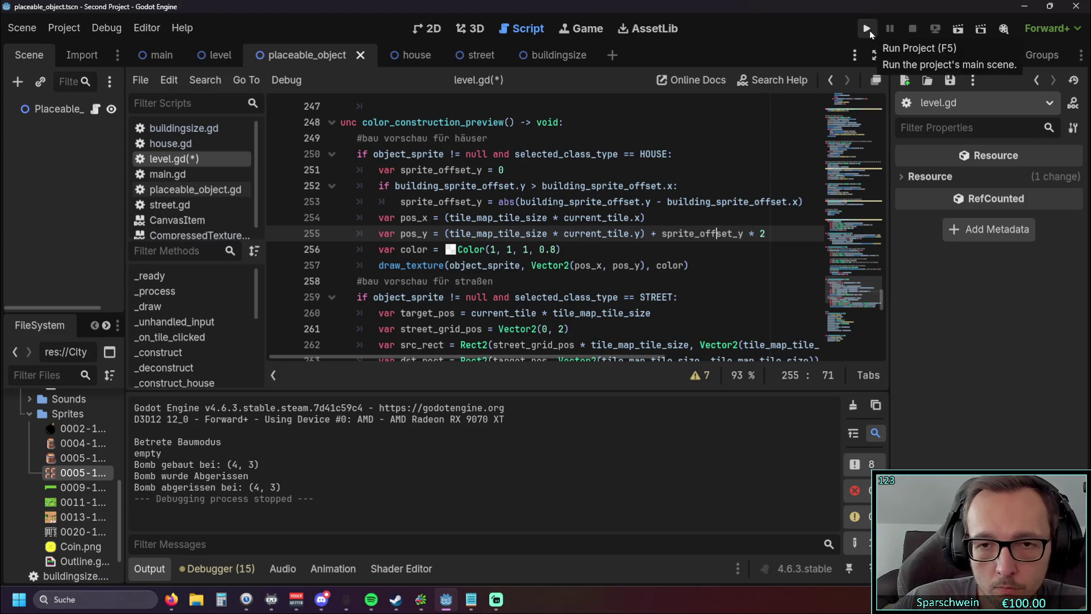
{"action": "left_click_drag", "start_coordinate": [769, 233], "coordinate": [745, 234]}
{"action": "key", "text": "BackSpace"}
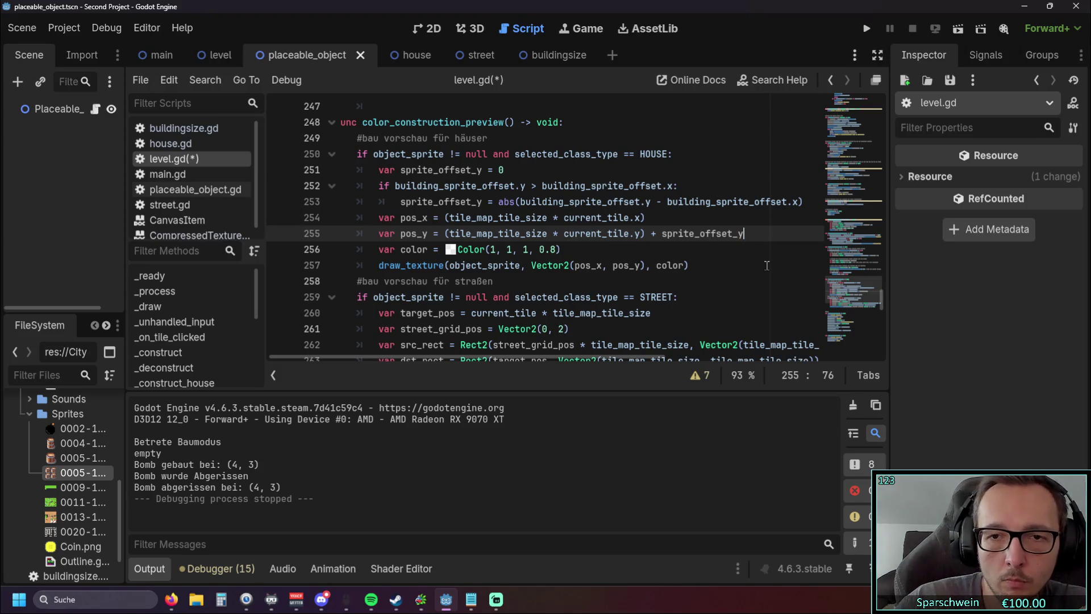
{"action": "left_click", "coordinate": [866, 28]}
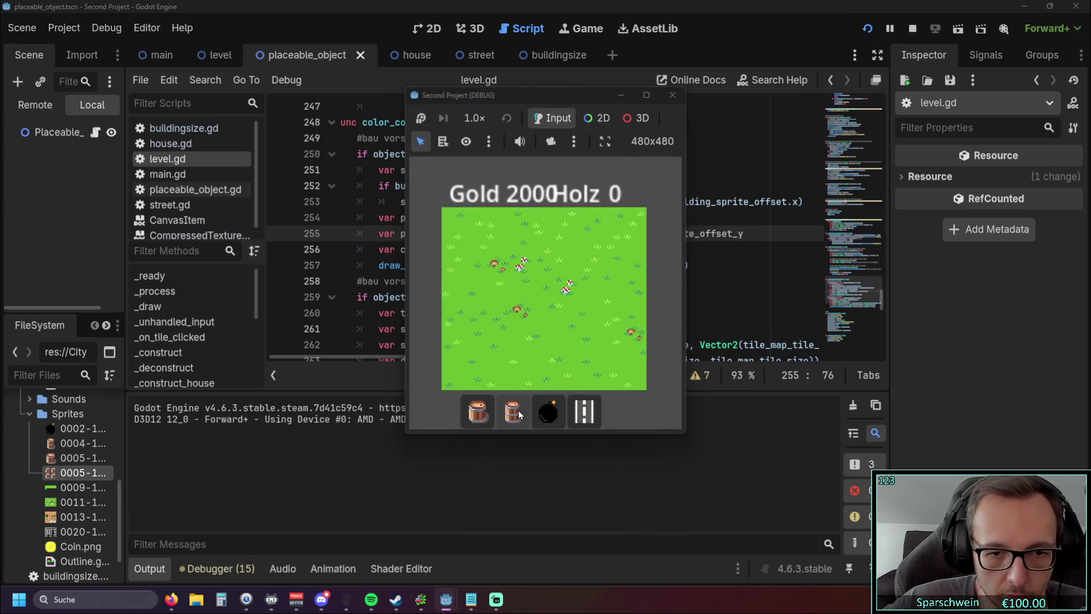
- Test the change by placing and demolishing a barrel, then stop the game
{"action": "left_click", "coordinate": [514, 413]}
{"action": "left_click", "coordinate": [547, 291]}
{"action": "left_click", "coordinate": [548, 291]}
{"action": "left_click", "coordinate": [547, 291]}
{"action": "left_click", "coordinate": [547, 291]}
{"action": "left_click", "coordinate": [673, 95]}
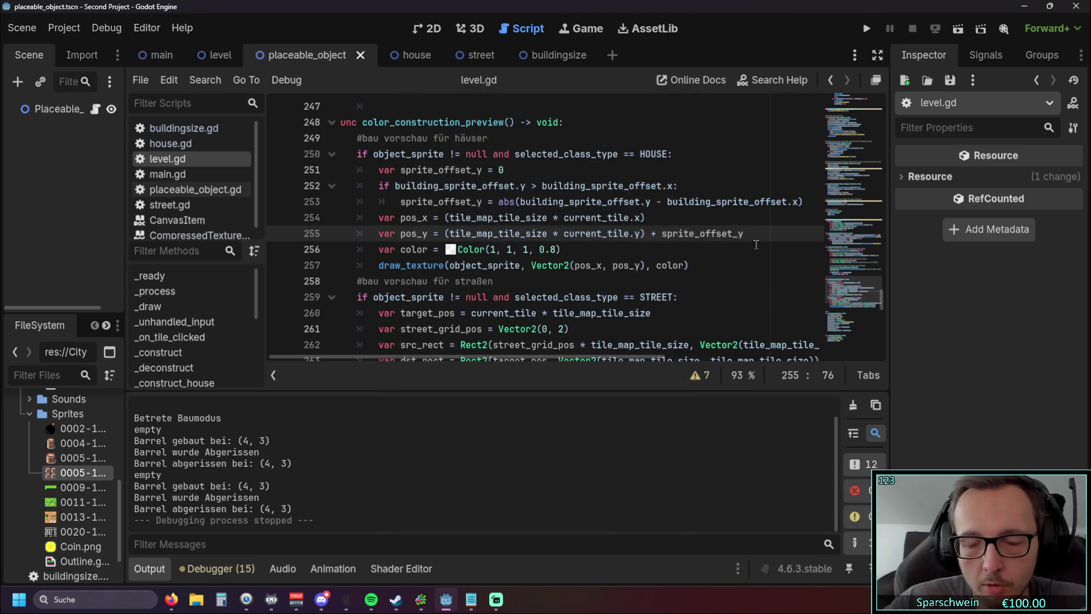
- Append '* 2' to sprite_offset_y on line 255 and retest with a barrel at (5, 2)
{"action": "type", "text": "* 2"}
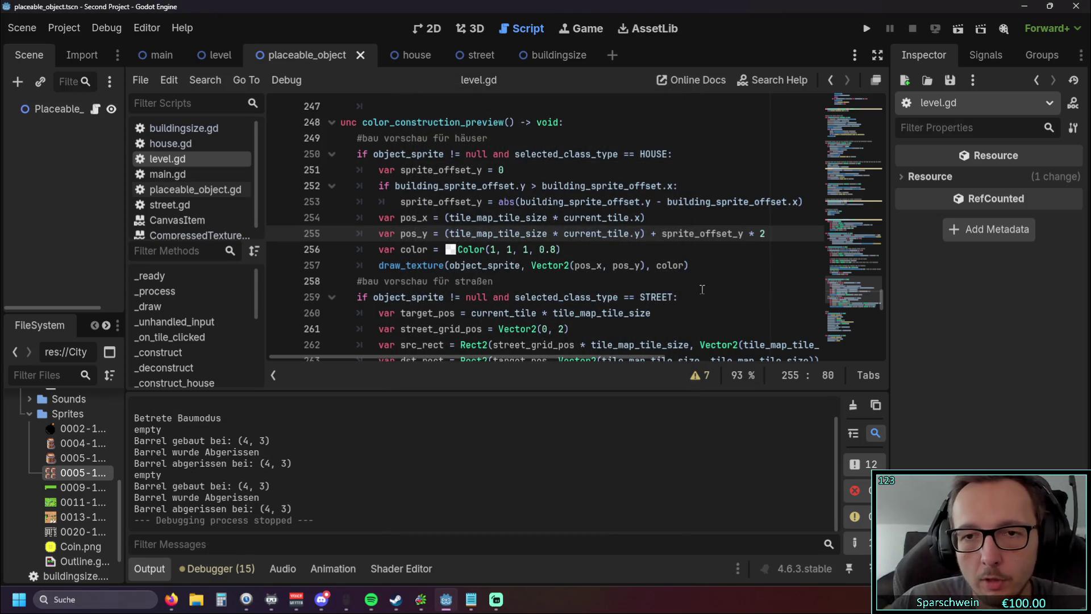
{"action": "left_click", "coordinate": [700, 253]}
{"action": "key", "text": "F5"}
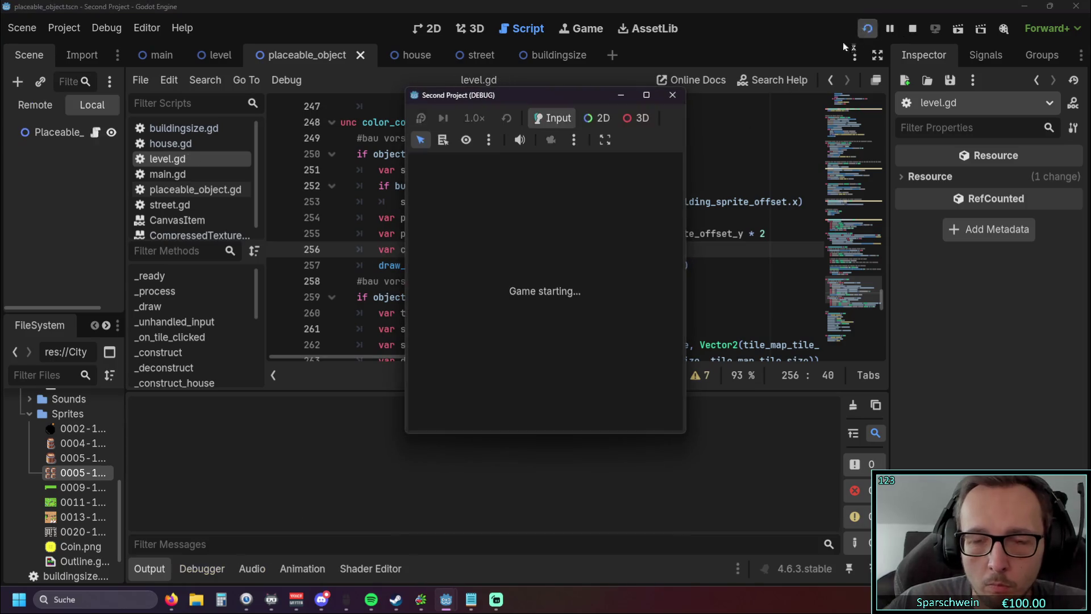
{"action": "left_click", "coordinate": [513, 411]}
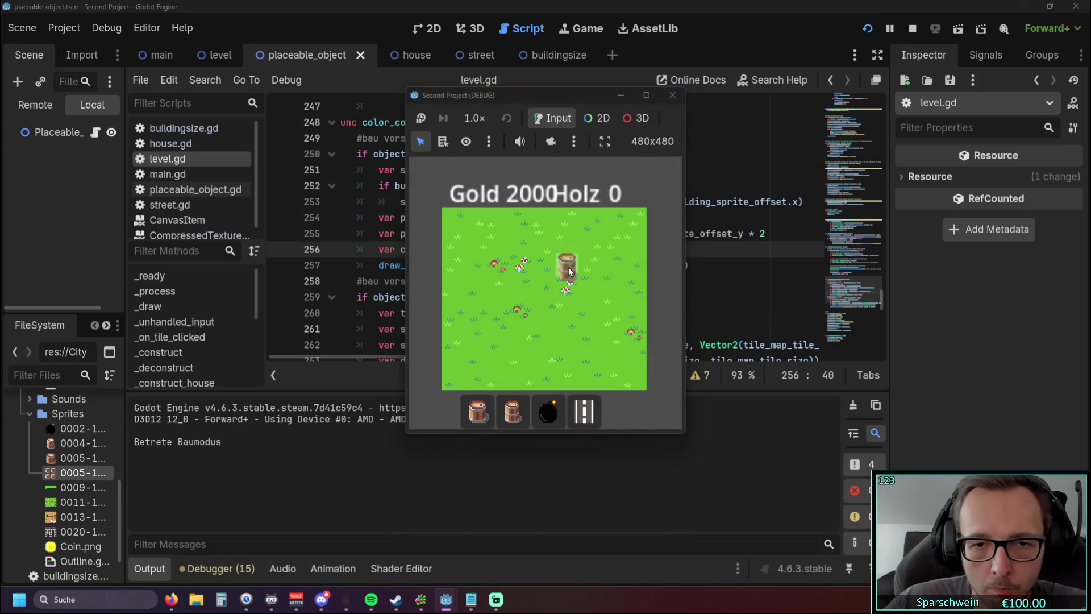
{"action": "left_click", "coordinate": [571, 271]}
{"action": "right_click", "coordinate": [572, 271]}
{"action": "key", "text": "F8"}
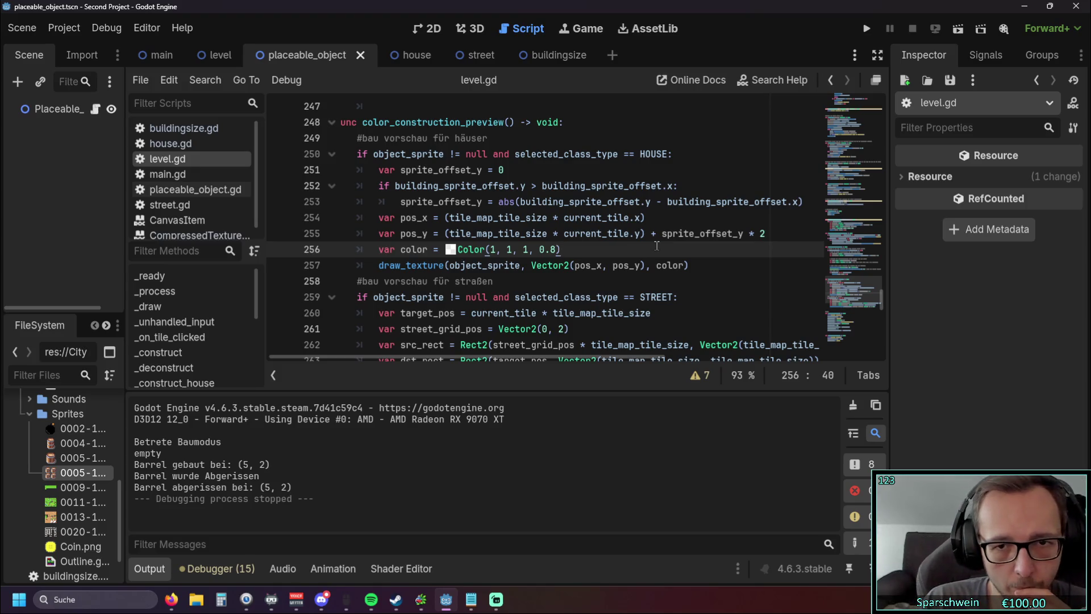
- Change line 253 to abs(building_sprite_offset.y) - building_sprite_offset.x
{"action": "double_click", "coordinate": [505, 202]}
{"action": "left_click", "coordinate": [518, 202]}
{"action": "type", "text": "abs("}
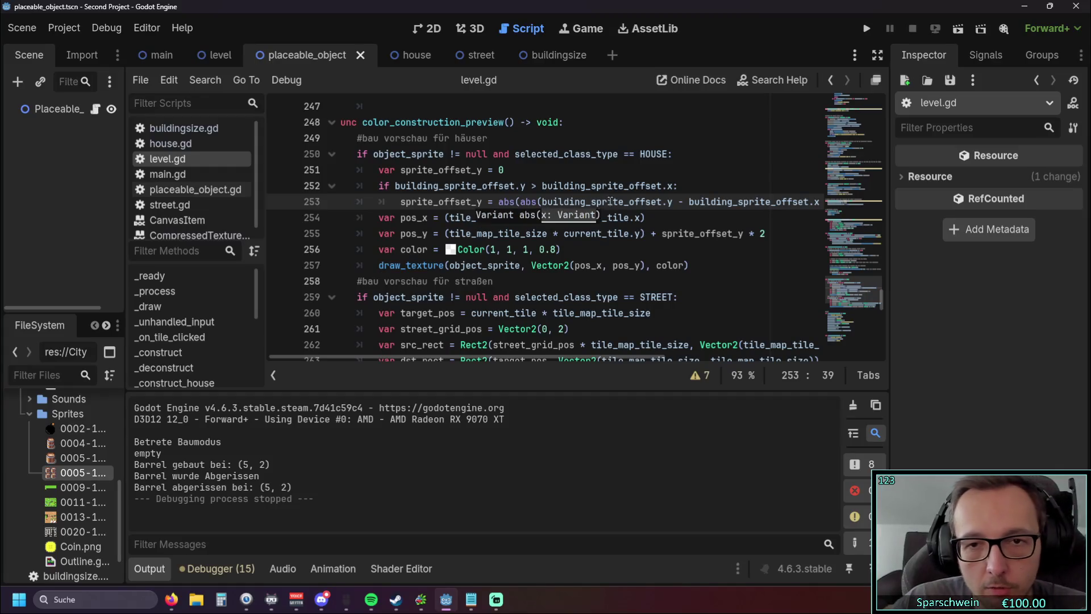
{"action": "left_click", "coordinate": [675, 202]}
{"action": "type", "text": ")"}
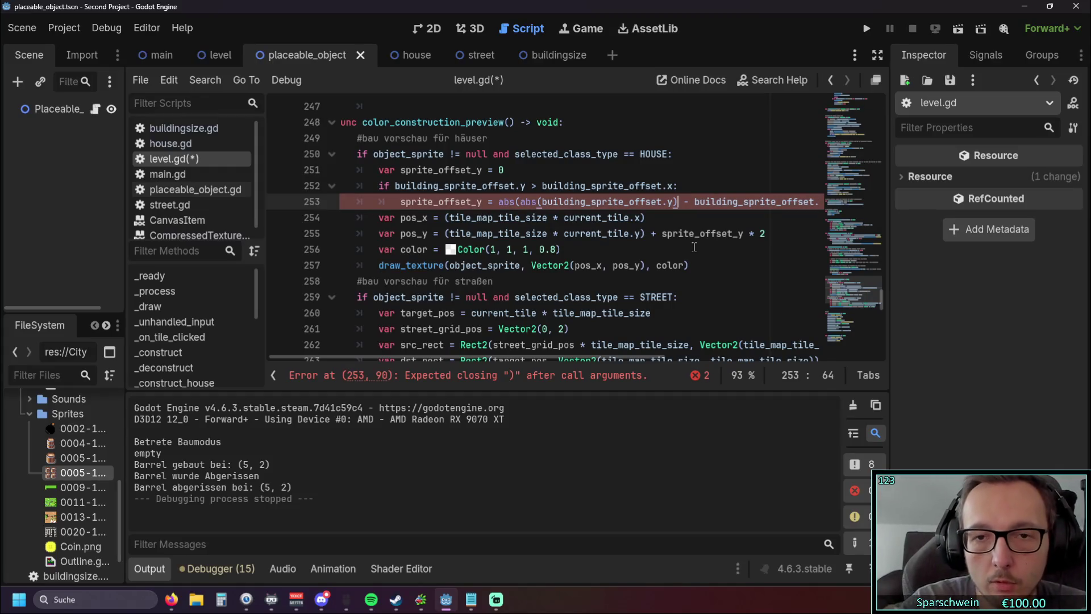
{"action": "left_click_drag", "start_coordinate": [519, 201], "coordinate": [499, 202]}
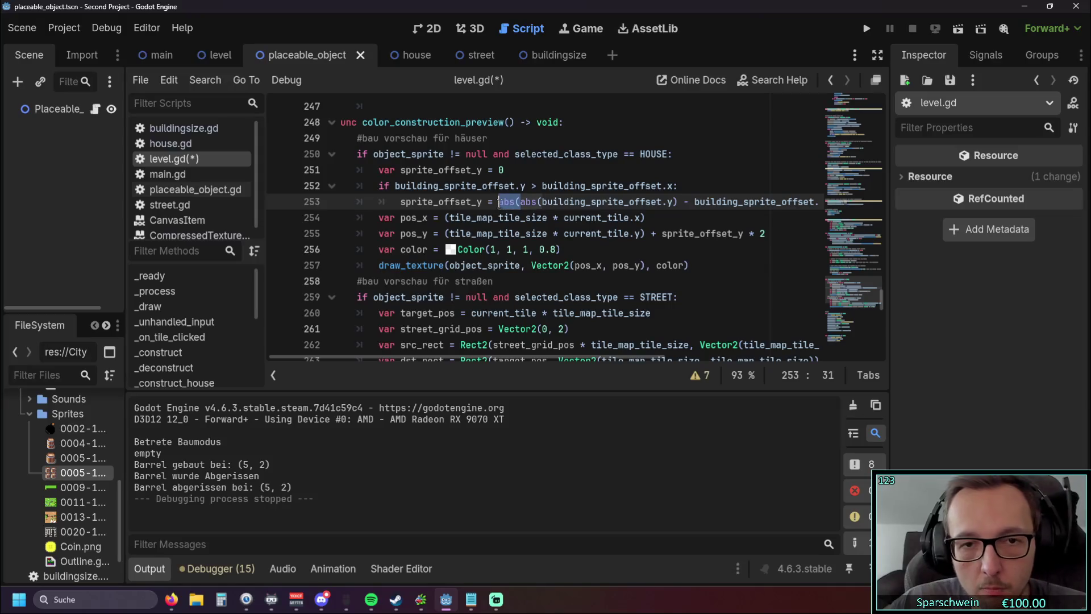
{"action": "key", "text": "BackSpace"}
{"action": "key", "text": "End"}
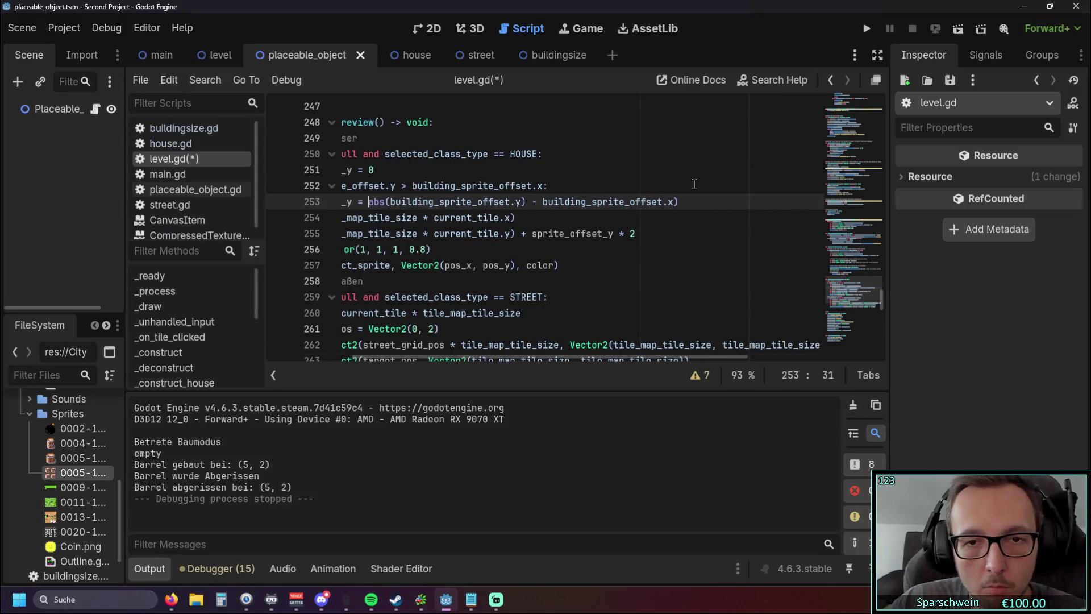
{"action": "left_click", "coordinate": [554, 234]}
{"action": "left_click_drag", "start_coordinate": [529, 357], "coordinate": [454, 360]}
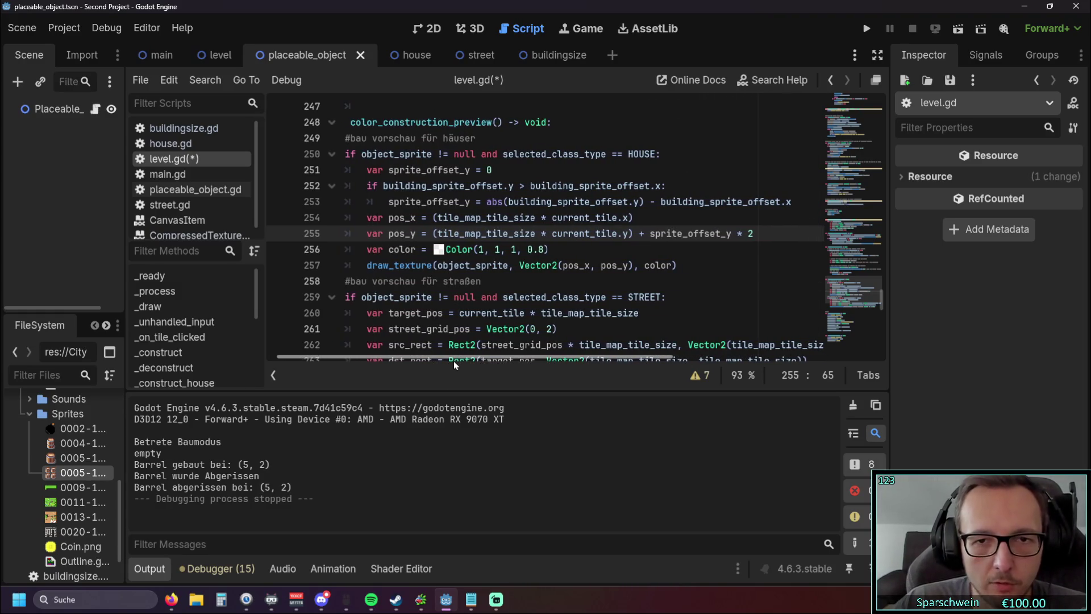
{"action": "left_click_drag", "start_coordinate": [489, 206], "coordinate": [646, 208]}
{"action": "key", "text": "End"}
- Save and test-run, building and demolishing a barrel at (4, 3), then stop the game
{"action": "key", "text": "F5"}
{"action": "left_click", "coordinate": [508, 410]}
{"action": "left_click", "coordinate": [544, 287]}
{"action": "right_click", "coordinate": [544, 287]}
{"action": "left_click", "coordinate": [673, 95]}
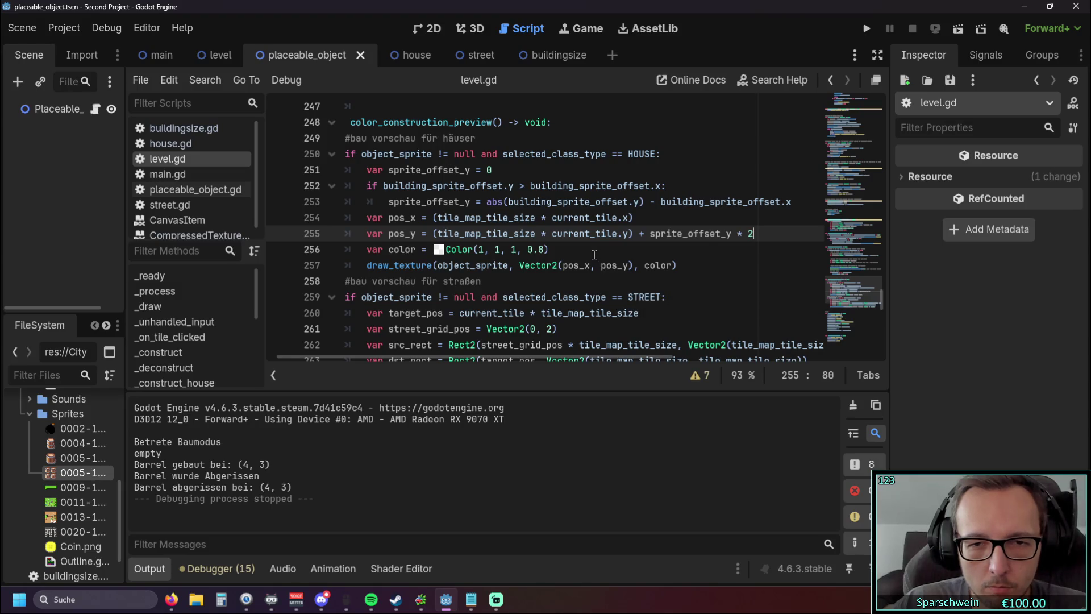
- Type abs( before building_sprite_offset.y in the condition on line 252
{"action": "left_click", "coordinate": [681, 185]}
{"action": "key", "text": "Return"}
{"action": "key", "text": "BackSpace"}
{"action": "key", "text": "BackSpace"}
{"action": "key", "text": "BackSpace"}
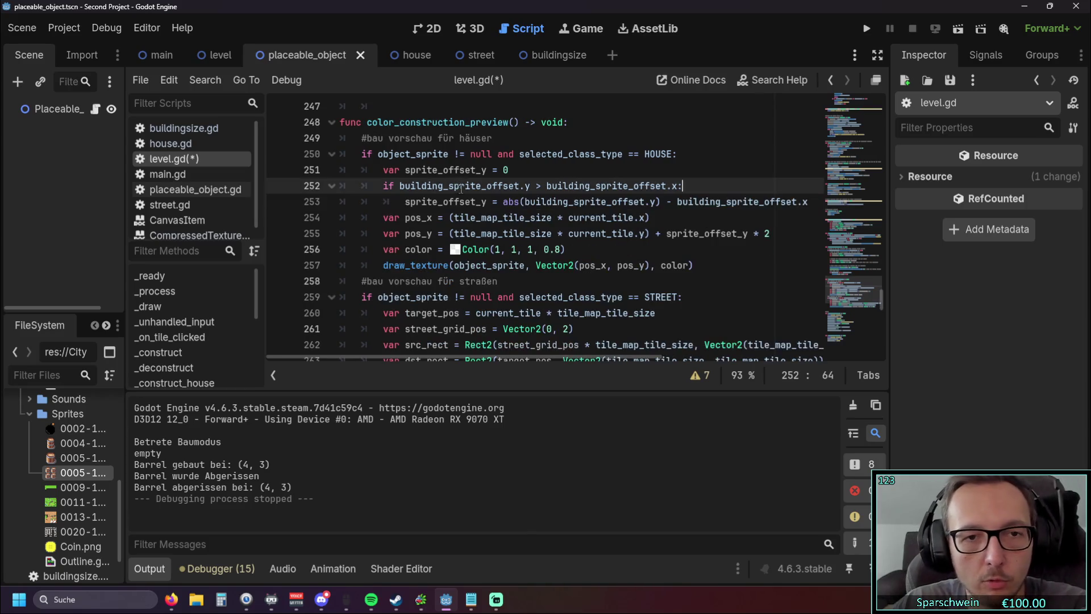
{"action": "left_click", "coordinate": [505, 202]}
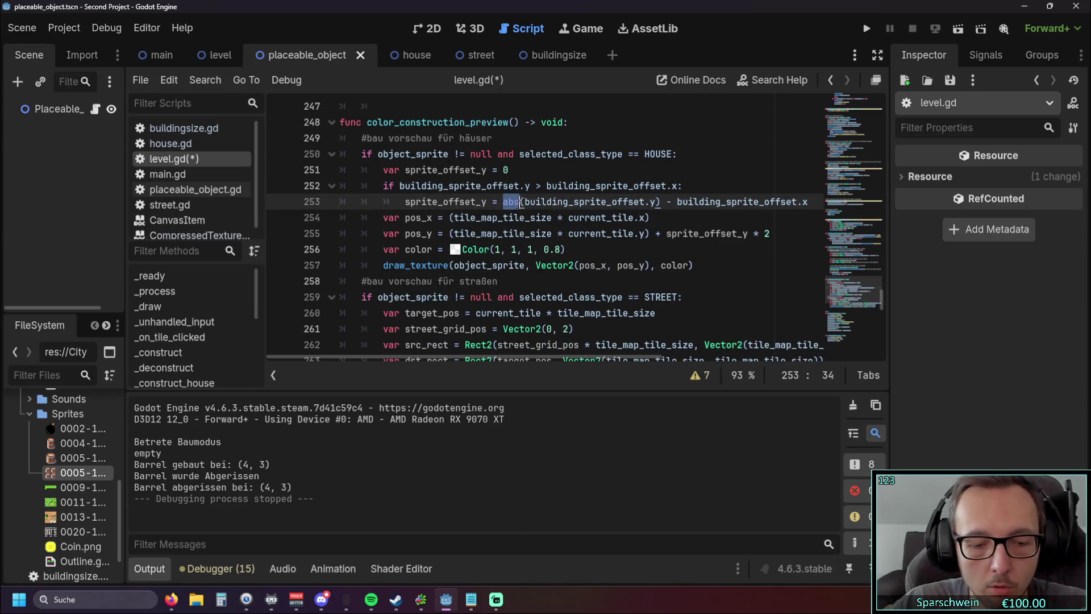
{"action": "left_click", "coordinate": [399, 186]}
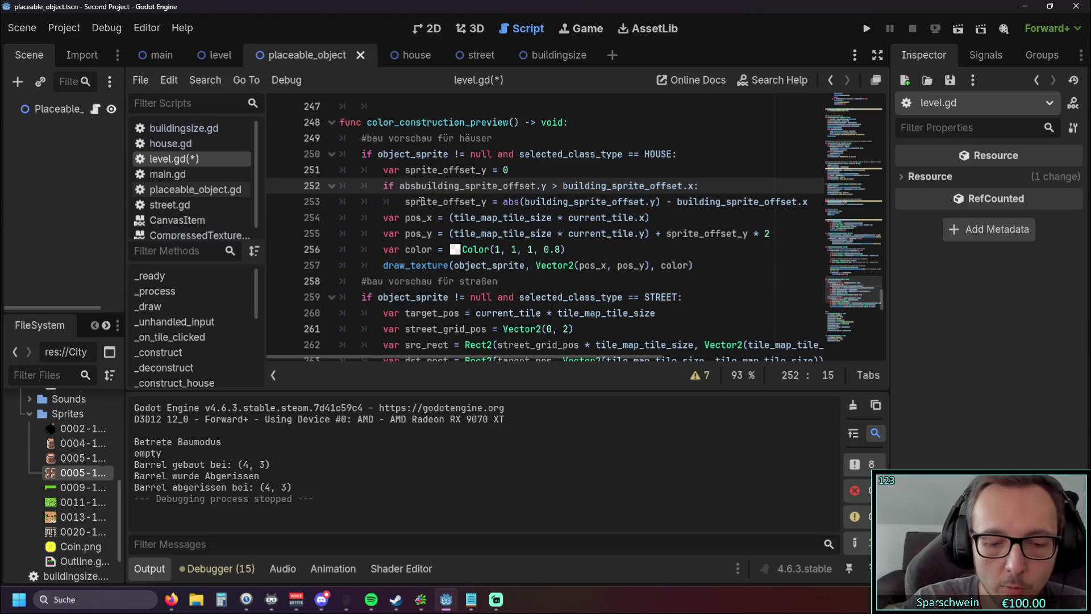
{"action": "type", "text": "abs("}
{"action": "left_click", "coordinate": [552, 186]}
- Close the abs() call on line 252 and test by building and demolishing a barrel twice
{"action": "type", "text": ")"}
{"action": "left_click", "coordinate": [607, 249]}
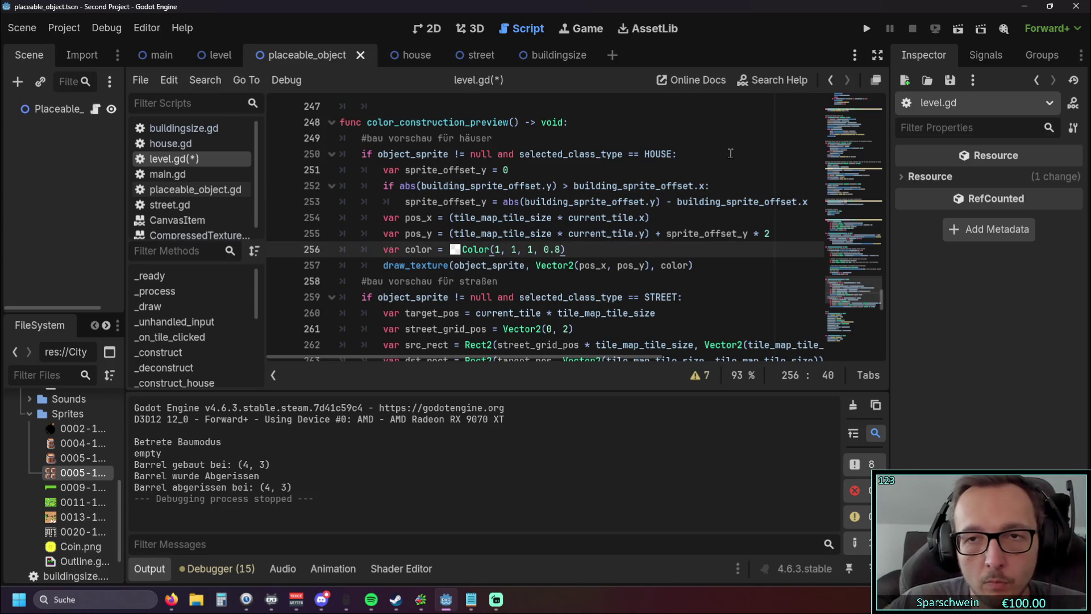
{"action": "left_click", "coordinate": [860, 36]}
{"action": "left_click", "coordinate": [513, 411]}
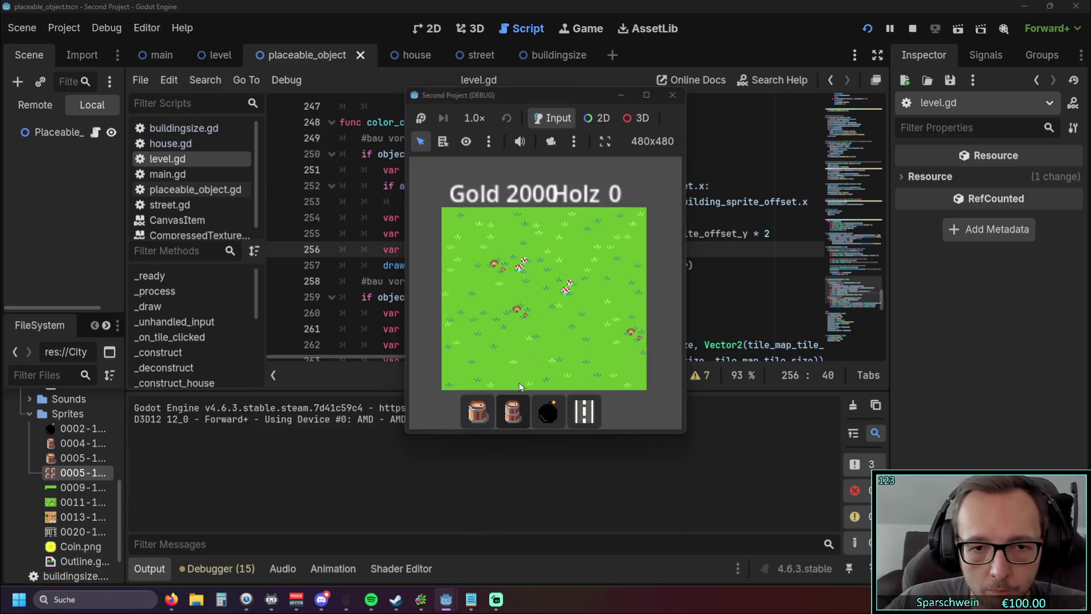
{"action": "left_click", "coordinate": [573, 287]}
{"action": "right_click", "coordinate": [572, 286]}
{"action": "left_click", "coordinate": [572, 286]}
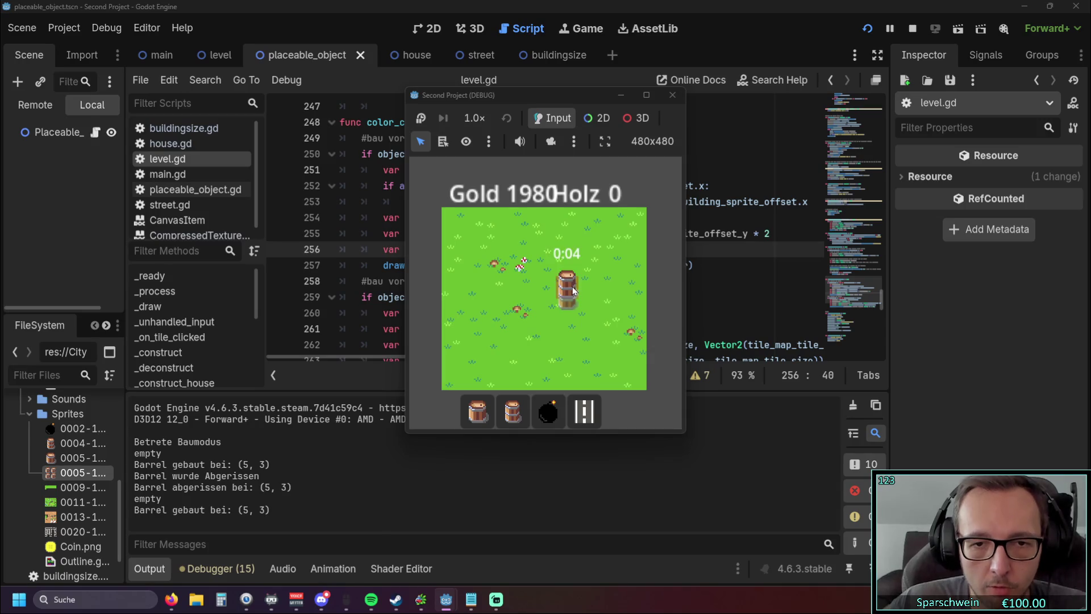
{"action": "right_click", "coordinate": [572, 287]}
{"action": "left_click", "coordinate": [672, 95]}
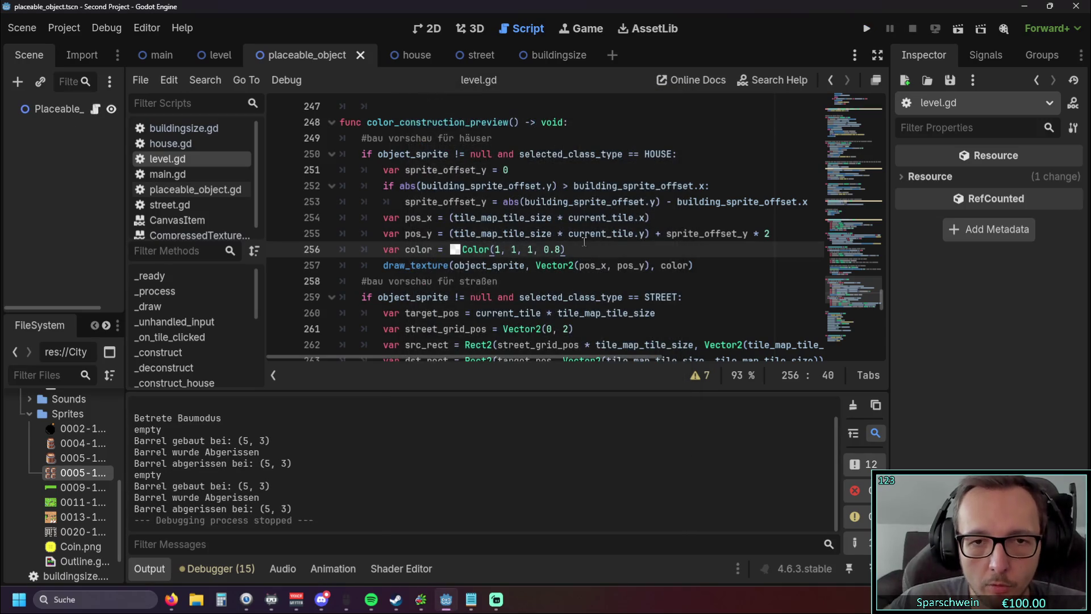
- Remove the trailing '* 2' from the pos_y line and test-run with a barrel
{"action": "left_click", "coordinate": [697, 265]}
{"action": "left_click", "coordinate": [772, 233]}
{"action": "left_click_drag", "start_coordinate": [772, 233], "coordinate": [748, 234]}
{"action": "key", "text": "BackSpace"}
{"action": "left_click", "coordinate": [658, 233]}
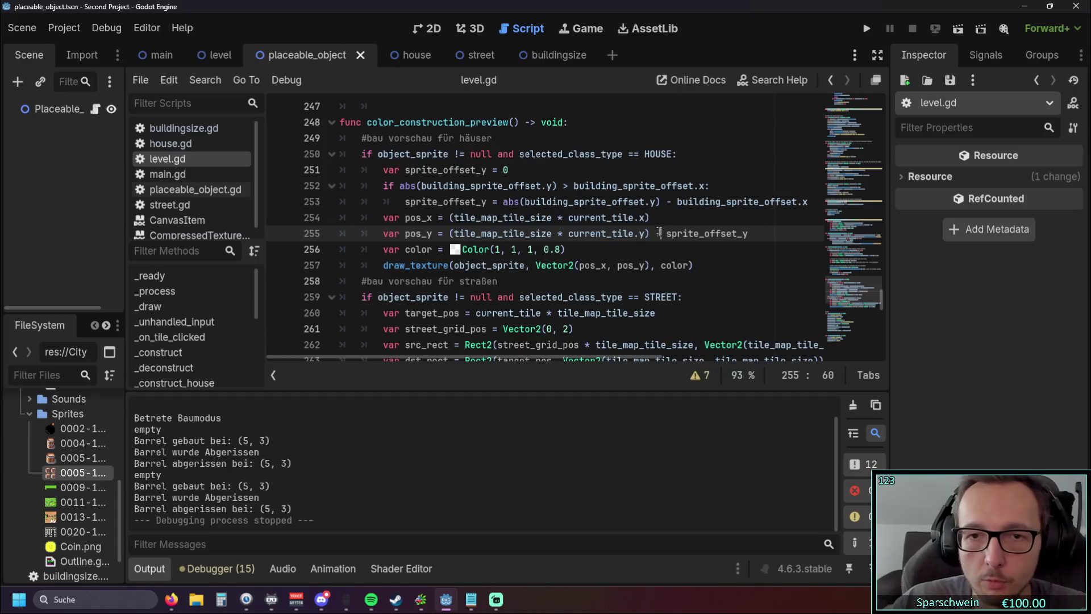
{"action": "left_click_drag", "start_coordinate": [339, 234], "coordinate": [672, 202]}
{"action": "left_click", "coordinate": [866, 29]}
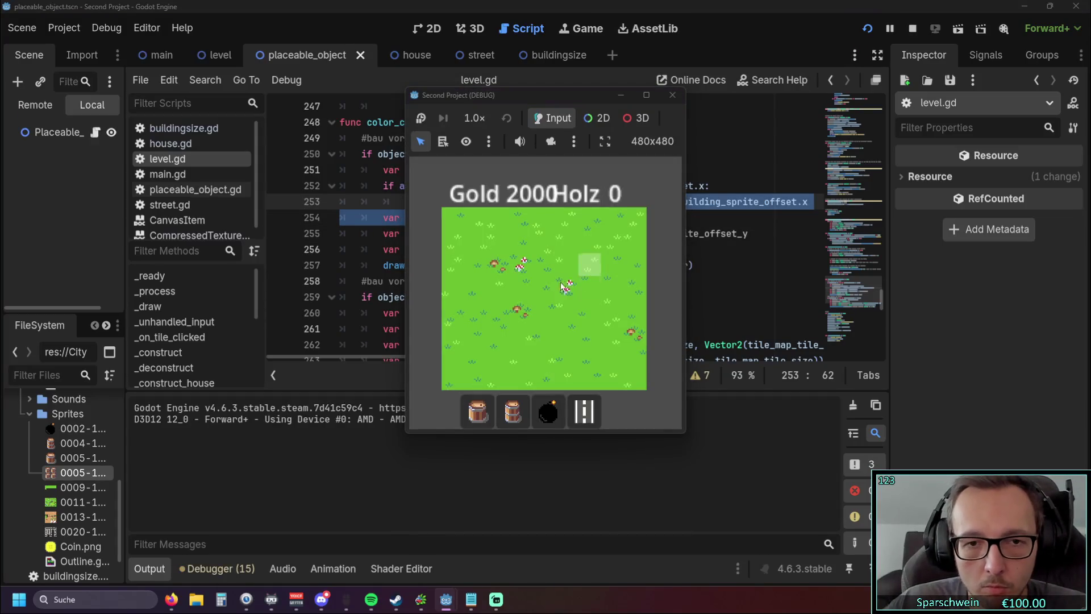
{"action": "left_click", "coordinate": [517, 397]}
{"action": "left_click", "coordinate": [552, 289]}
{"action": "right_click", "coordinate": [551, 289]}
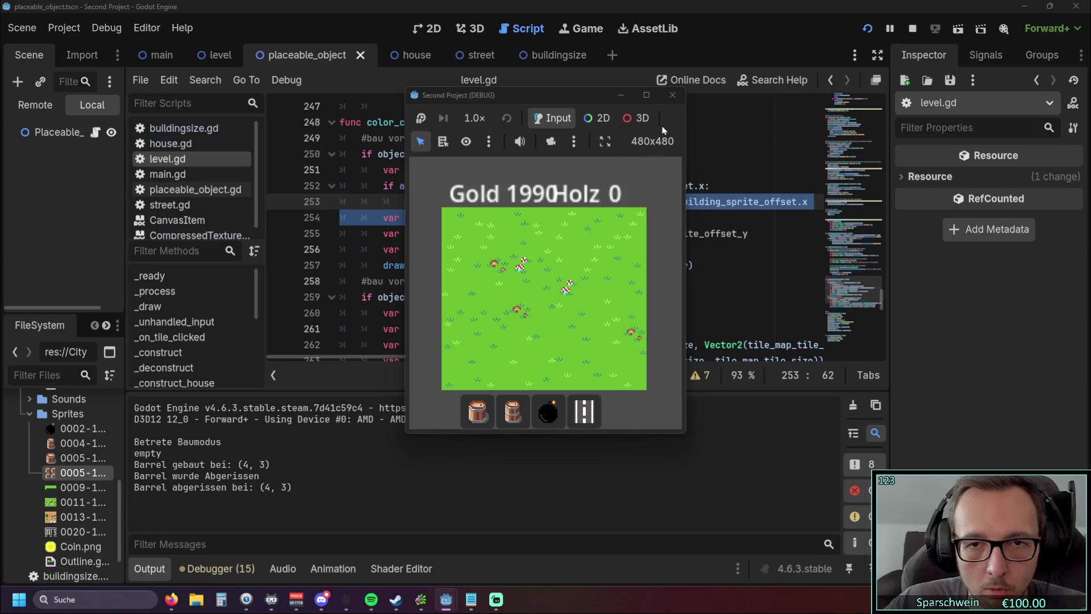
{"action": "left_click", "coordinate": [673, 95]}
- Re-add the *2 multiplier at the end of the pos_y line
{"action": "left_click", "coordinate": [754, 220]}
{"action": "key", "text": "Down"}
{"action": "key", "text": "End"}
{"action": "type", "text": "*2"}
{"action": "key", "text": "BackSpace"}
{"action": "type", "text": "2"}
{"action": "key", "text": "Down"}
- Run the game and repeatedly build and demolish a barrel at (4, 3), then stop it
{"action": "left_click", "coordinate": [865, 31]}
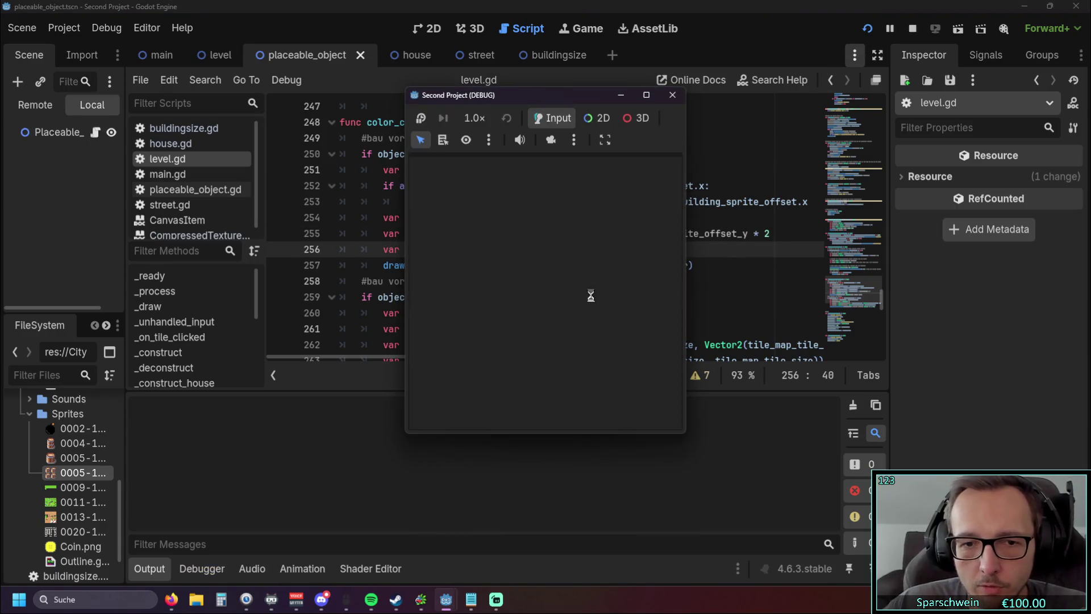
{"action": "left_click", "coordinate": [512, 411]}
{"action": "left_click", "coordinate": [545, 292]}
{"action": "left_click", "coordinate": [546, 292]}
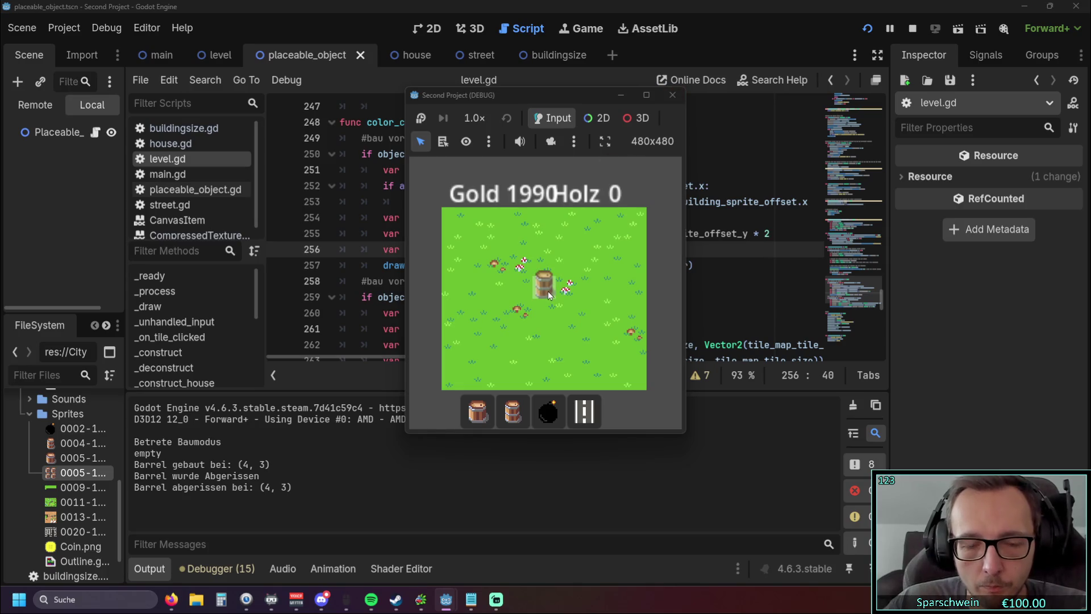
{"action": "left_click", "coordinate": [548, 294]}
{"action": "double_click", "coordinate": [549, 294]}
{"action": "double_click", "coordinate": [549, 294]}
{"action": "double_click", "coordinate": [549, 294]}
{"action": "double_click", "coordinate": [548, 294]}
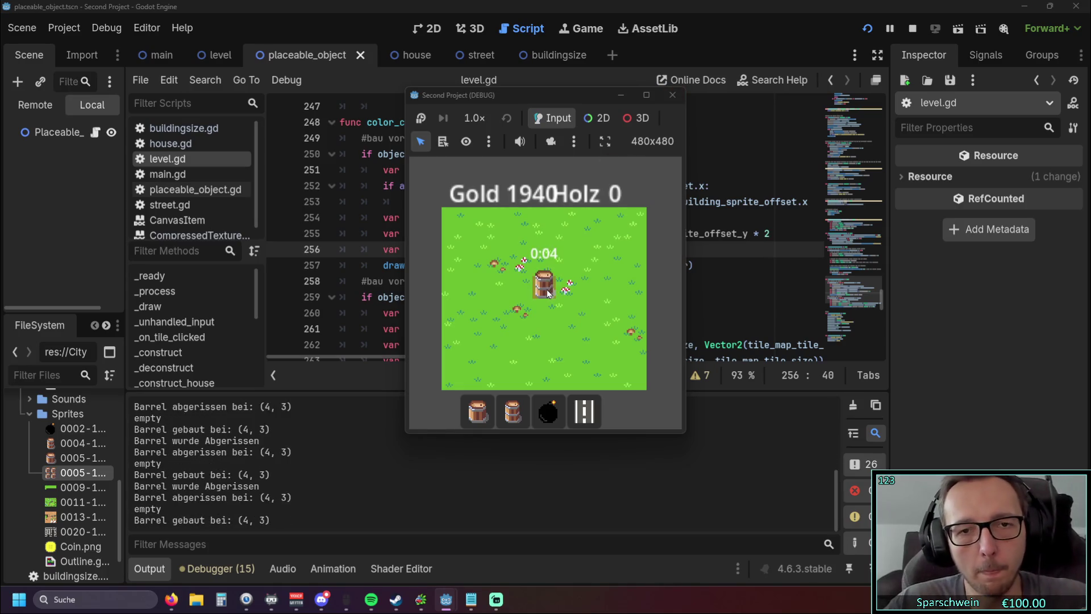
{"action": "left_click", "coordinate": [548, 294]}
{"action": "double_click", "coordinate": [548, 294]}
{"action": "left_click", "coordinate": [548, 294]}
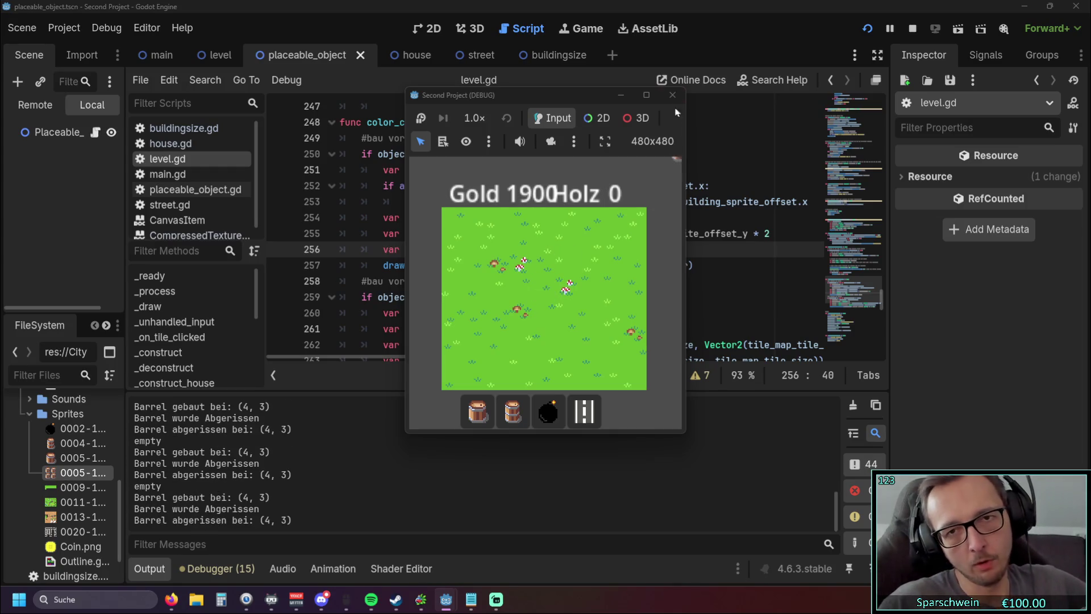
{"action": "left_click", "coordinate": [672, 94]}
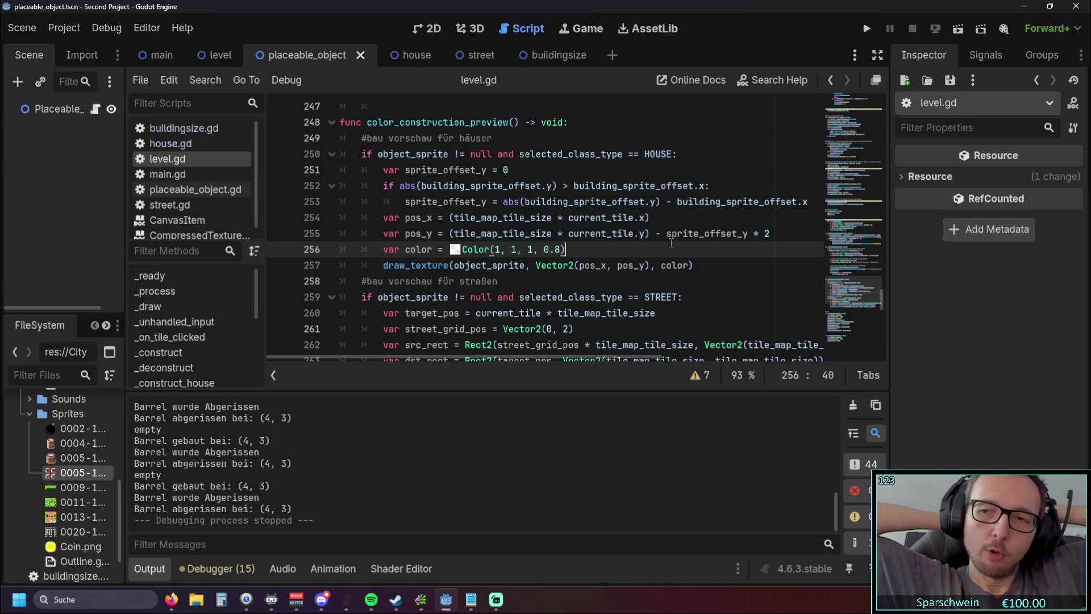
{"action": "scroll", "coordinate": [625, 236], "scroll_direction": "down", "scroll_amount": 15}
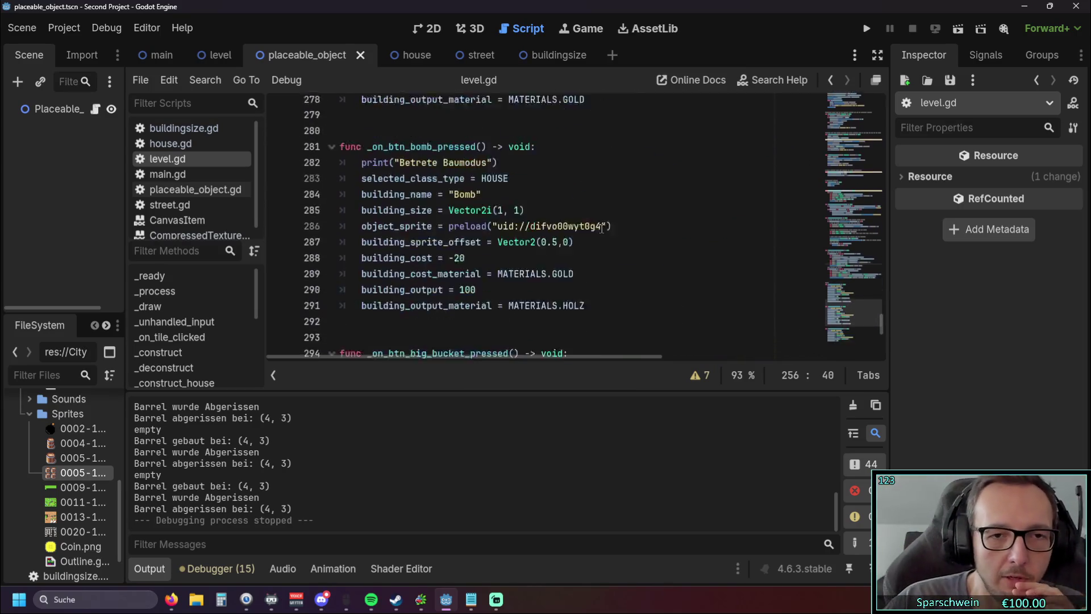
{"action": "scroll", "coordinate": [568, 221], "scroll_direction": "up", "scroll_amount": 13}
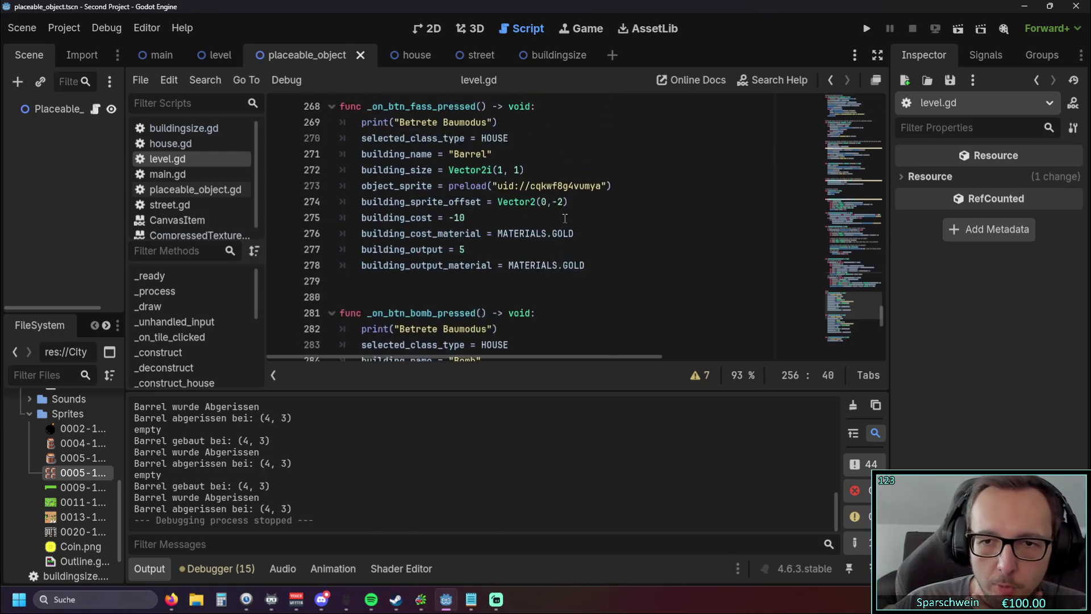
{"action": "scroll", "coordinate": [565, 218], "scroll_direction": "up", "scroll_amount": 3}
{"action": "scroll", "coordinate": [562, 218], "scroll_direction": "down", "scroll_amount": 7}
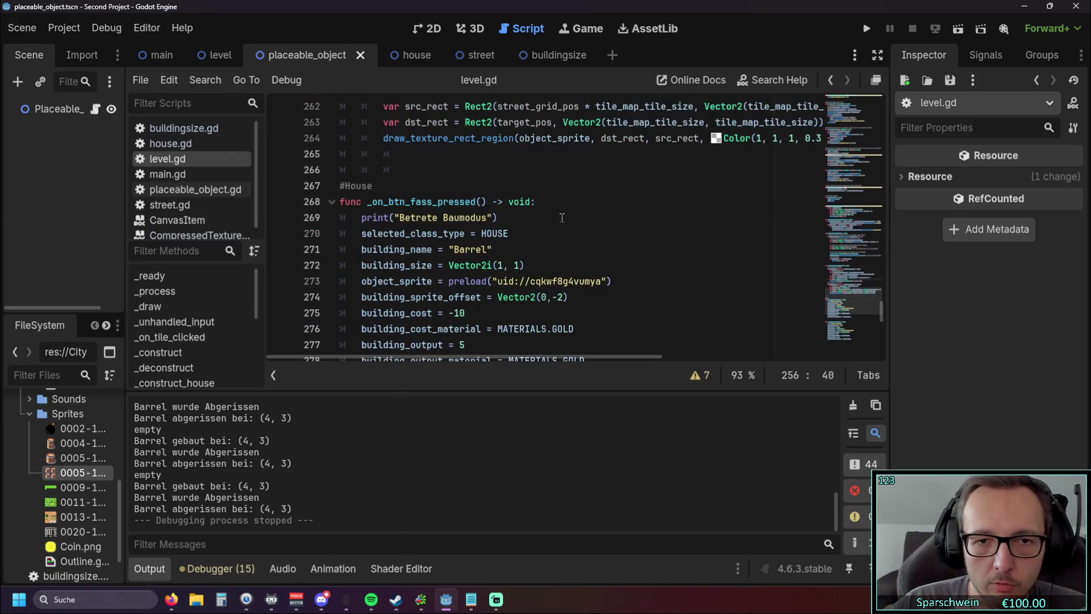
{"action": "scroll", "coordinate": [562, 218], "scroll_direction": "up", "scroll_amount": 12}
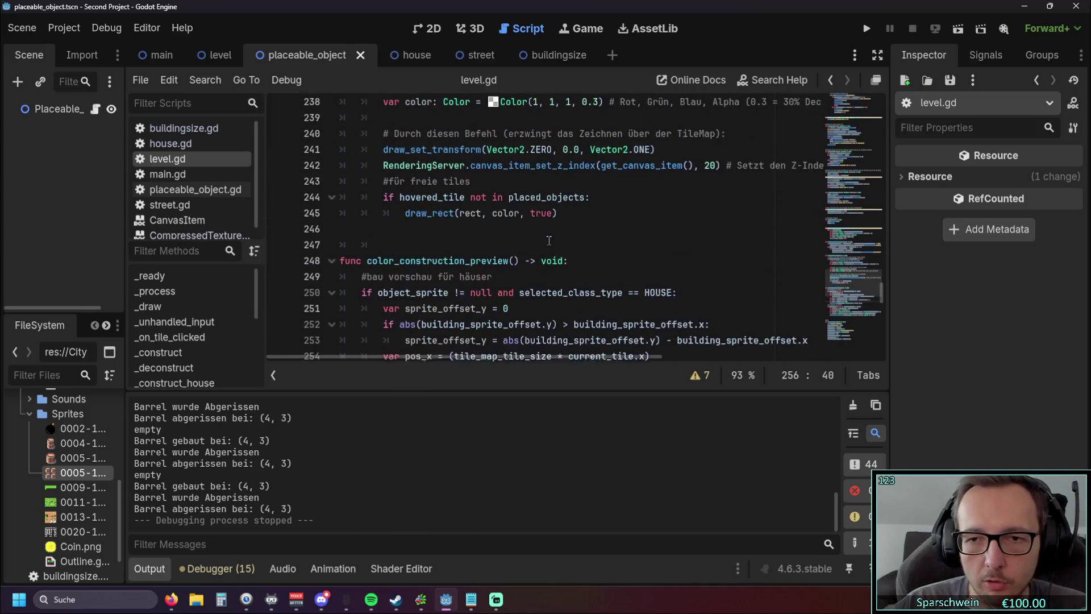
{"action": "scroll", "coordinate": [549, 241], "scroll_direction": "up", "scroll_amount": 2}
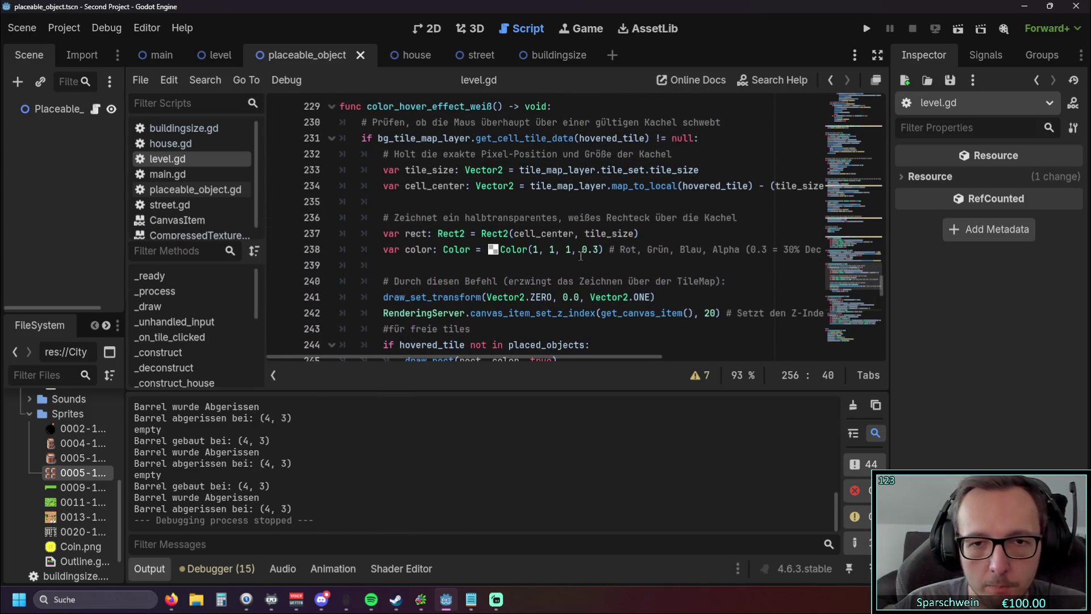
{"action": "scroll", "coordinate": [580, 256], "scroll_direction": "down", "scroll_amount": 6}
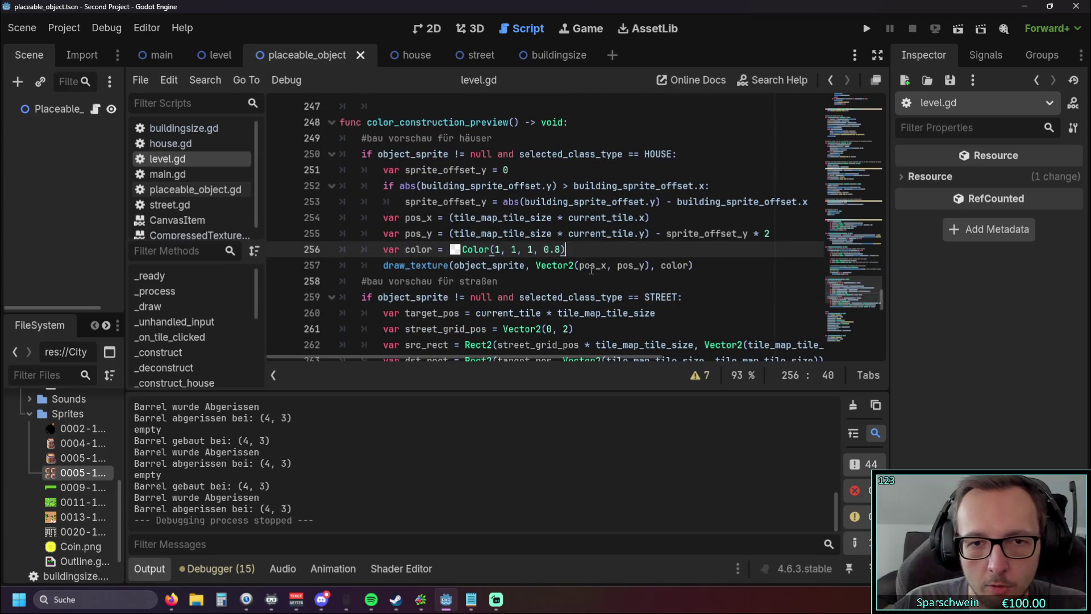
{"action": "scroll", "coordinate": [589, 267], "scroll_direction": "down", "scroll_amount": 10}
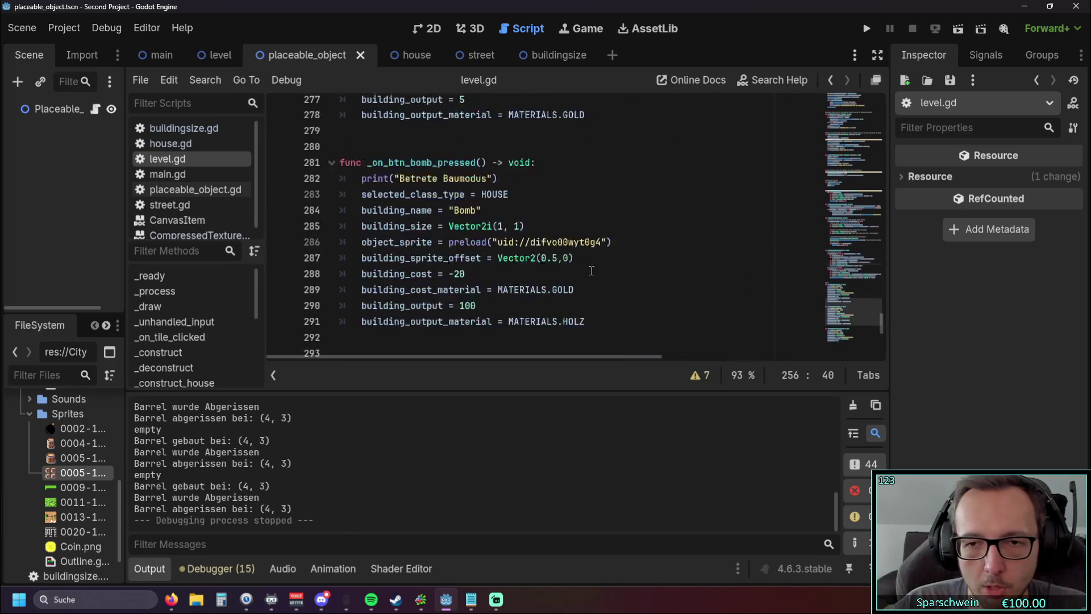
{"action": "scroll", "coordinate": [592, 271], "scroll_direction": "down", "scroll_amount": 8}
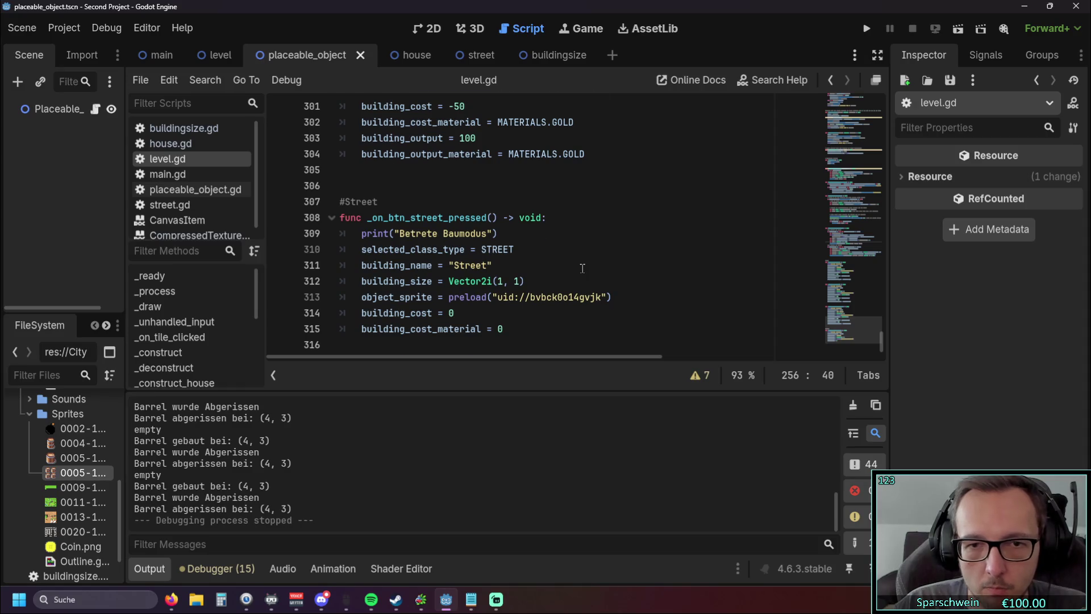
{"action": "scroll", "coordinate": [582, 269], "scroll_direction": "up", "scroll_amount": 8}
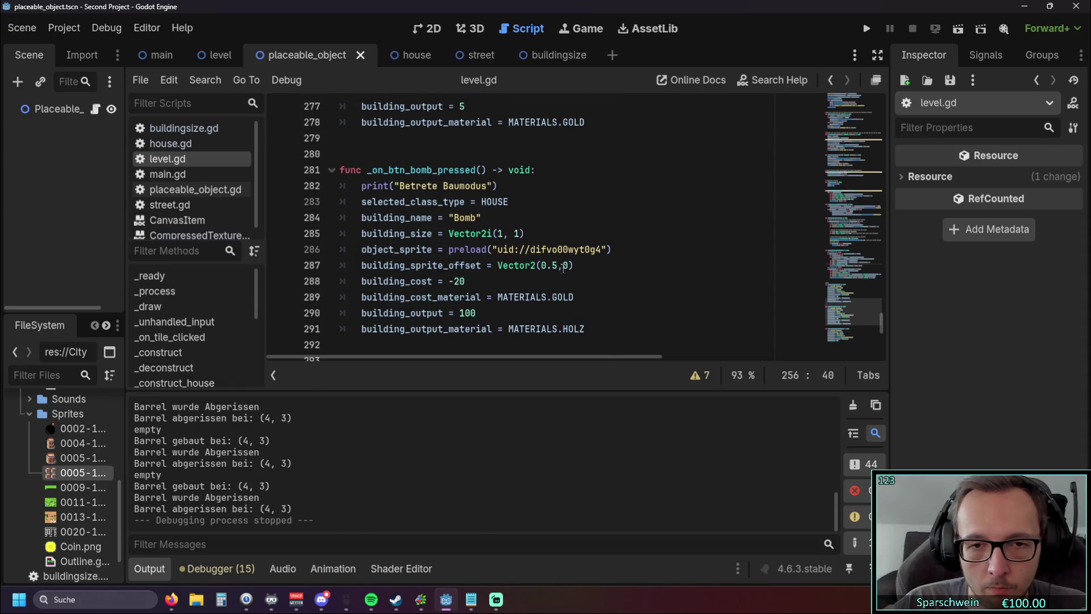
{"action": "left_click", "coordinate": [545, 266]}
{"action": "left_click", "coordinate": [618, 279]}
{"action": "left_click_drag", "start_coordinate": [542, 266], "coordinate": [559, 265]}
{"action": "left_click", "coordinate": [588, 279]}
{"action": "left_click", "coordinate": [623, 278]}
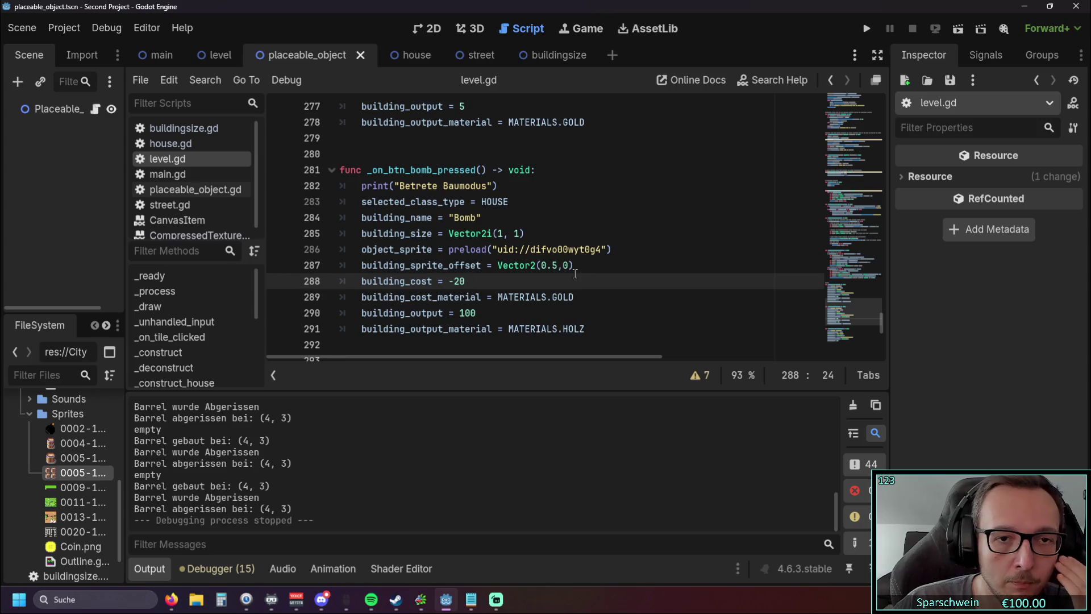
{"action": "scroll", "coordinate": [577, 275], "scroll_direction": "up", "scroll_amount": 4}
{"action": "scroll", "coordinate": [576, 274], "scroll_direction": "up", "scroll_amount": 2}
{"action": "scroll", "coordinate": [574, 272], "scroll_direction": "down", "scroll_amount": 2}
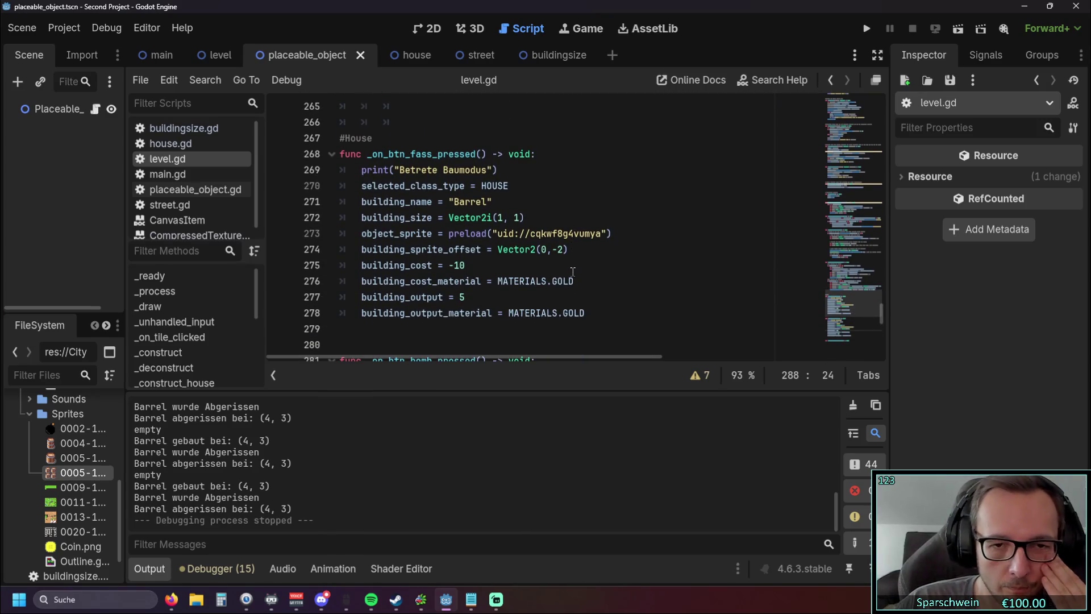
{"action": "left_click", "coordinate": [558, 250]}
{"action": "left_click", "coordinate": [560, 265]}
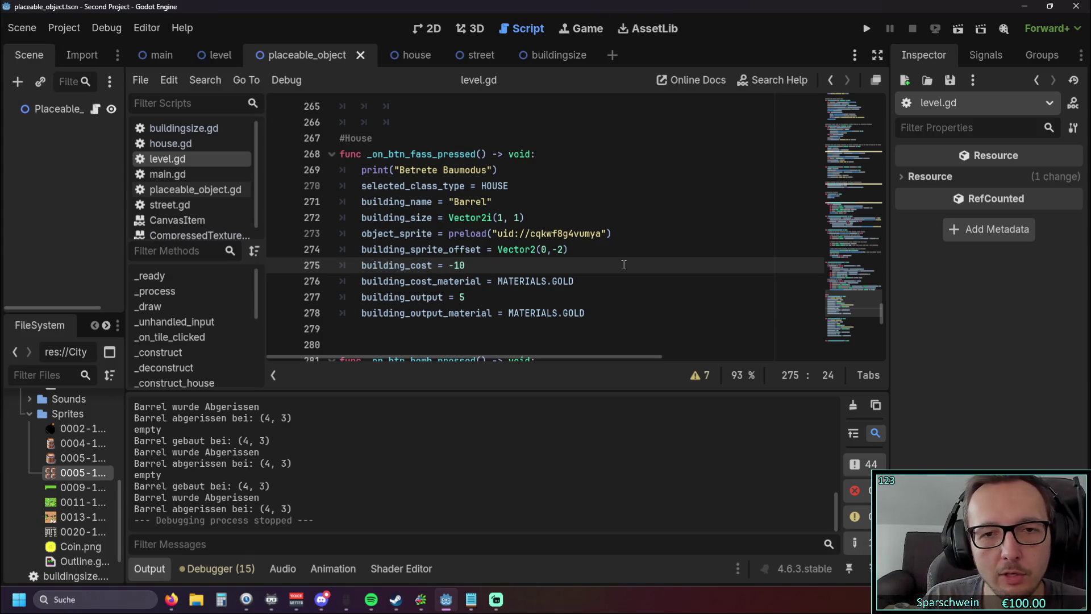
{"action": "left_click", "coordinate": [565, 250]}
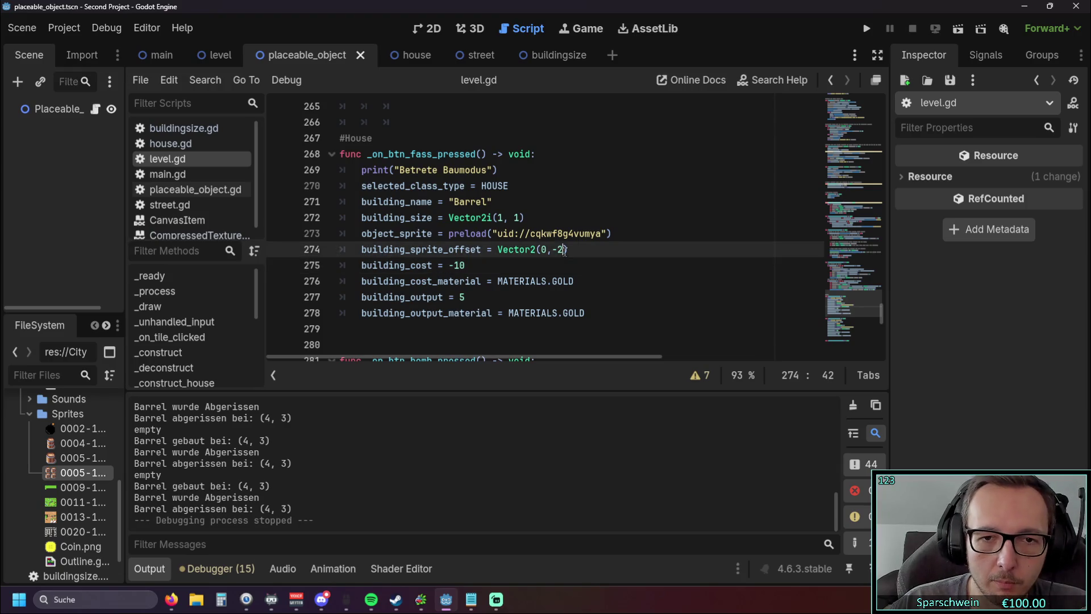
{"action": "type", "text": "0"}
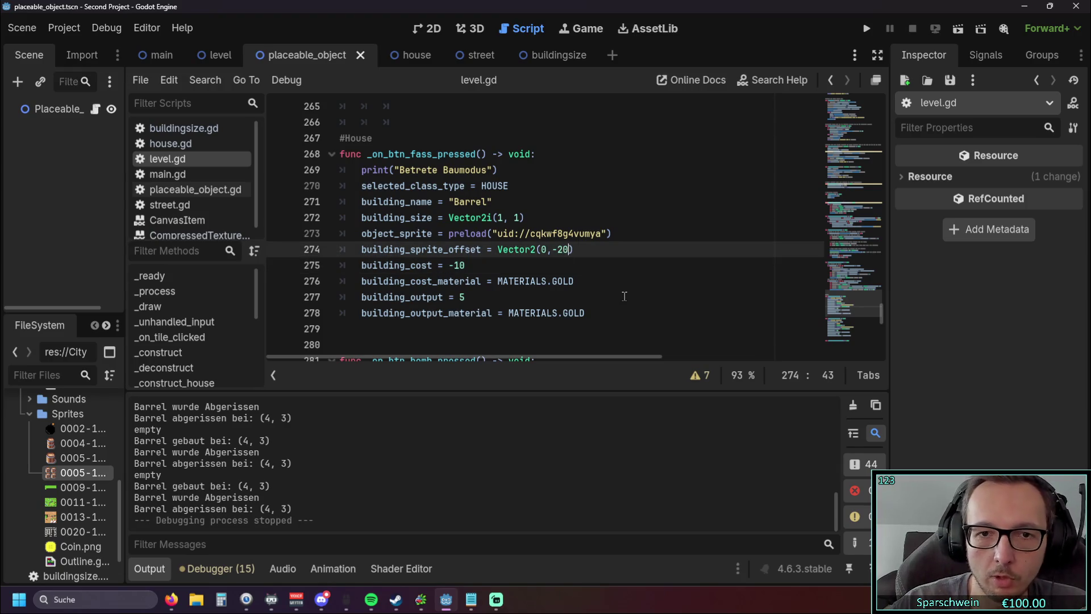
{"action": "left_click", "coordinate": [620, 283]}
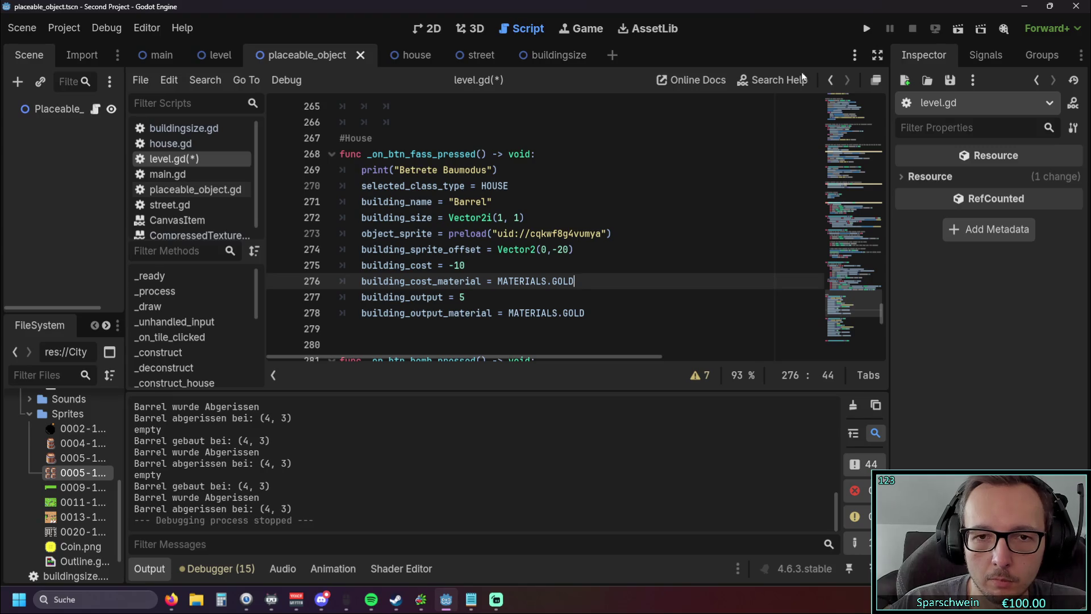
{"action": "left_click", "coordinate": [570, 250]}
{"action": "key", "text": "BackSpace"}
{"action": "left_click", "coordinate": [574, 295]}
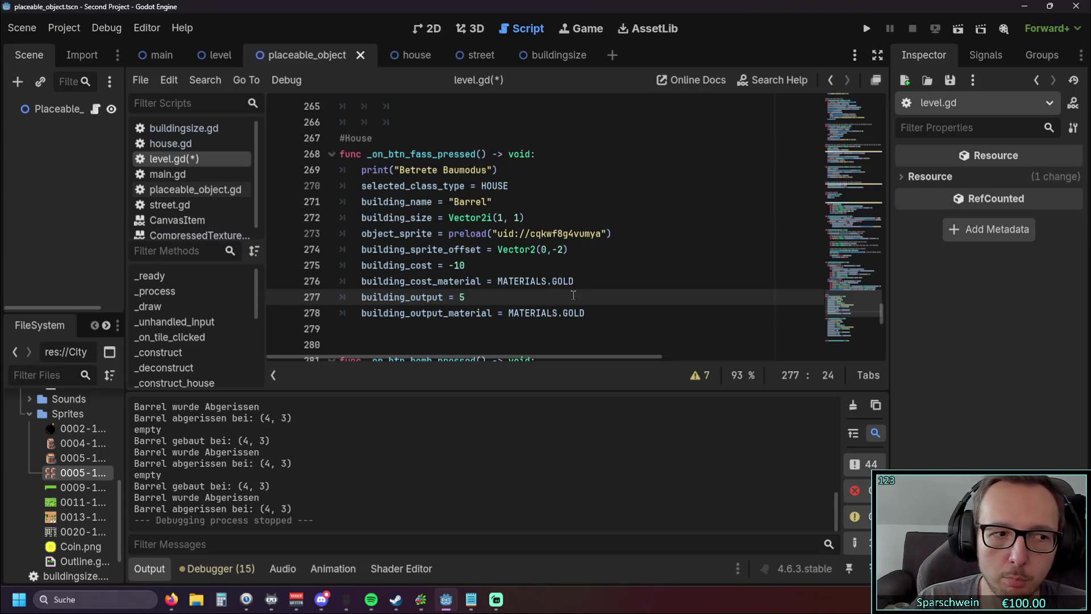
{"action": "left_click", "coordinate": [861, 27]}
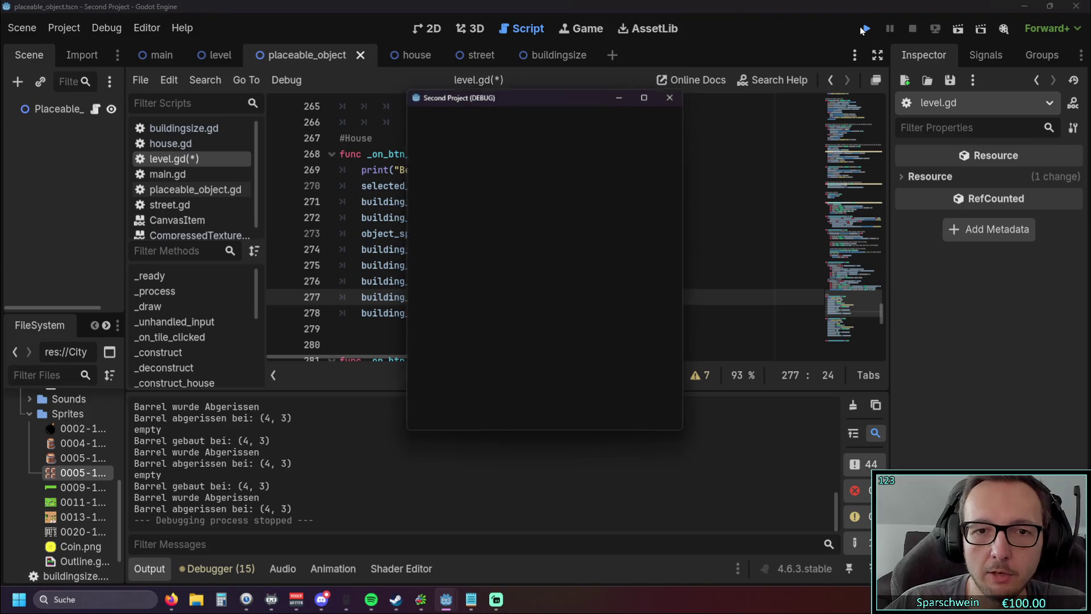
- Build and tear down a barrel and a larger barrel on the map
{"action": "left_click", "coordinate": [512, 411]}
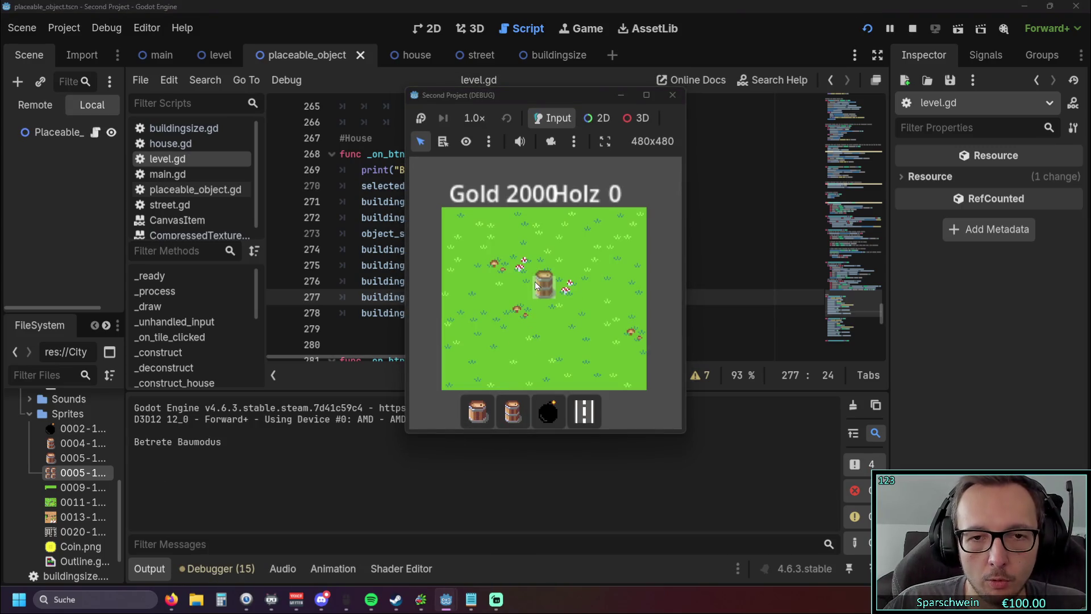
{"action": "left_click", "coordinate": [535, 281]}
{"action": "left_click", "coordinate": [535, 281]}
{"action": "left_click", "coordinate": [477, 411]}
{"action": "left_click", "coordinate": [533, 288]}
- Place and rebuild bombs at tiles (4, 3) and (3, 3)
{"action": "left_click", "coordinate": [548, 411]}
{"action": "left_click", "coordinate": [544, 289]}
{"action": "left_click", "coordinate": [544, 290]}
{"action": "left_click", "coordinate": [544, 290]}
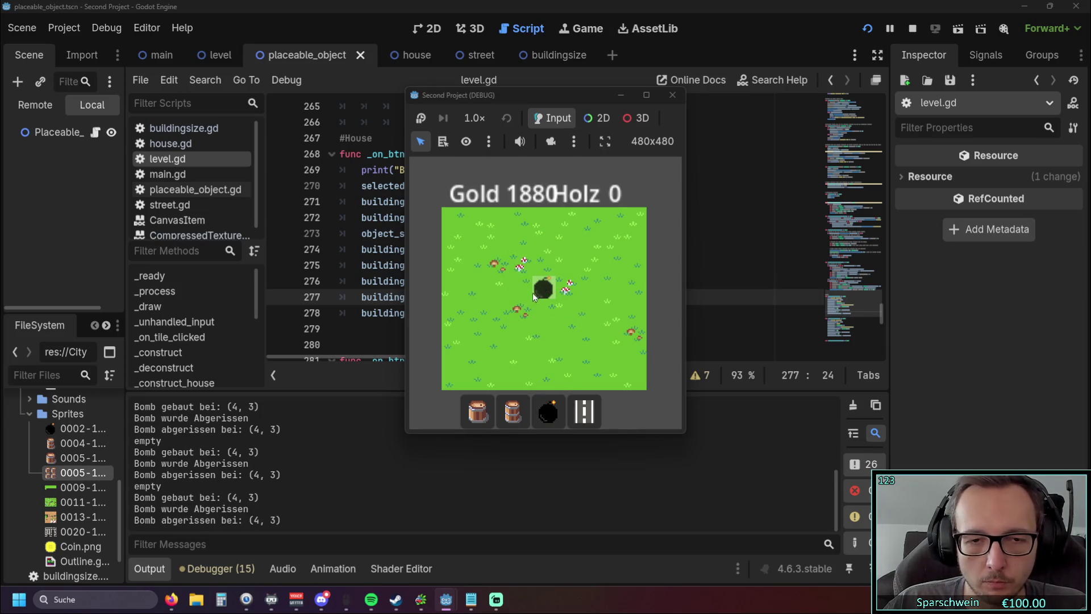
{"action": "left_click", "coordinate": [523, 288]}
{"action": "left_click", "coordinate": [523, 288]}
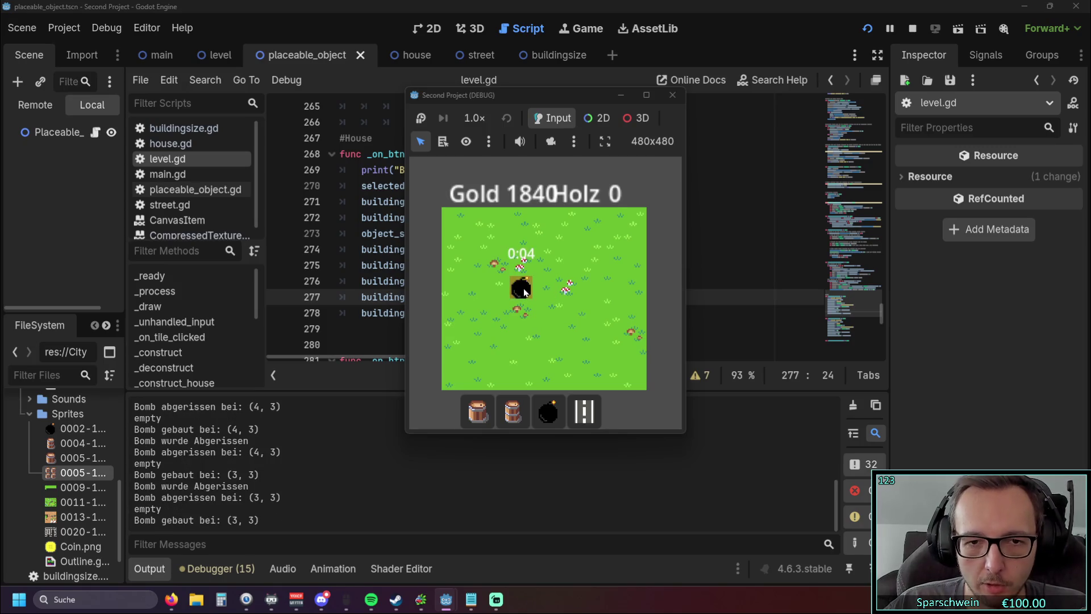
- Build and demolish barrels at tiles (3, 3) and (3, 4), then stop the game
{"action": "left_click", "coordinate": [514, 410]}
{"action": "left_click", "coordinate": [521, 293]}
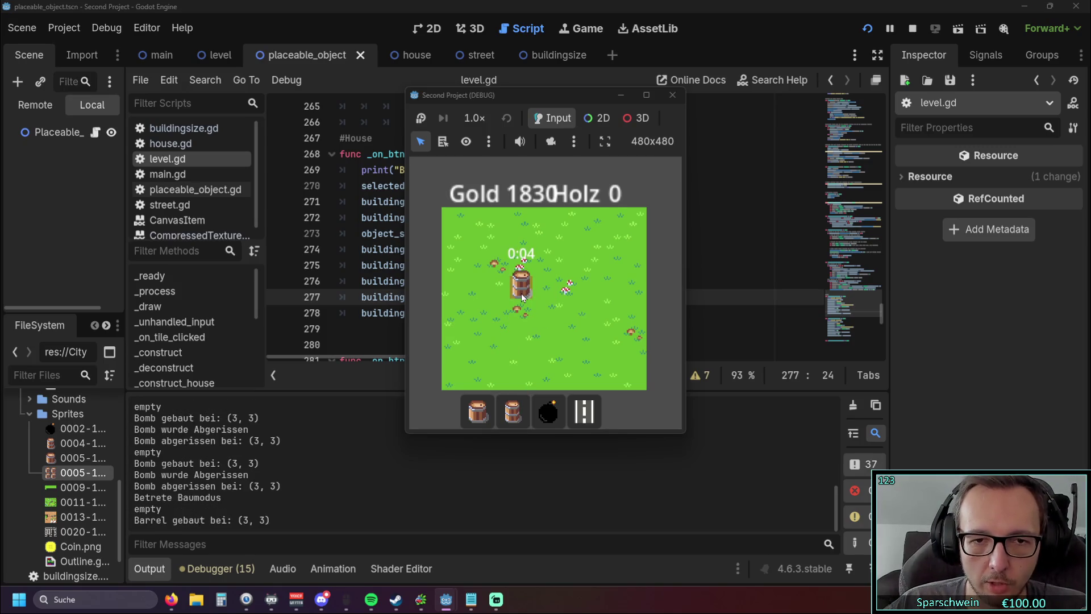
{"action": "left_click", "coordinate": [521, 319]}
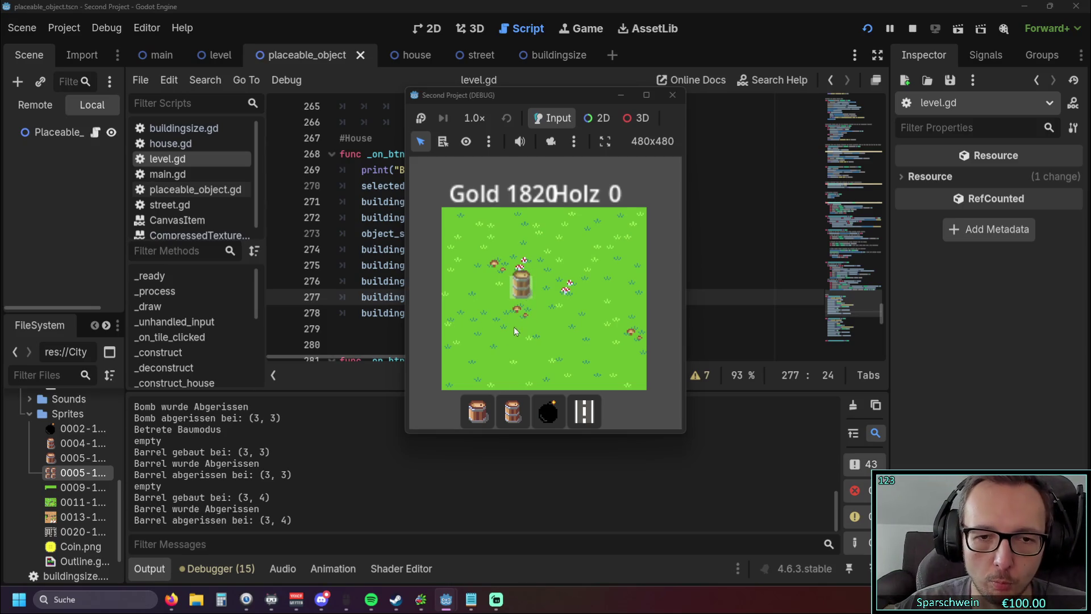
{"action": "left_click", "coordinate": [526, 290]}
{"action": "left_click", "coordinate": [527, 289]}
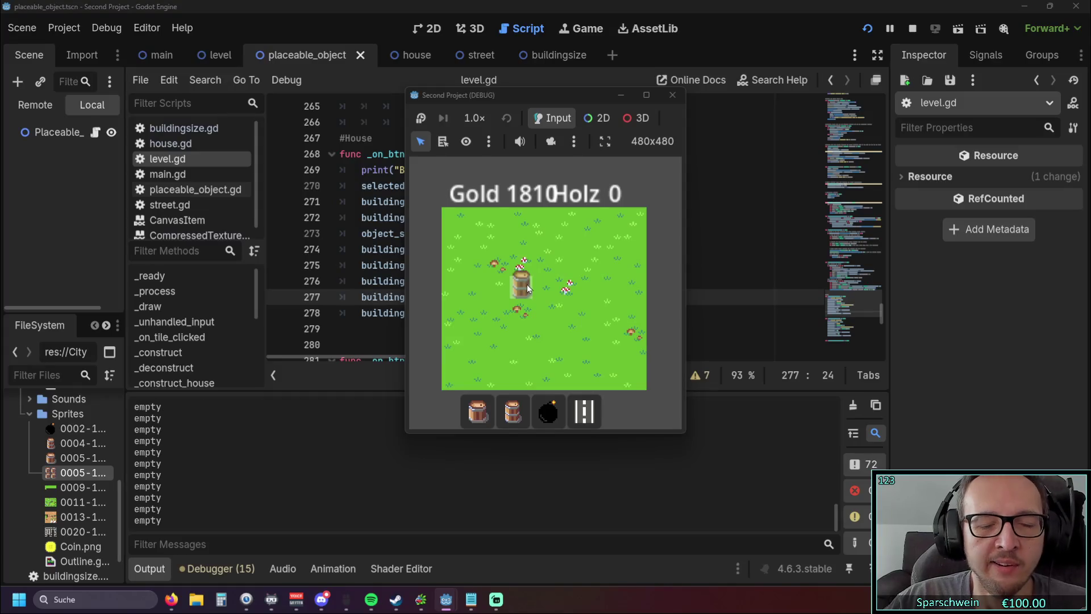
{"action": "left_click", "coordinate": [673, 94]}
{"action": "left_click", "coordinate": [605, 269]}
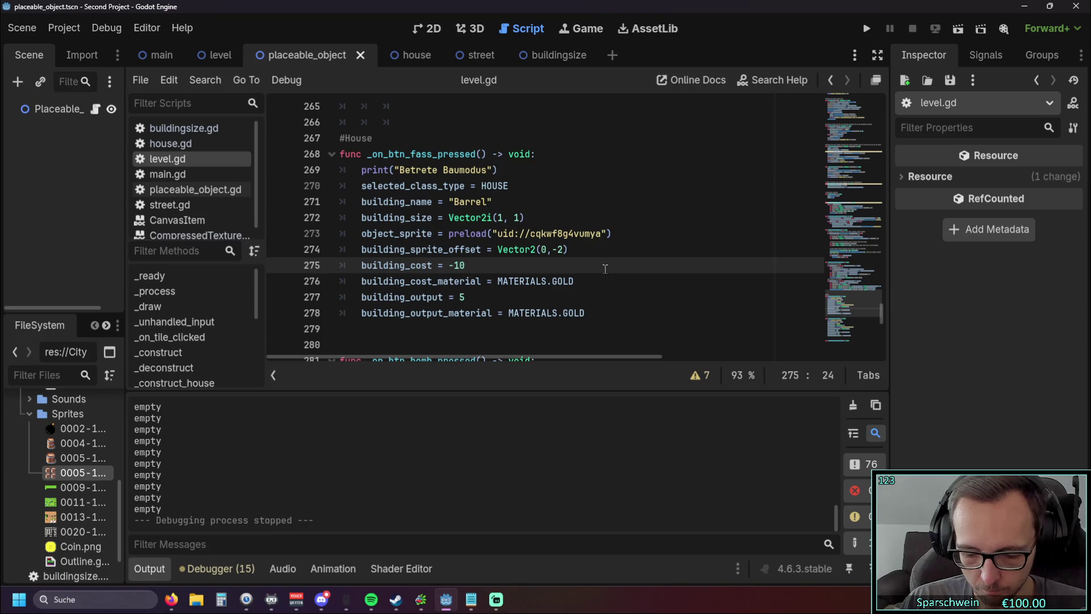
{"action": "left_click", "coordinate": [867, 30]}
{"action": "left_click", "coordinate": [513, 410]}
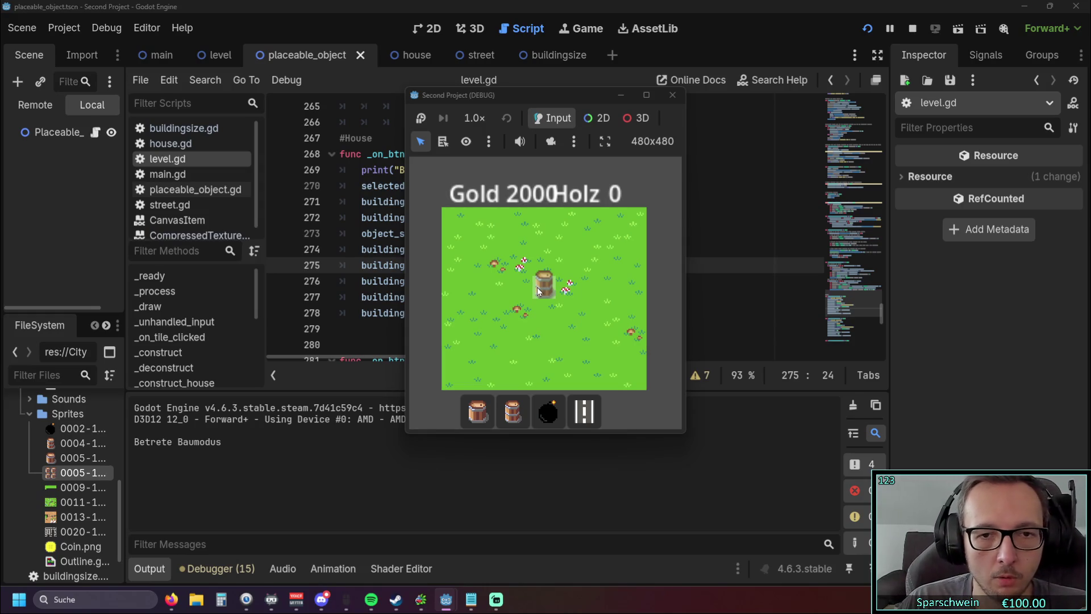
{"action": "left_click", "coordinate": [538, 288]}
{"action": "right_click", "coordinate": [537, 287]}
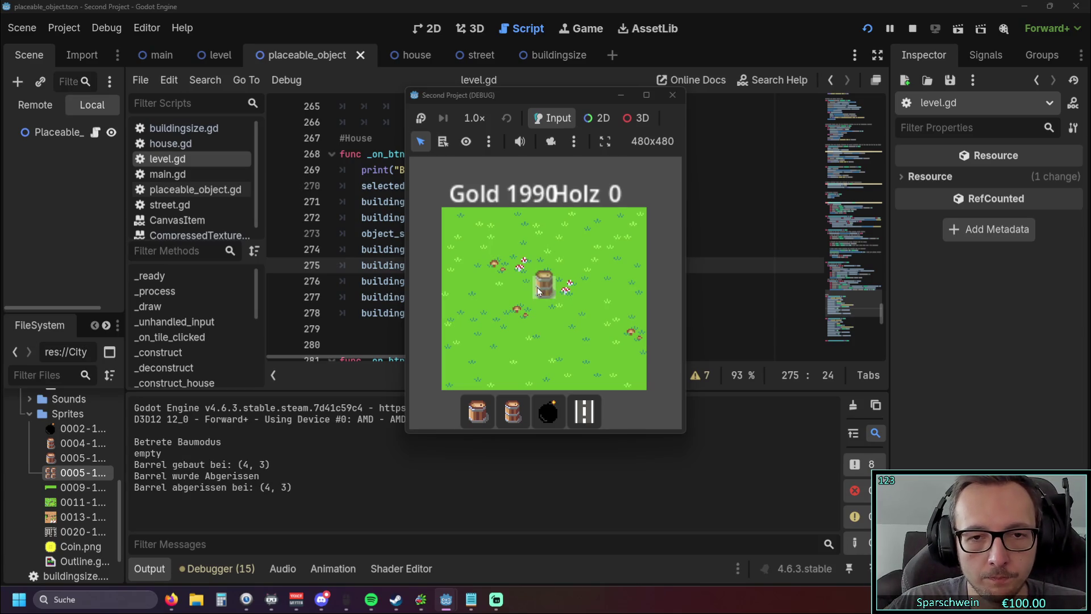
{"action": "left_click", "coordinate": [540, 299]}
{"action": "right_click", "coordinate": [541, 294]}
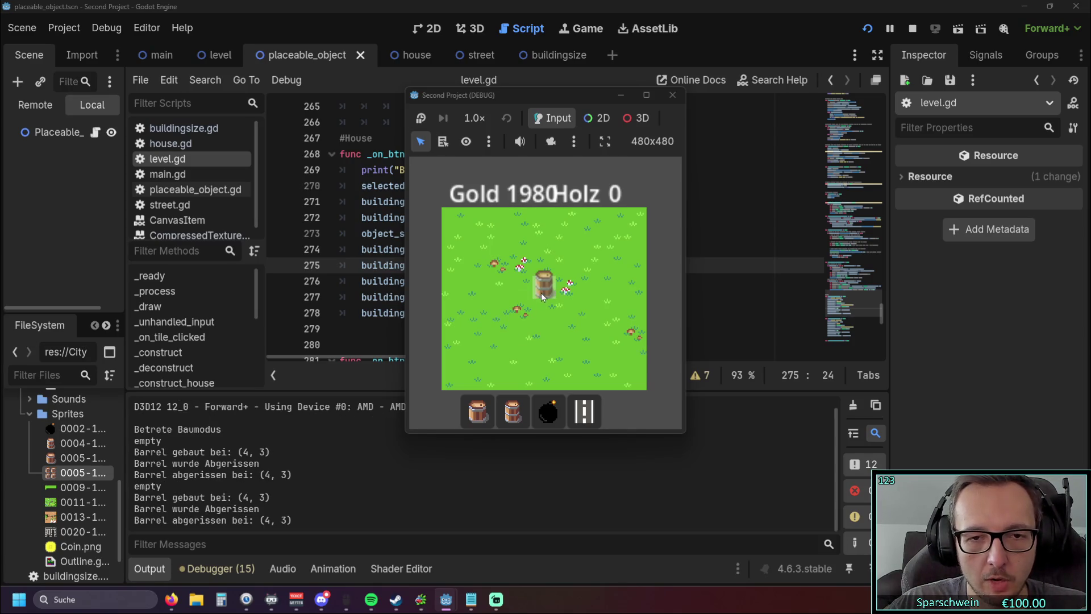
{"action": "left_click", "coordinate": [538, 290]}
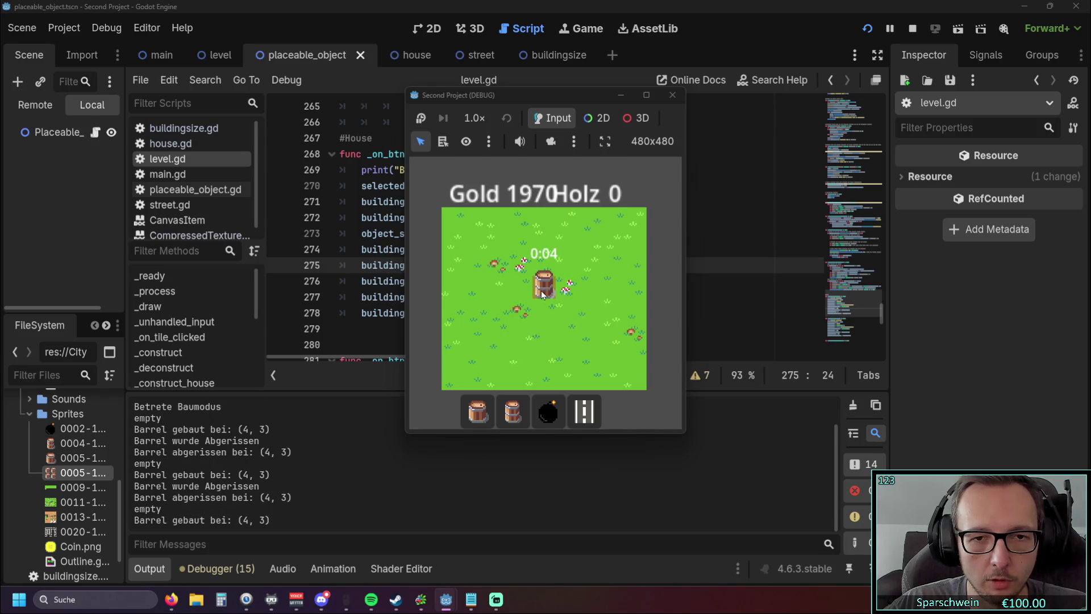
{"action": "right_click", "coordinate": [538, 291]}
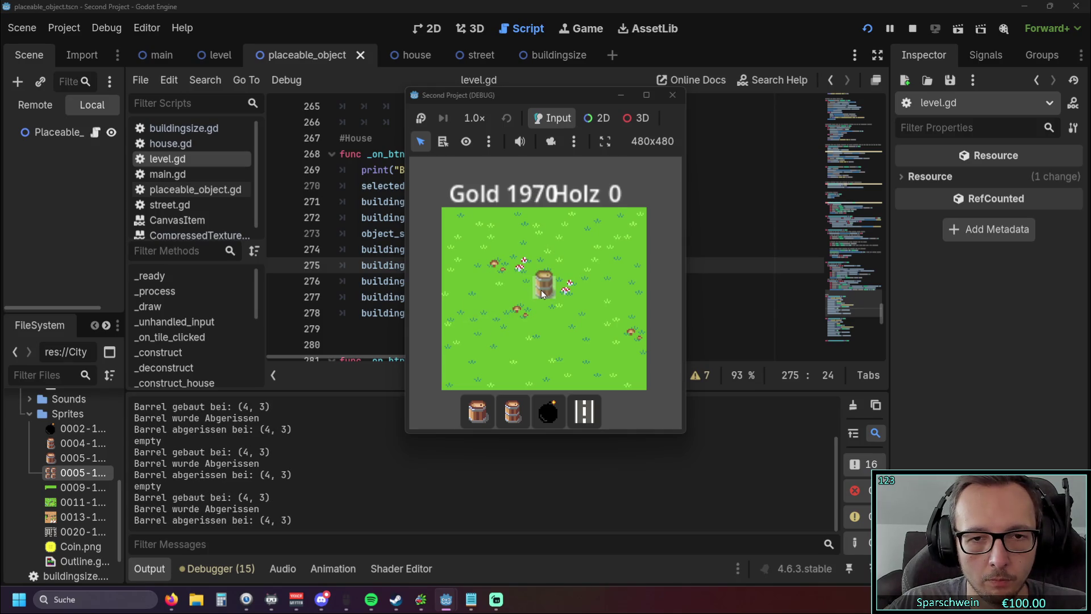
{"action": "left_click", "coordinate": [541, 294]}
{"action": "right_click", "coordinate": [528, 313]}
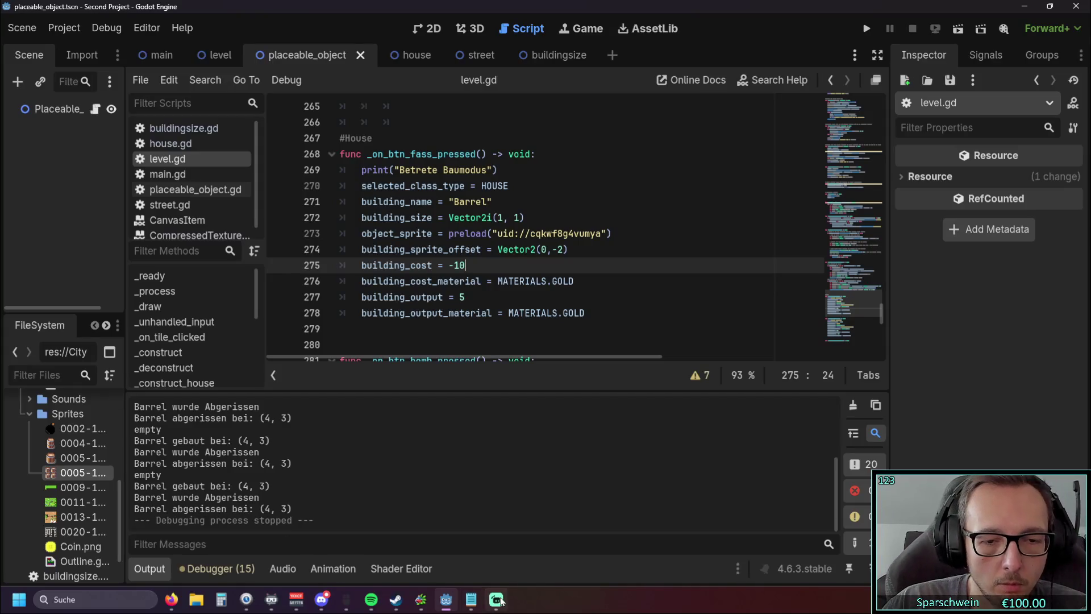
- Delete the outdated 'ghost sprite ist teilweise off' line from the Notepad to-do notes
{"action": "left_click", "coordinate": [472, 599]}
{"action": "left_click_drag", "start_coordinate": [320, 125], "coordinate": [146, 125]}
{"action": "key", "text": "BackSpace"}
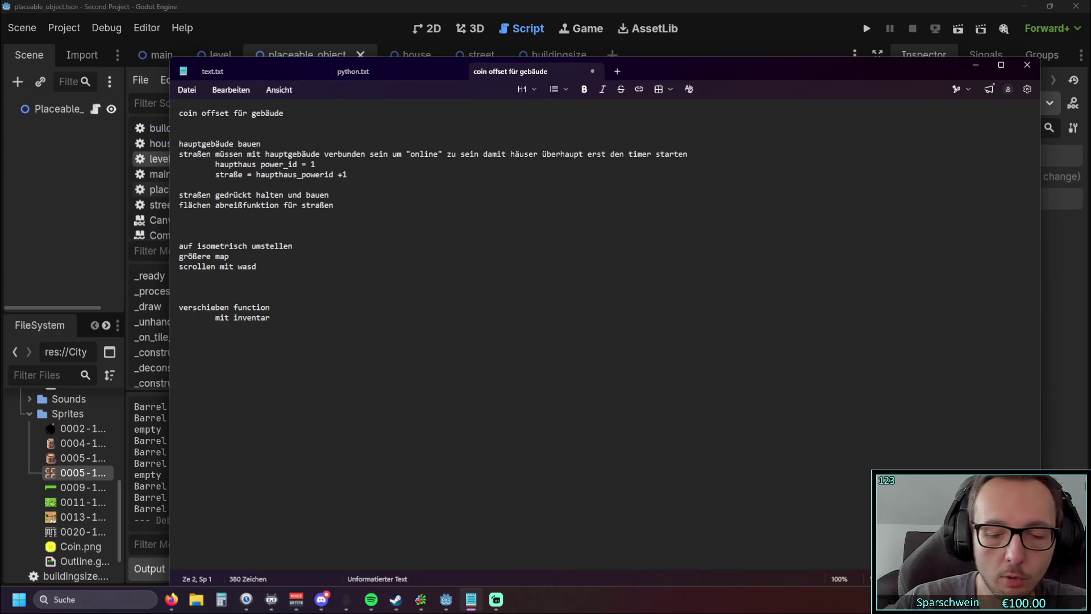
{"action": "key", "text": "BackSpace"}
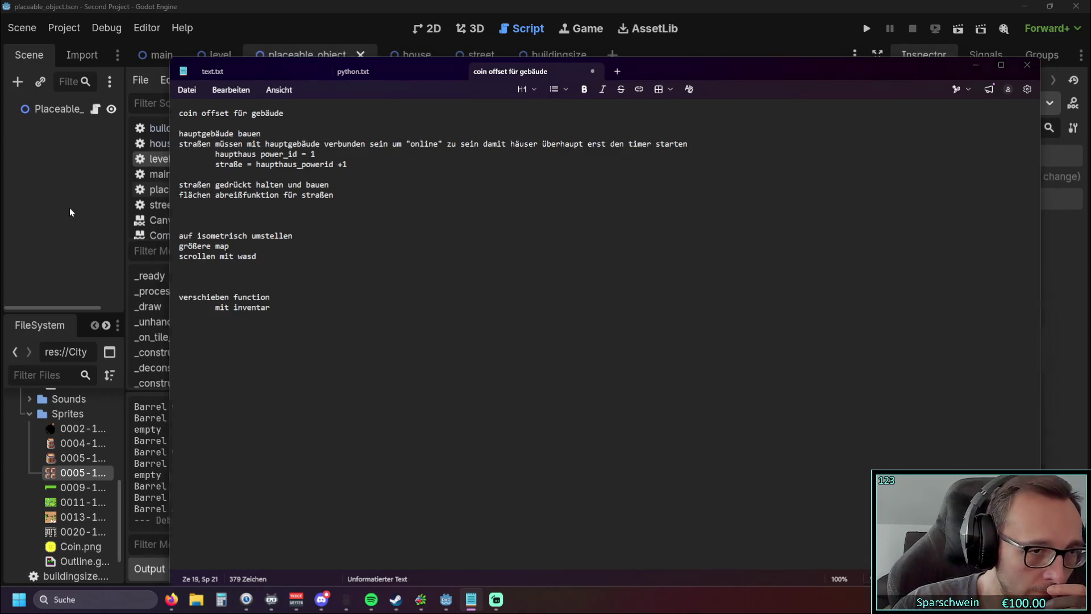
- Return to the Godot editor and scroll level.gd up to around line 202
{"action": "left_click", "coordinate": [69, 207]}
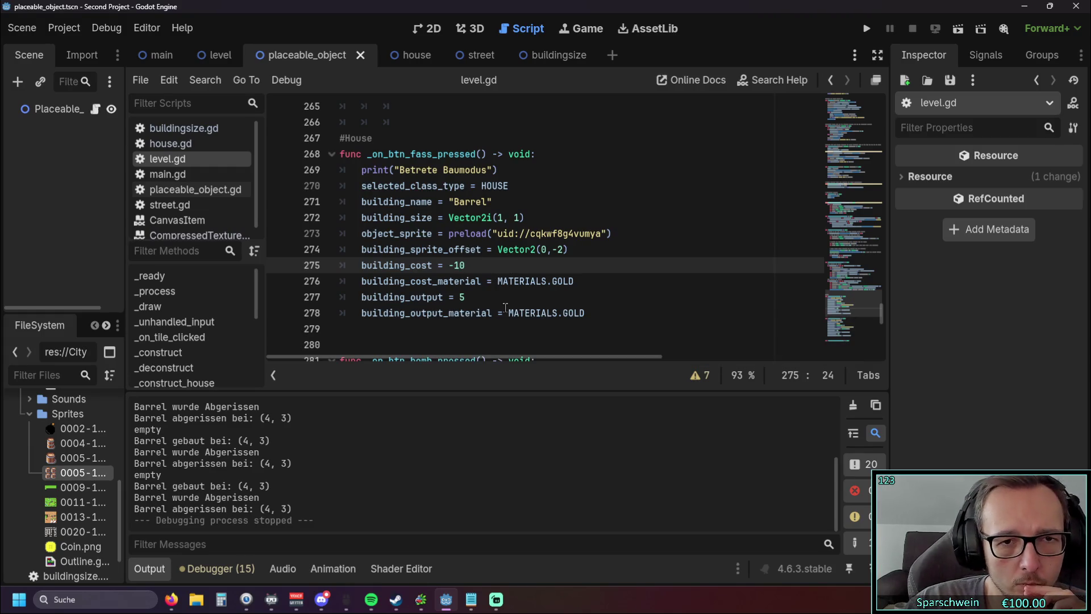
{"action": "scroll", "coordinate": [503, 306], "scroll_direction": "up", "scroll_amount": 15}
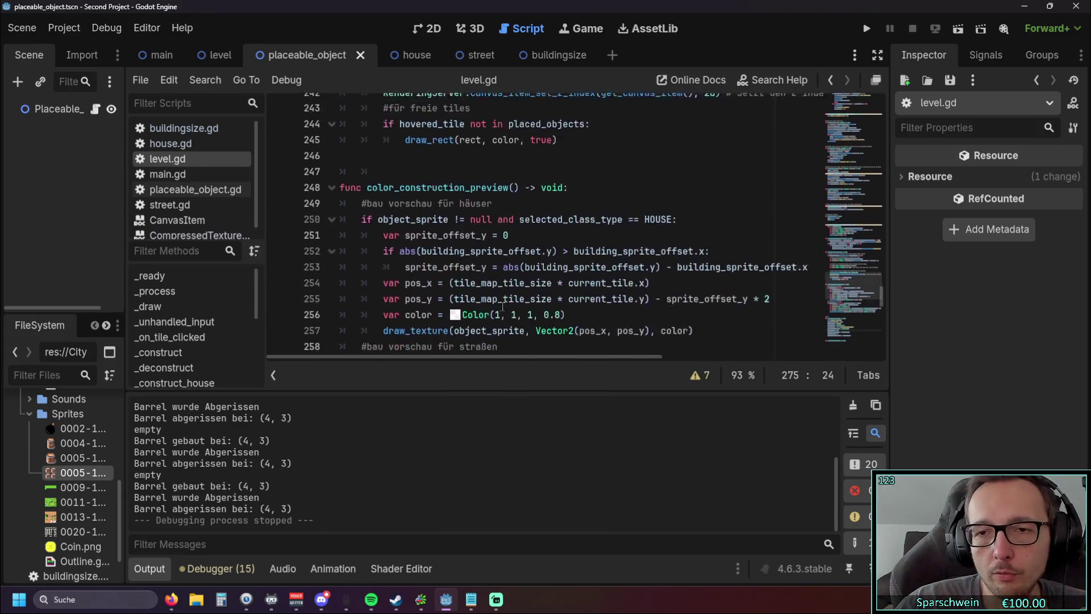
{"action": "scroll", "coordinate": [503, 306], "scroll_direction": "up", "scroll_amount": 6}
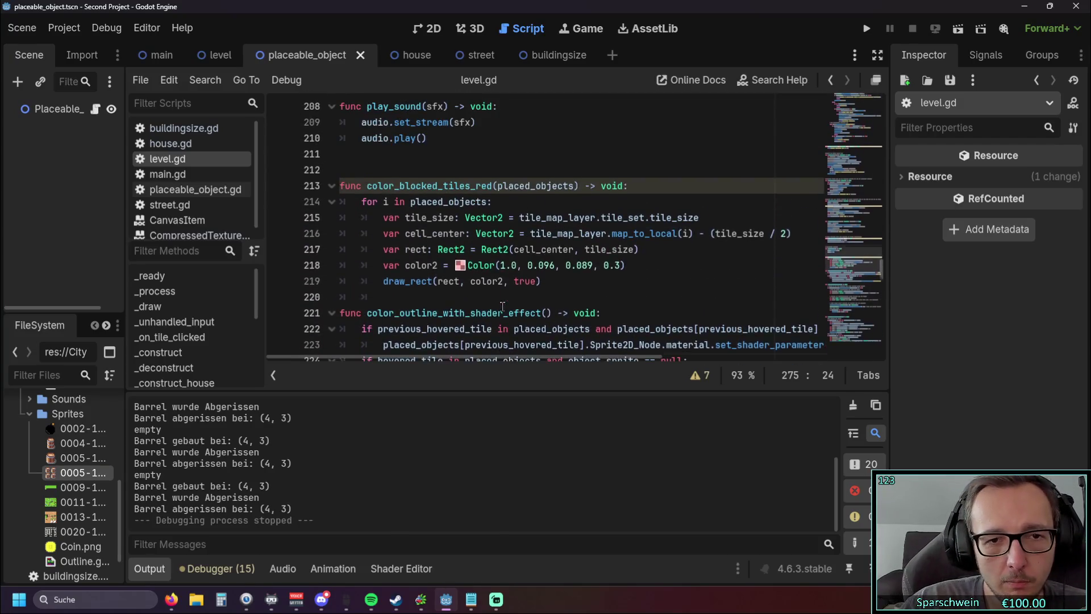
- Start a test run and place a Big Bucket and a barrel at tile (2, 3)
{"action": "left_click", "coordinate": [866, 29]}
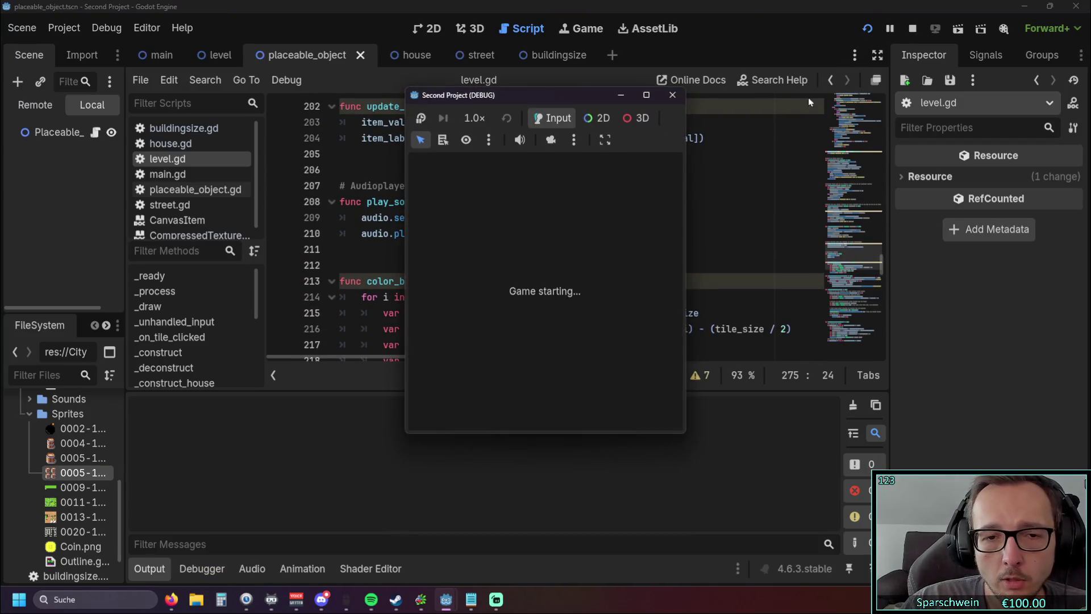
{"action": "left_click", "coordinate": [483, 415]}
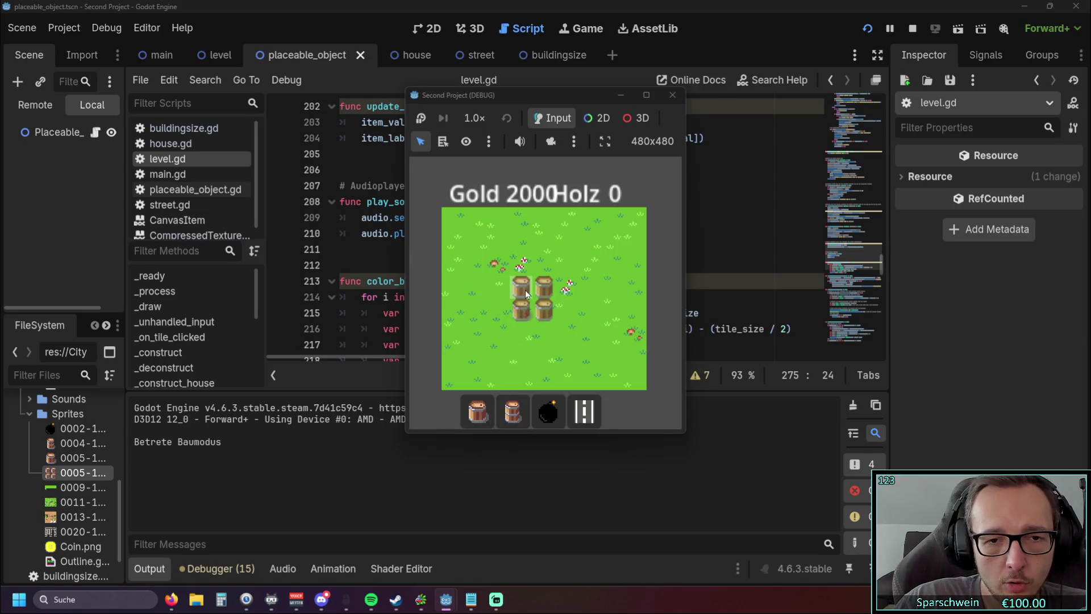
{"action": "left_click", "coordinate": [525, 290]}
{"action": "left_click", "coordinate": [513, 411]}
{"action": "left_click", "coordinate": [496, 294]}
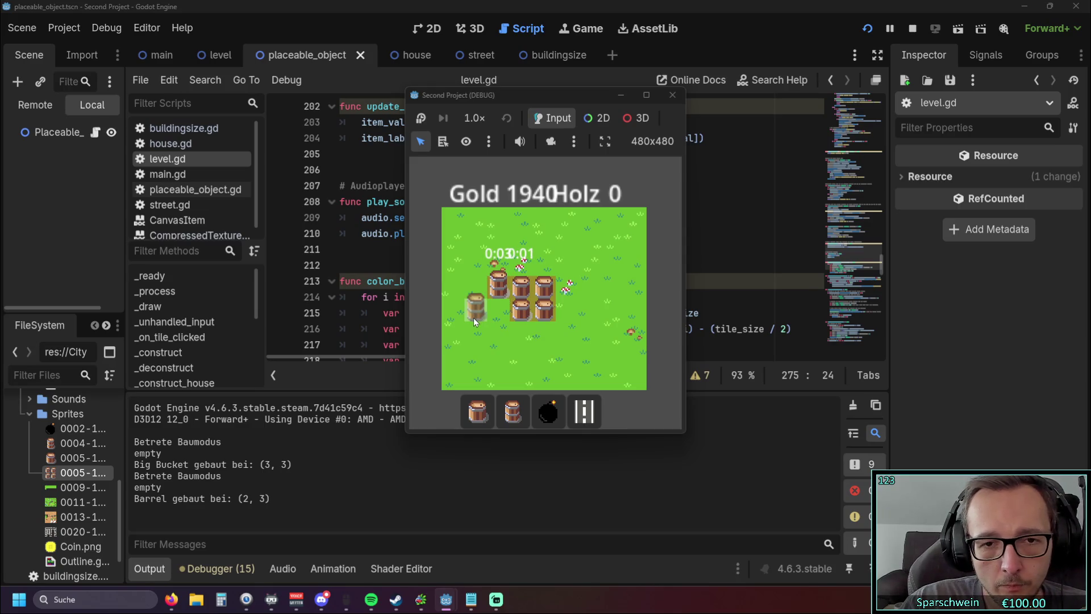
- Leave build mode, collect both buildings' coins, and stop the game
{"action": "right_click", "coordinate": [478, 312]}
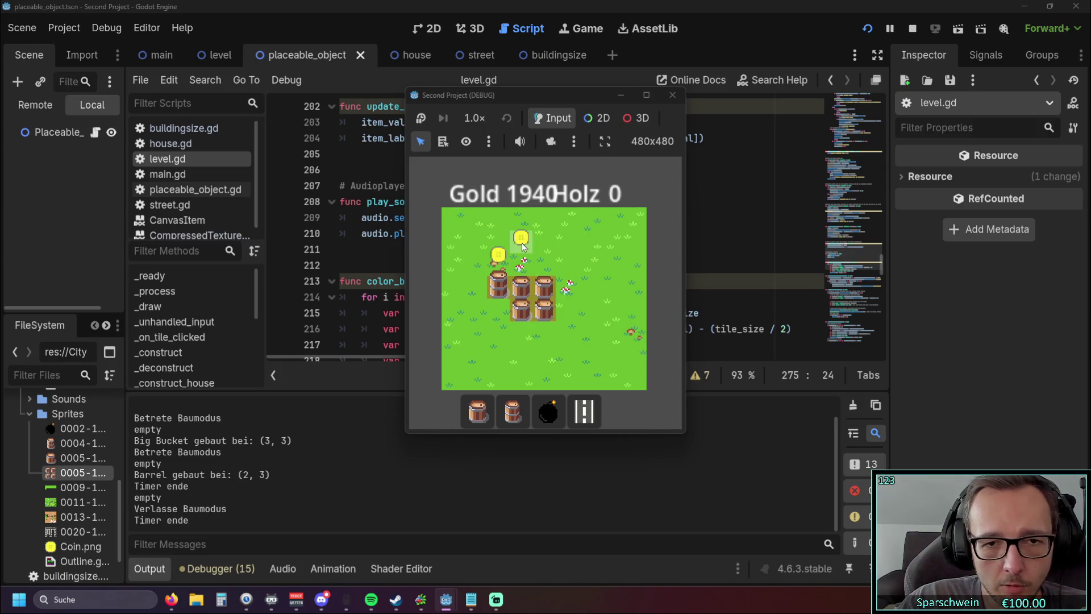
{"action": "left_click", "coordinate": [520, 290]}
{"action": "left_click", "coordinate": [519, 289]}
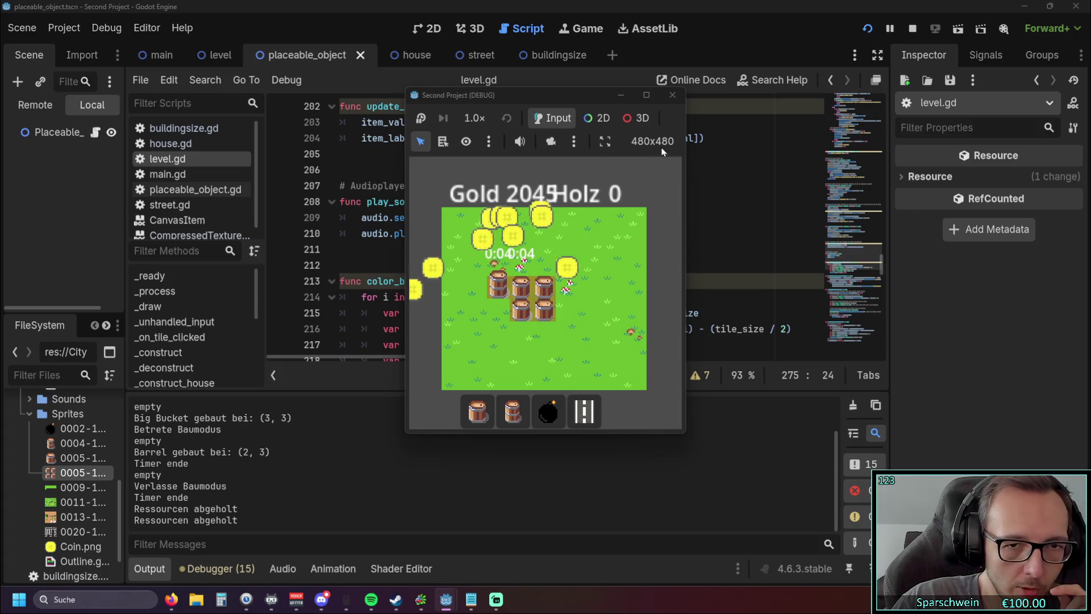
{"action": "left_click", "coordinate": [673, 95]}
{"action": "left_click", "coordinate": [572, 236]}
{"action": "scroll", "coordinate": [573, 236], "scroll_direction": "down", "scroll_amount": 5}
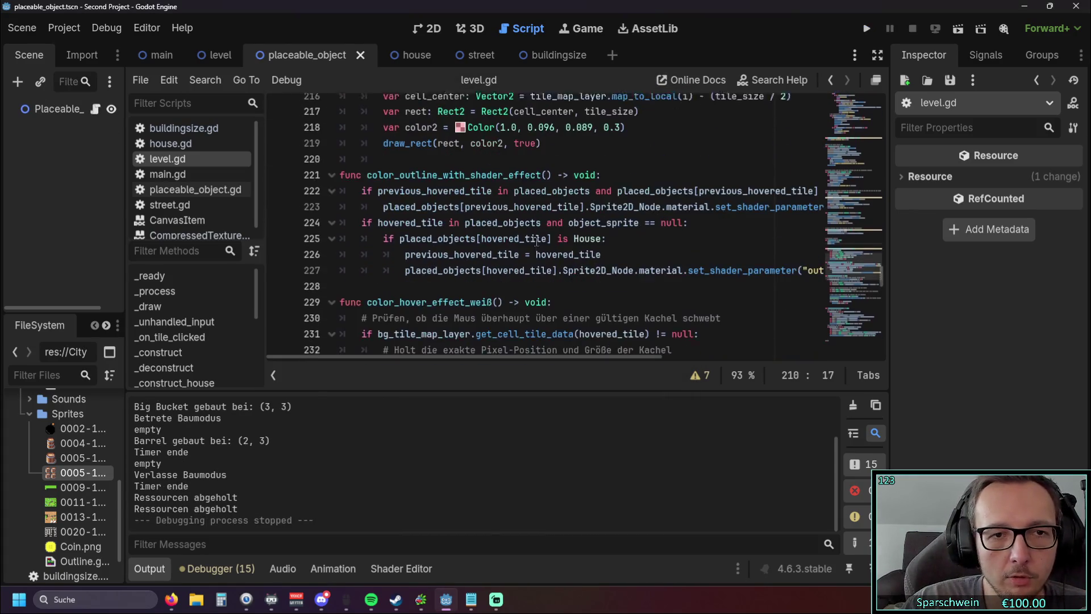
- Briefly open the house scene, return to the level scene, and pick house.gd in the script list
{"action": "scroll", "coordinate": [532, 237], "scroll_direction": "up", "scroll_amount": 1}
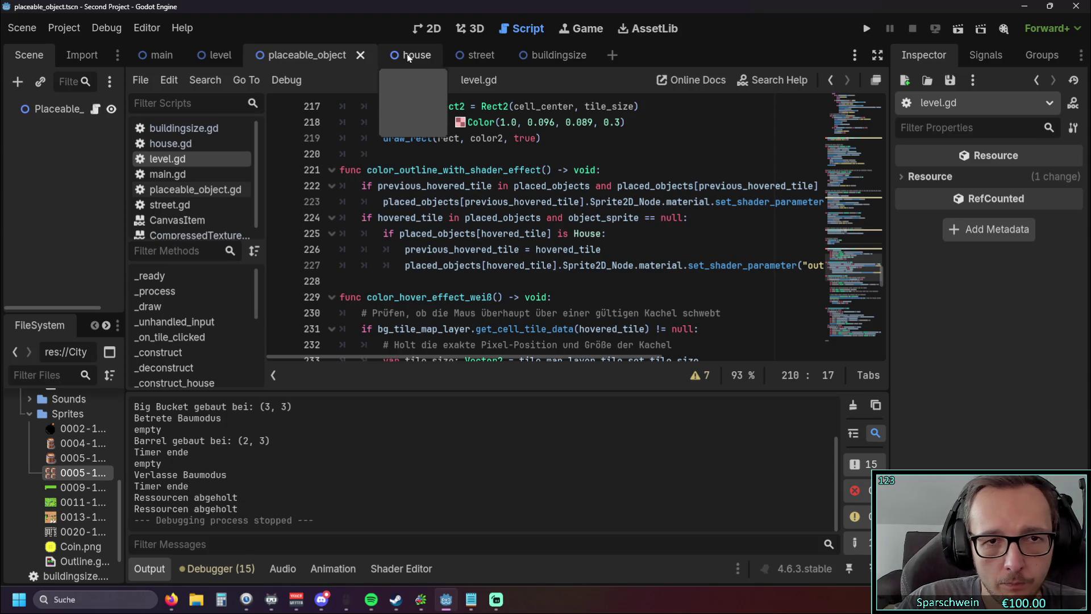
{"action": "left_click", "coordinate": [408, 57]}
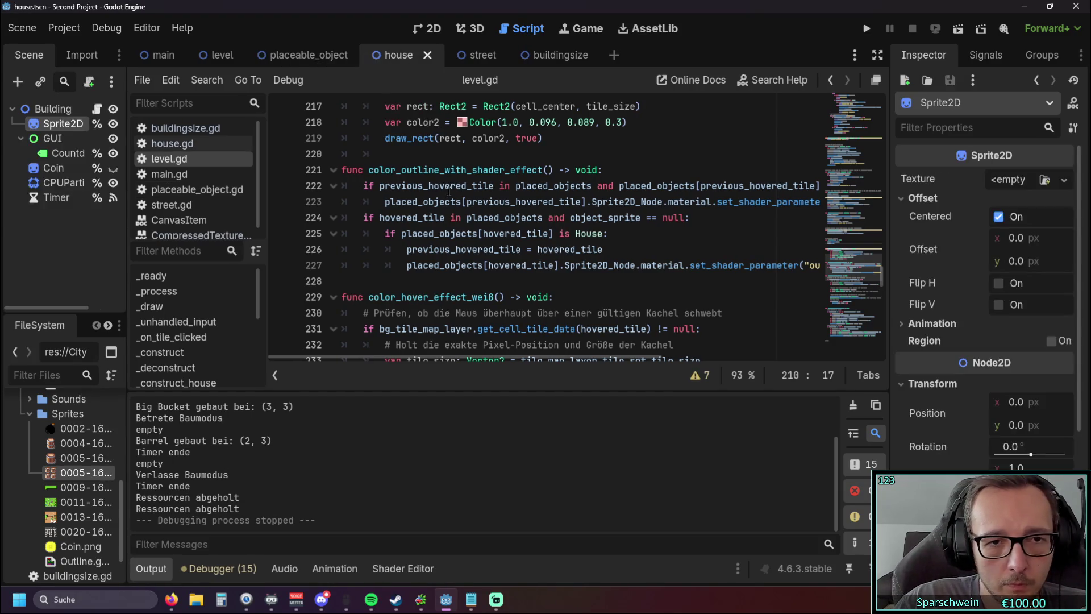
{"action": "left_click", "coordinate": [217, 57]}
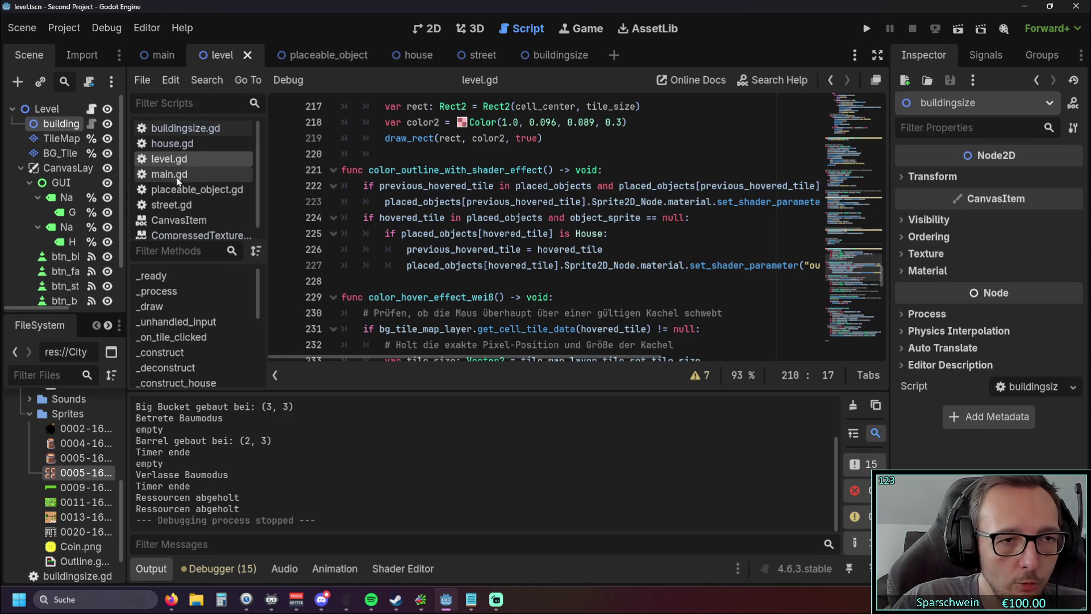
{"action": "left_click", "coordinate": [172, 143]}
- Read through house.gd's coin_offset_y_to_building and set_coin, selecting the sprite size expression on line 56
{"action": "scroll", "coordinate": [490, 243], "scroll_direction": "down", "scroll_amount": 3}
{"action": "scroll", "coordinate": [489, 243], "scroll_direction": "down", "scroll_amount": 5}
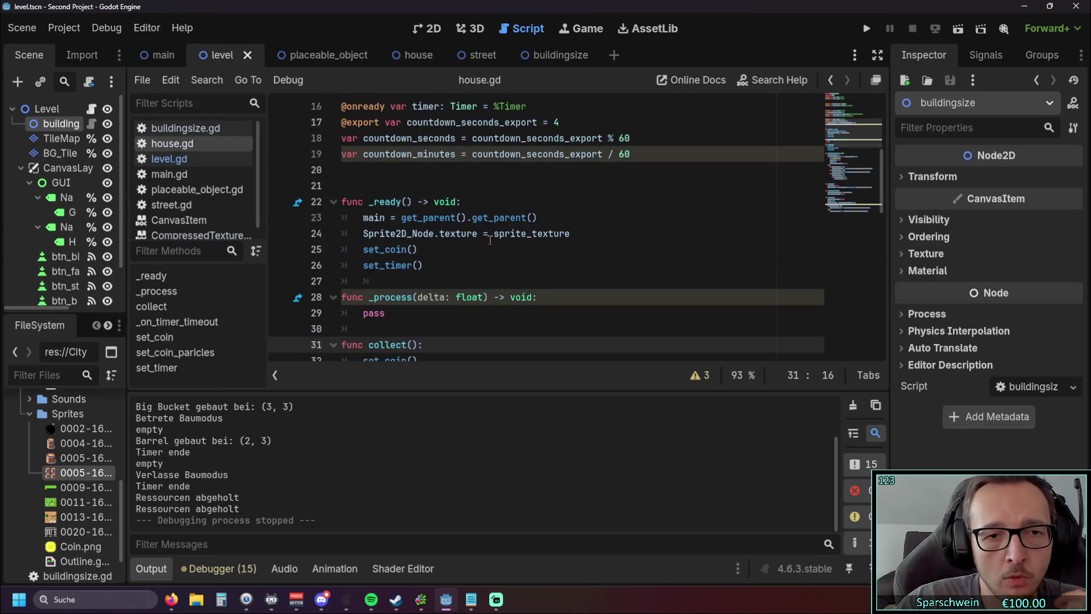
{"action": "scroll", "coordinate": [524, 229], "scroll_direction": "down", "scroll_amount": 8}
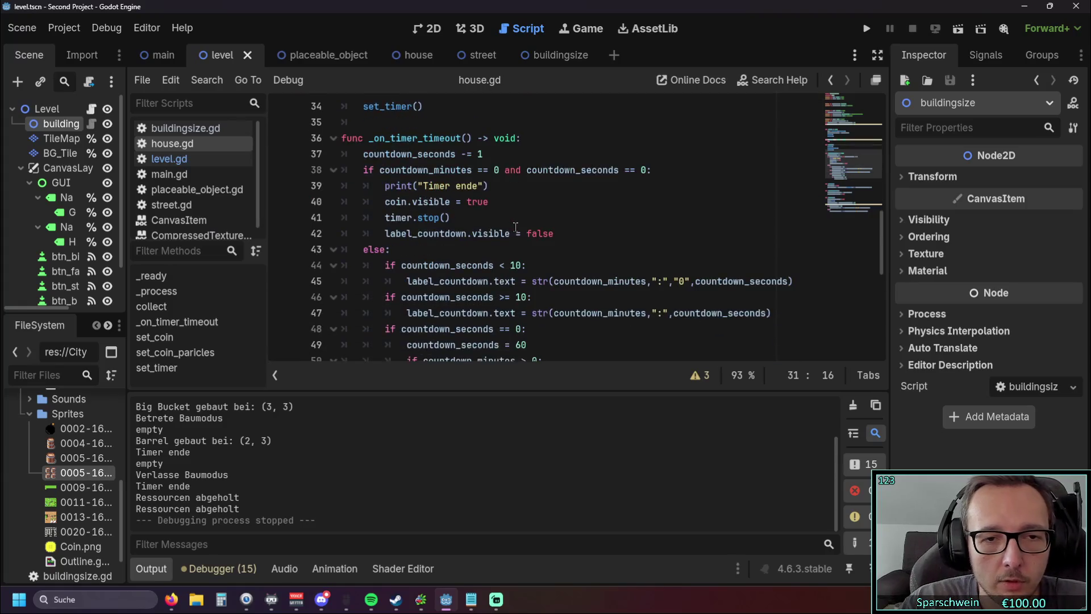
{"action": "scroll", "coordinate": [594, 234], "scroll_direction": "up", "scroll_amount": 1}
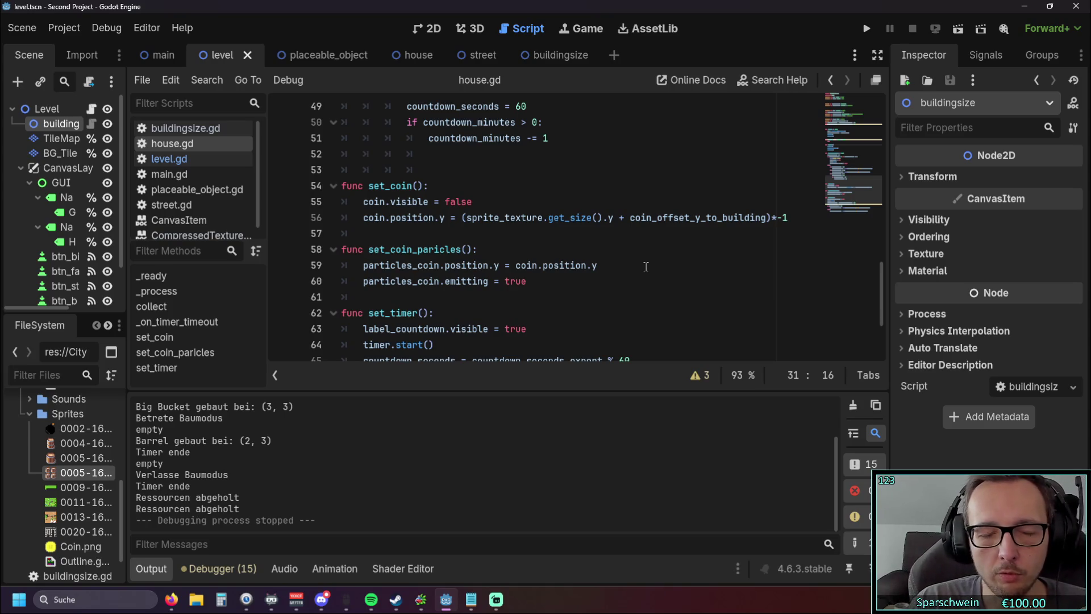
{"action": "scroll", "coordinate": [646, 267], "scroll_direction": "up", "scroll_amount": 10}
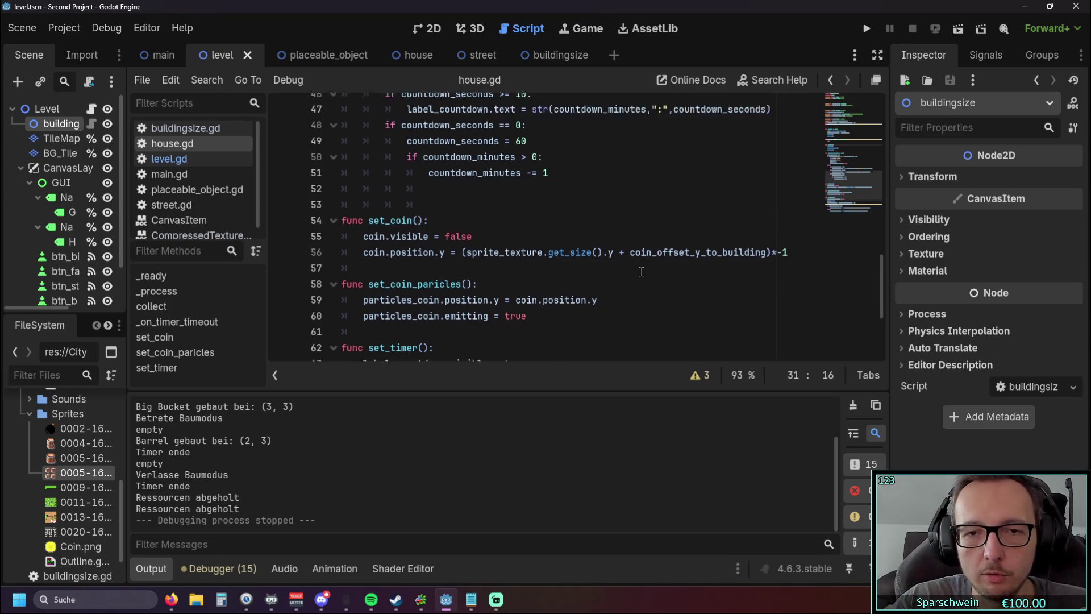
{"action": "scroll", "coordinate": [641, 270], "scroll_direction": "up", "scroll_amount": 2}
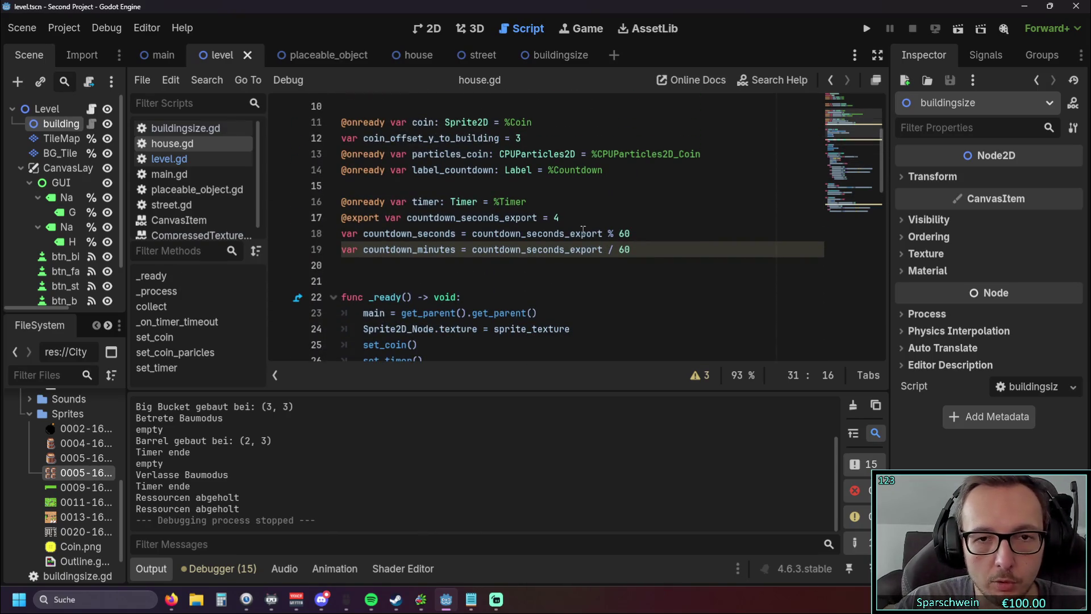
{"action": "scroll", "coordinate": [591, 234], "scroll_direction": "up", "scroll_amount": 2}
{"action": "scroll", "coordinate": [563, 256], "scroll_direction": "up", "scroll_amount": 2}
{"action": "left_click_drag", "start_coordinate": [521, 234], "coordinate": [316, 233]}
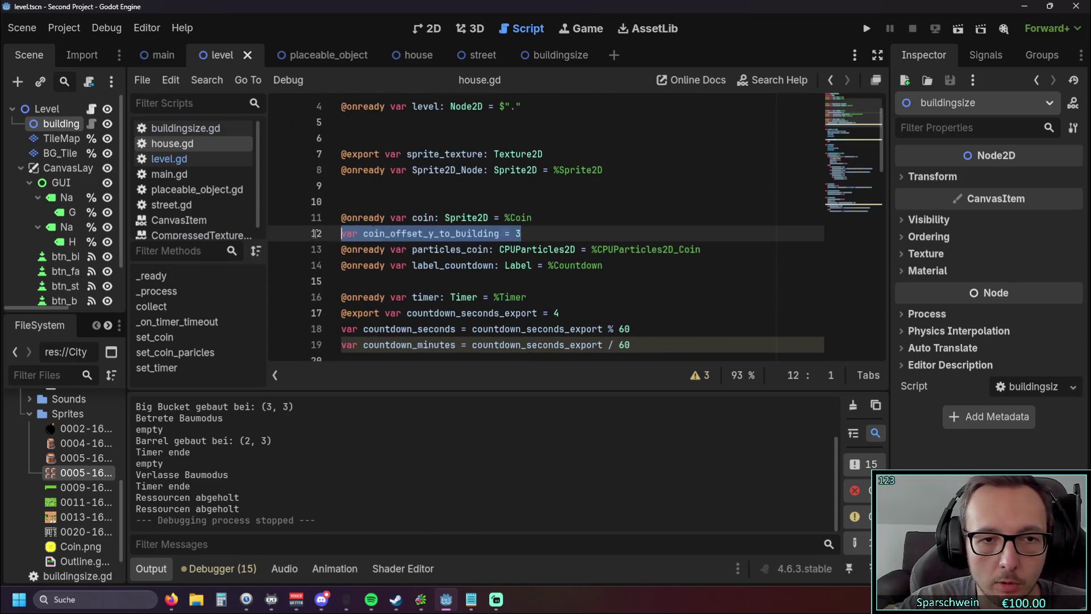
{"action": "scroll", "coordinate": [585, 263], "scroll_direction": "down", "scroll_amount": 12}
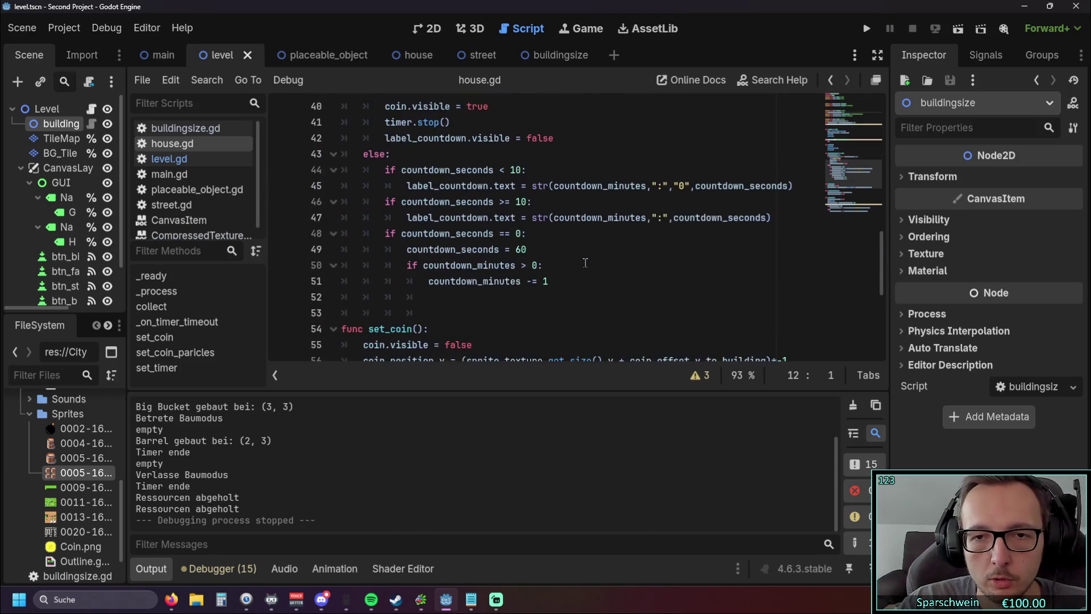
{"action": "scroll", "coordinate": [585, 262], "scroll_direction": "down", "scroll_amount": 3}
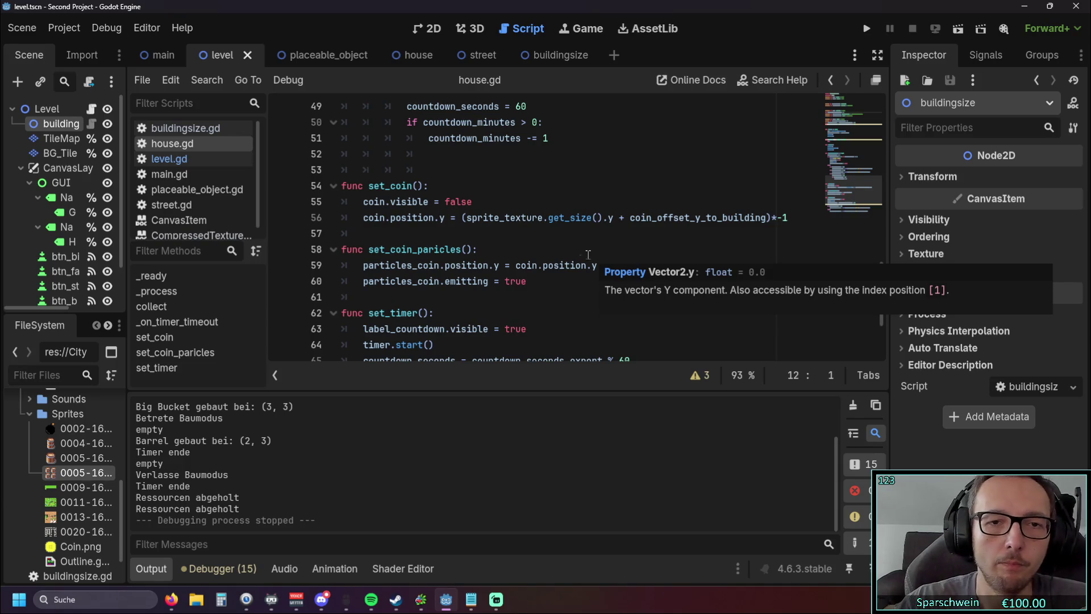
{"action": "mouse_move", "coordinate": [466, 218]}
{"action": "left_mouse_down"}
{"action": "mouse_move", "coordinate": [604, 218]}
{"action": "mouse_move", "coordinate": [465, 219]}
{"action": "left_mouse_up"}
{"action": "key", "text": "ctrl+c"}
- Add print(sprite_texture.get_size().y) on a new line in set_coin and launch a test run
{"action": "left_click", "coordinate": [611, 239]}
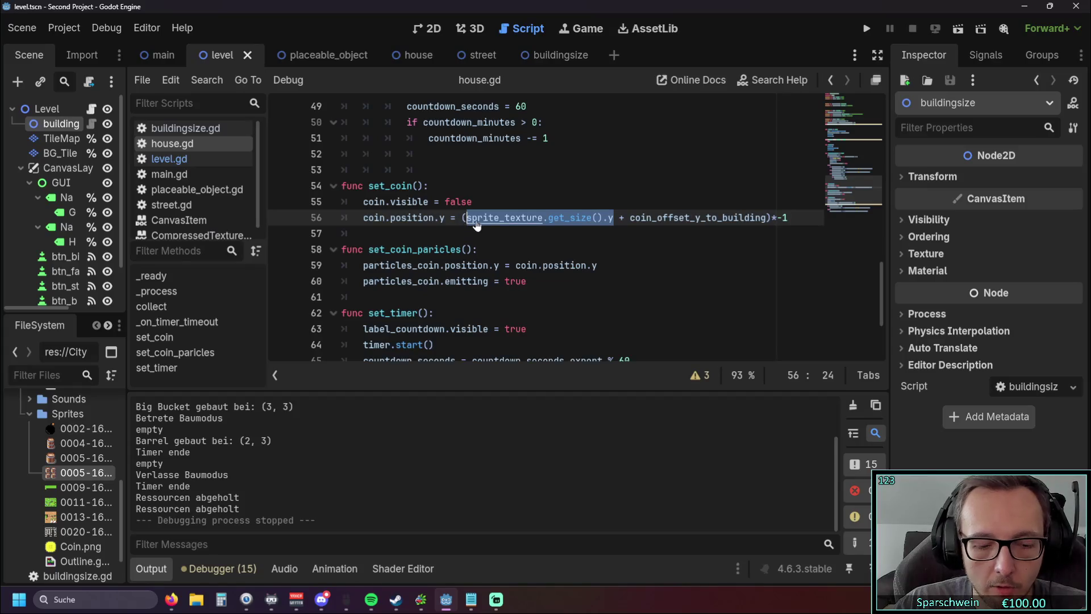
{"action": "left_click", "coordinate": [488, 201]}
{"action": "key", "text": "Return"}
{"action": "type", "text": "print("}
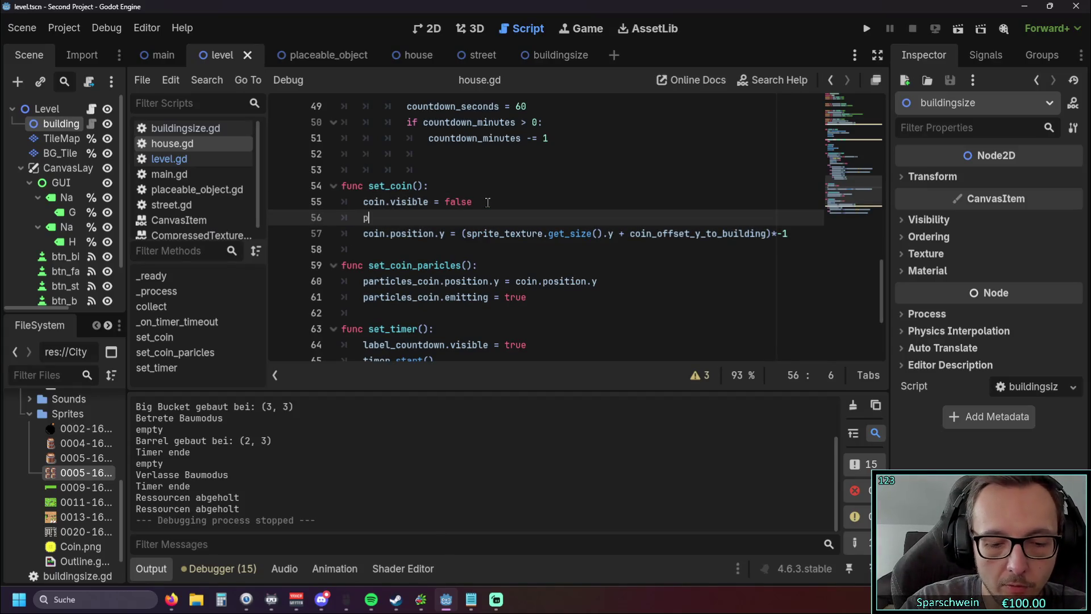
{"action": "key", "text": "ctrl+v"}
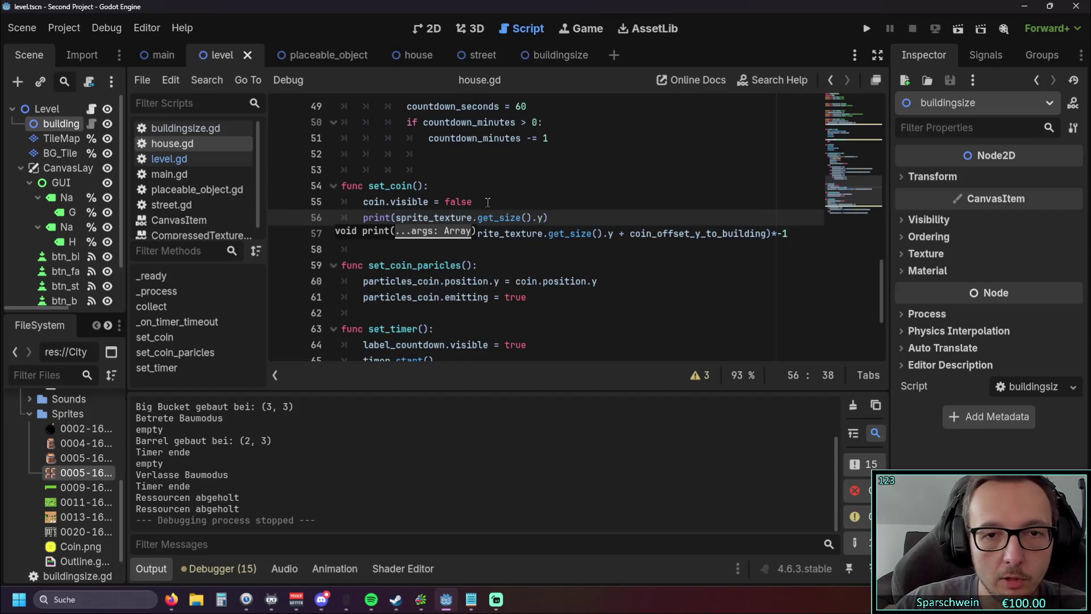
{"action": "left_click", "coordinate": [488, 202]}
{"action": "left_click", "coordinate": [867, 29]}
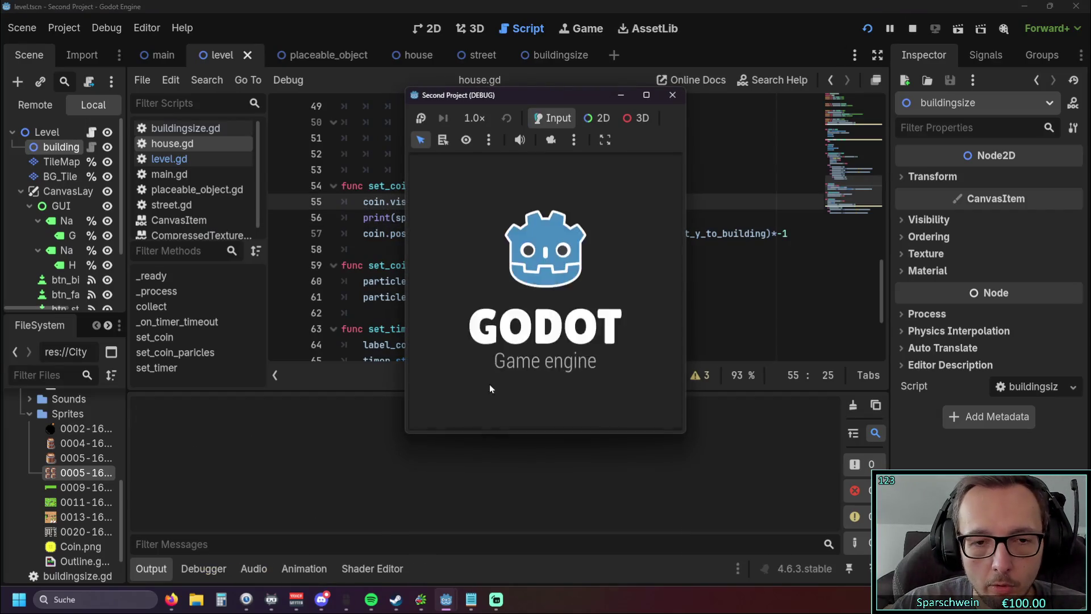
- Build a barrel at (2, 2) and a Big Bucket at (4, 2), then move the game window aside
{"action": "left_click", "coordinate": [477, 411]}
{"action": "left_click", "coordinate": [502, 265]}
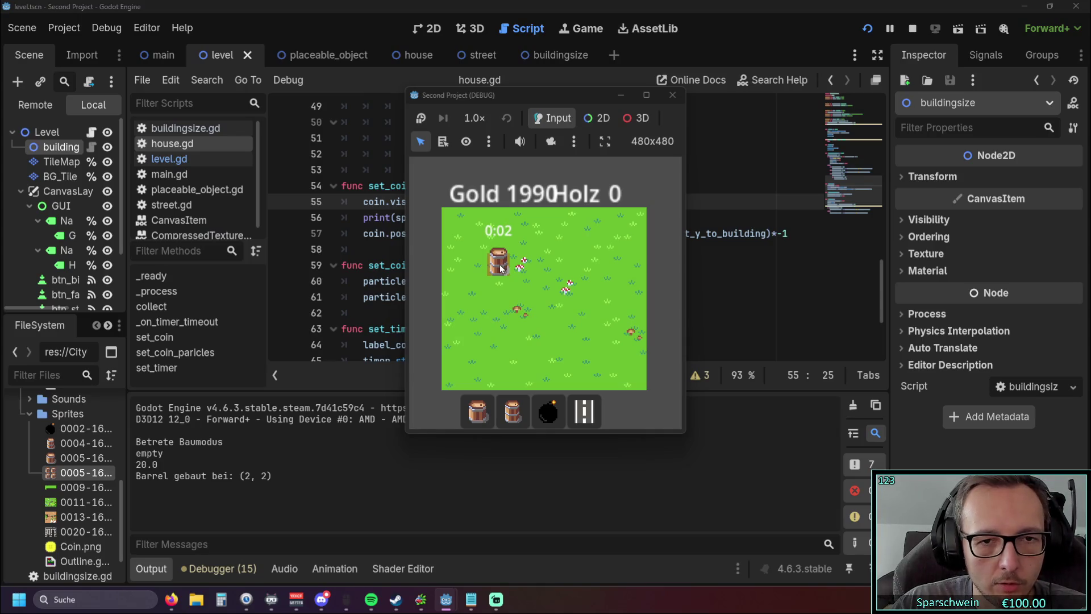
{"action": "left_click", "coordinate": [481, 421]}
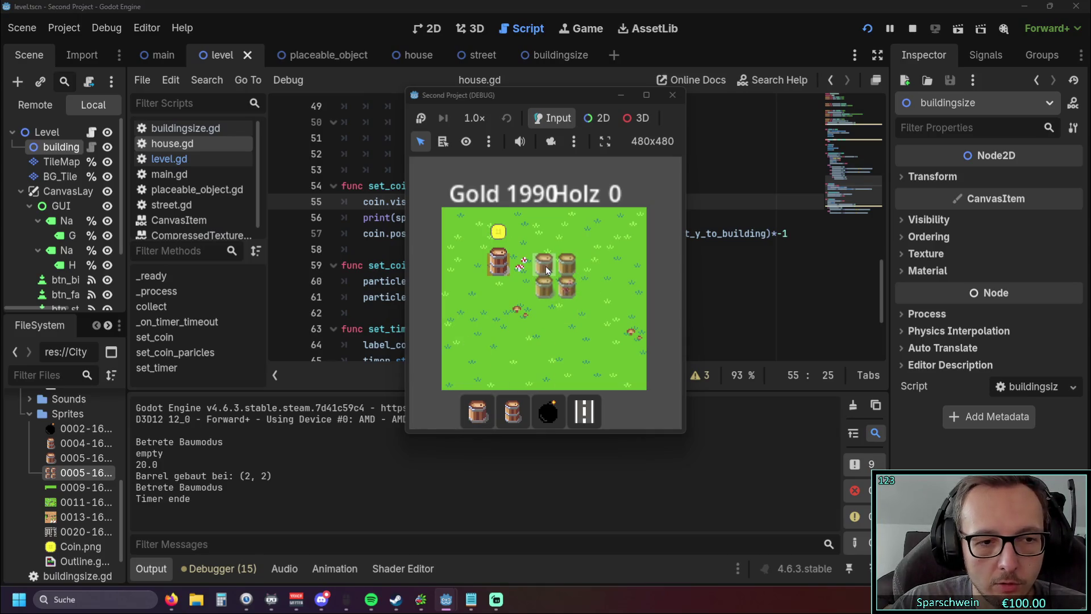
{"action": "left_click", "coordinate": [548, 270]}
{"action": "left_click", "coordinate": [475, 330]}
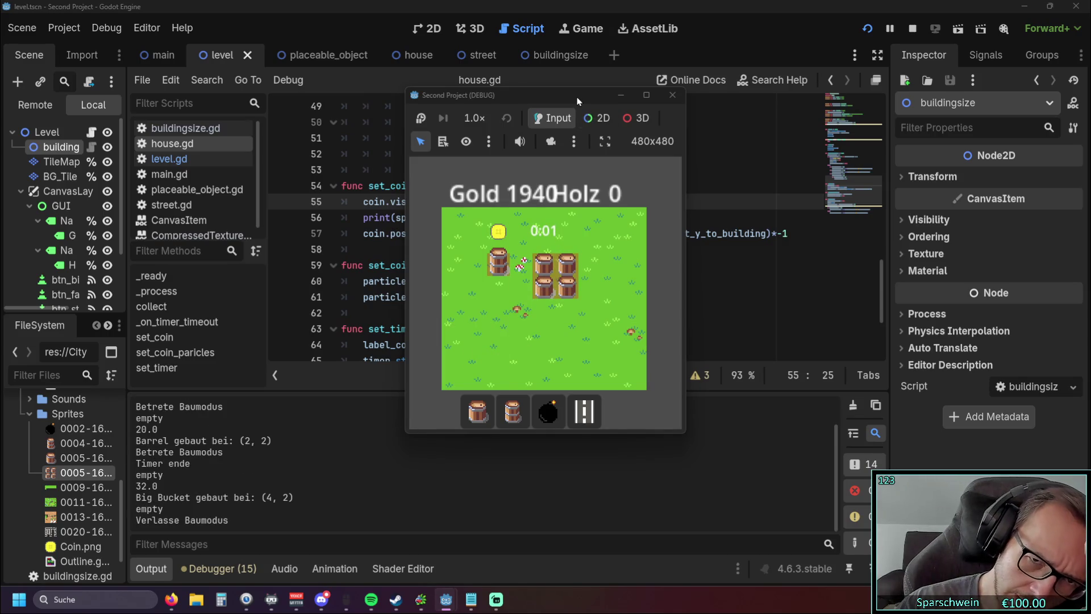
{"action": "mouse_move", "coordinate": [578, 98]}
{"action": "left_mouse_down"}
{"action": "mouse_move", "coordinate": [834, 111]}
{"action": "mouse_move", "coordinate": [987, 97]}
{"action": "mouse_move", "coordinate": [969, 99]}
{"action": "left_mouse_up"}
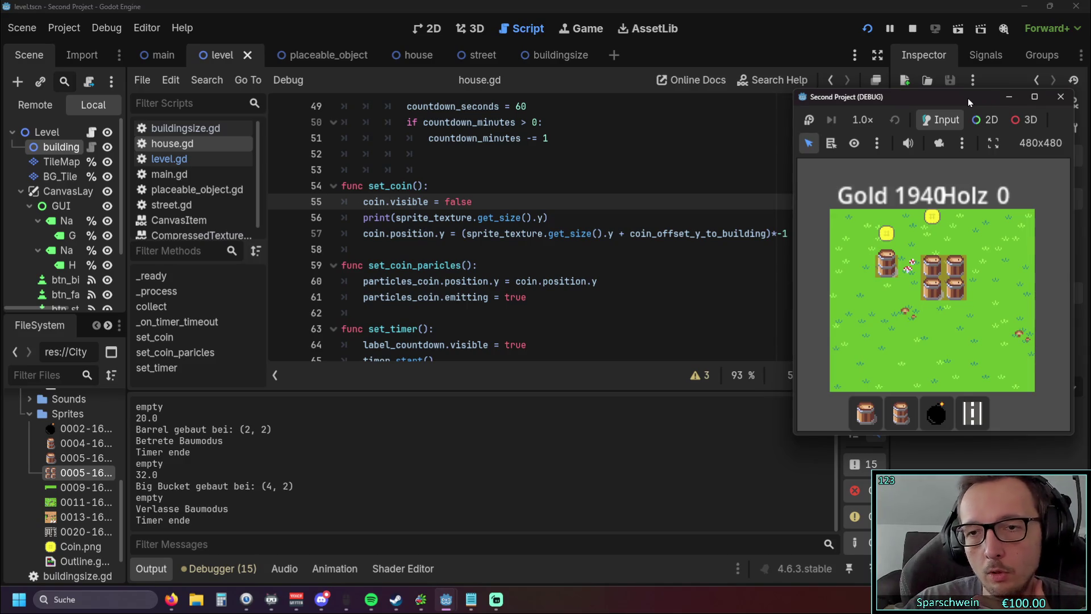
- Collect the coins from both buildings repeatedly, then stop the running game
{"action": "left_click", "coordinate": [889, 253]}
{"action": "left_click", "coordinate": [948, 284]}
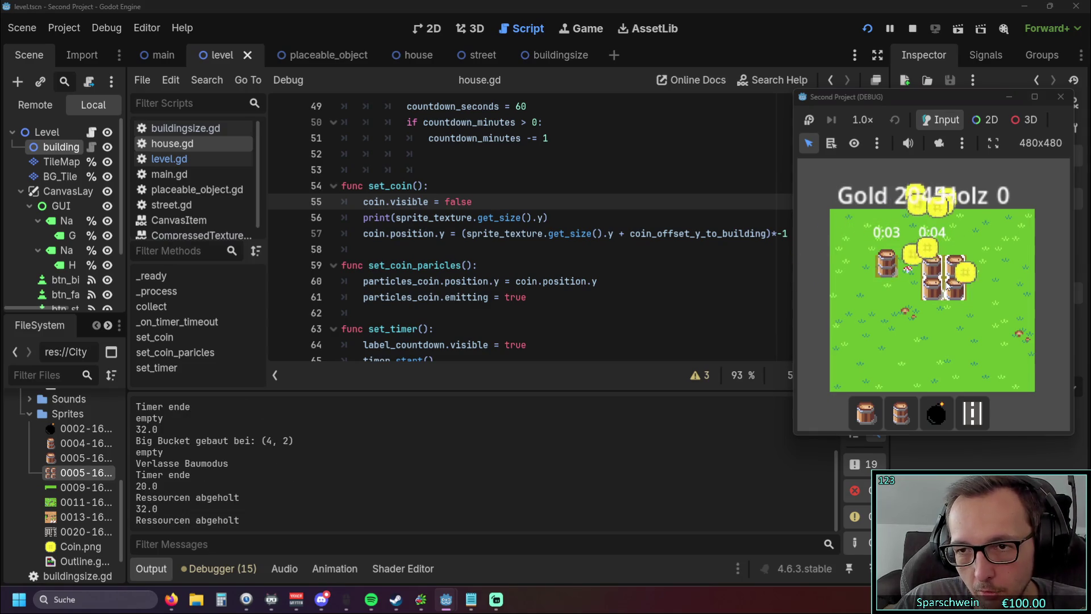
{"action": "left_click", "coordinate": [894, 273]}
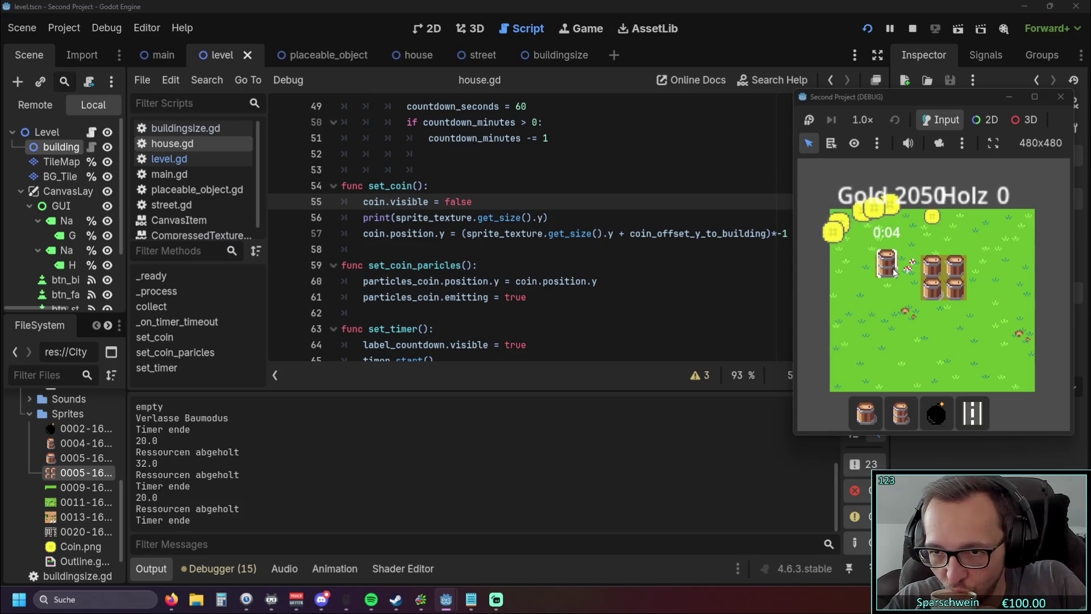
{"action": "left_click", "coordinate": [939, 280]}
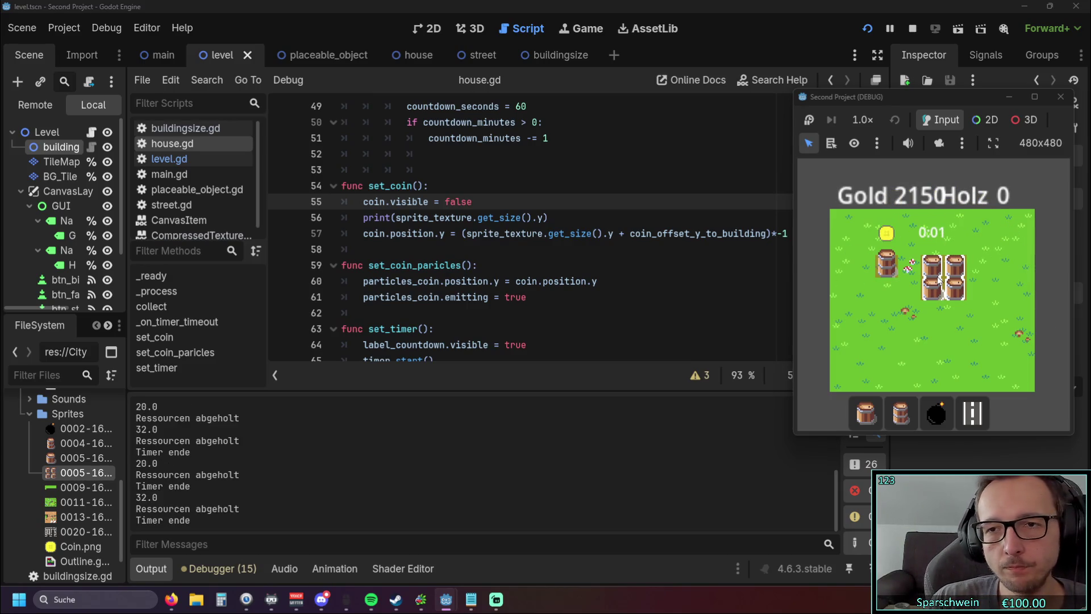
{"action": "left_click", "coordinate": [939, 280]}
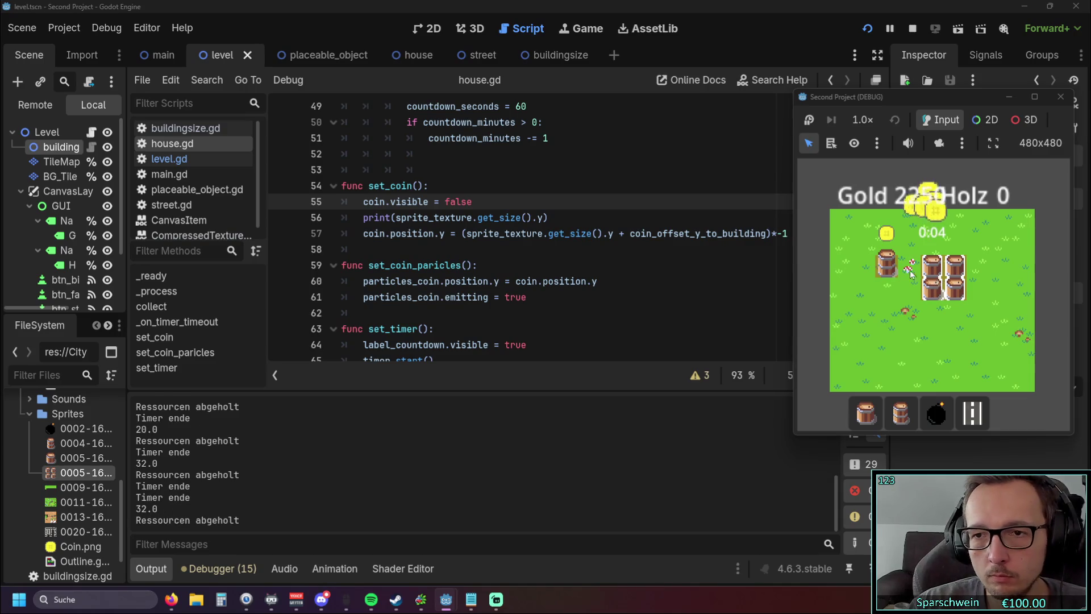
{"action": "left_click", "coordinate": [888, 272]}
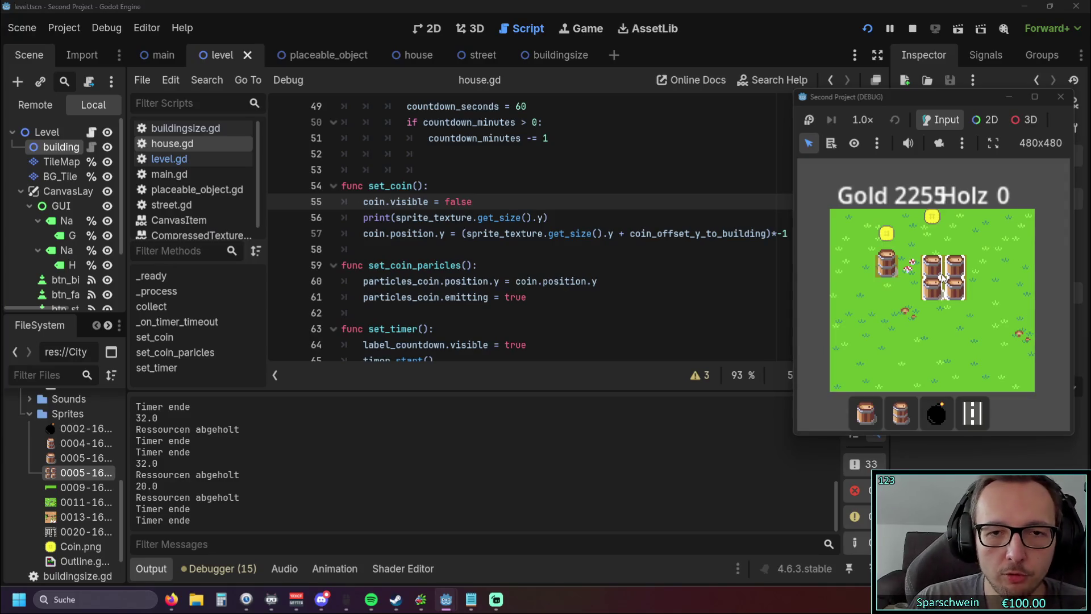
{"action": "left_click", "coordinate": [1061, 97]}
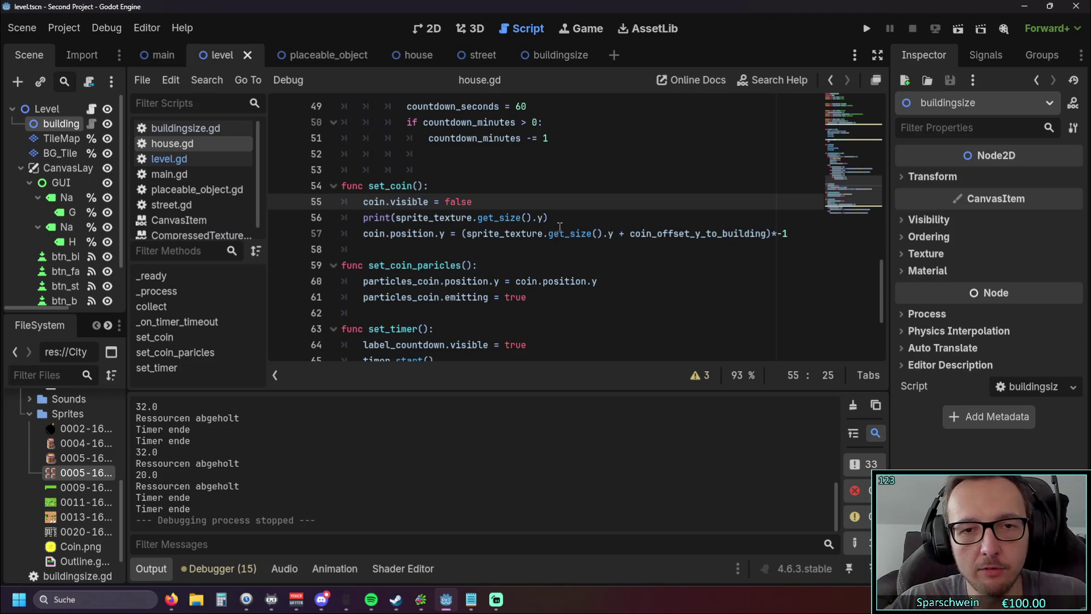
- Insert a new line 57 after the print reading 'coin.position.x ='
{"action": "key", "text": "ctrl+z"}
{"action": "key", "text": "ctrl+shift+z"}
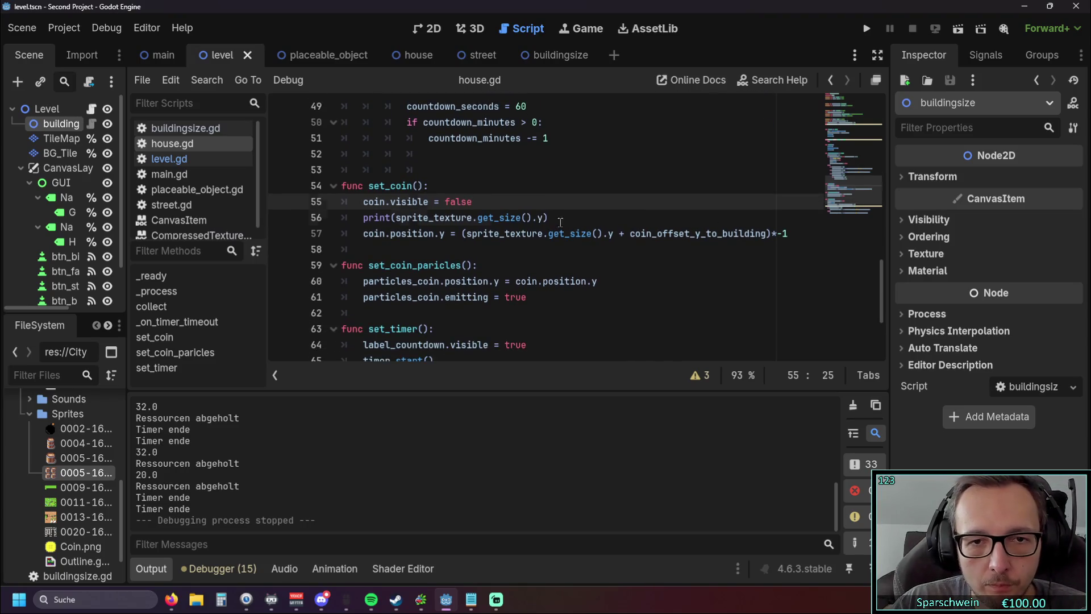
{"action": "left_click", "coordinate": [560, 222]}
{"action": "scroll", "coordinate": [488, 314], "scroll_direction": "up", "scroll_amount": 2}
{"action": "scroll", "coordinate": [487, 314], "scroll_direction": "down", "scroll_amount": 1}
{"action": "key", "text": "Return"}
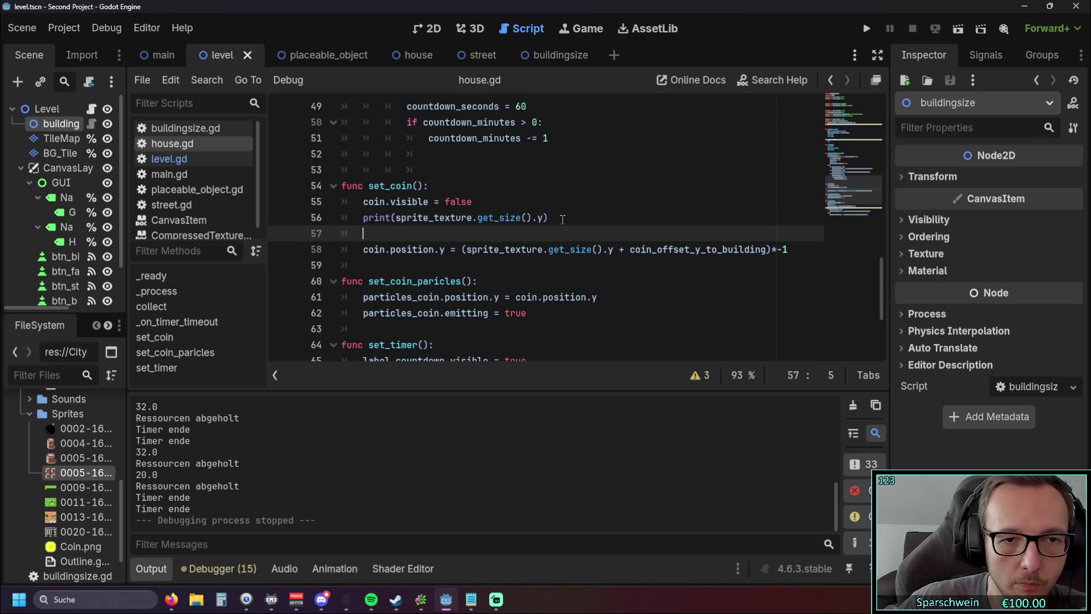
{"action": "type", "text": "coin"}
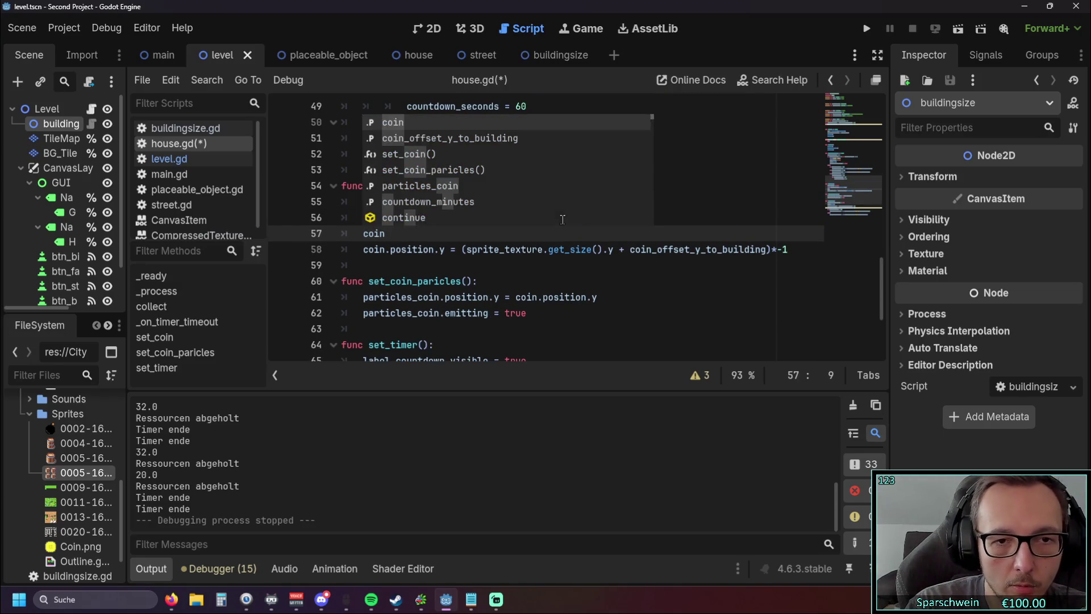
{"action": "type", "text": "."}
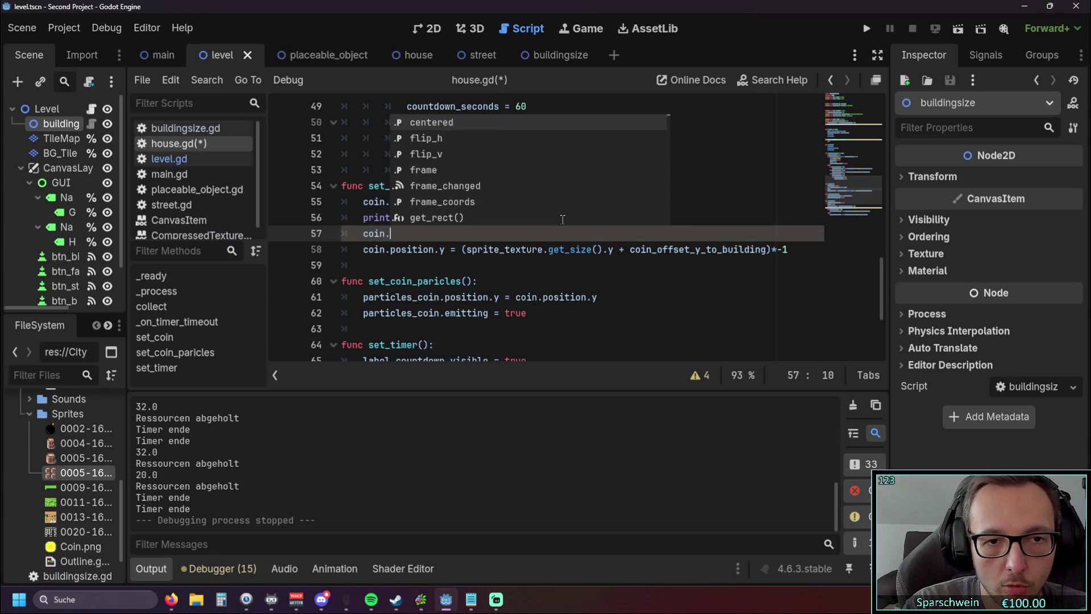
{"action": "type", "text": "po"}
{"action": "key", "text": "Return"}
{"action": "type", "text": ".x ="}
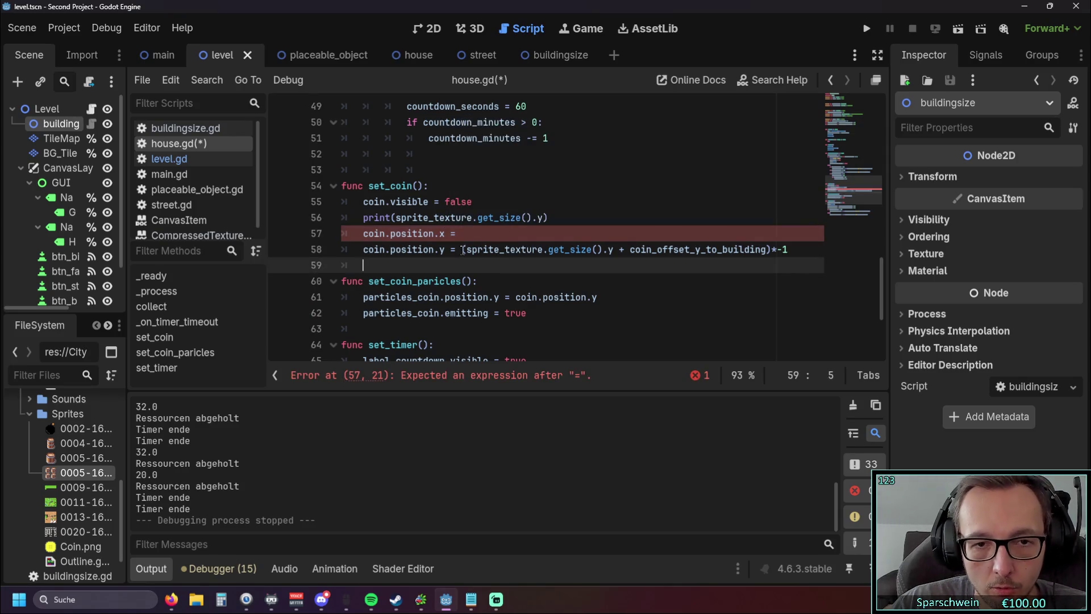
- Complete line 57 as 'coin.position.x = sprite_texture.get_size().x / 2'
{"action": "left_click_drag", "start_coordinate": [467, 253], "coordinate": [614, 260]}
{"action": "key", "text": "ctrl+c"}
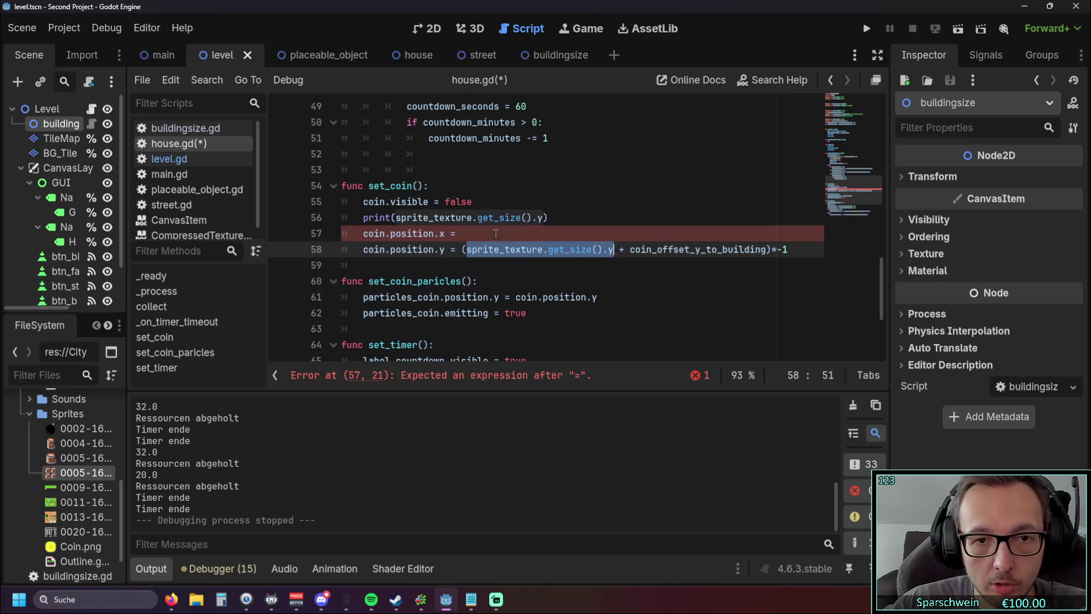
{"action": "left_click", "coordinate": [481, 233]}
{"action": "key", "text": "ctrl+v"}
{"action": "key", "text": "BackSpace"}
{"action": "type", "text": "x"}
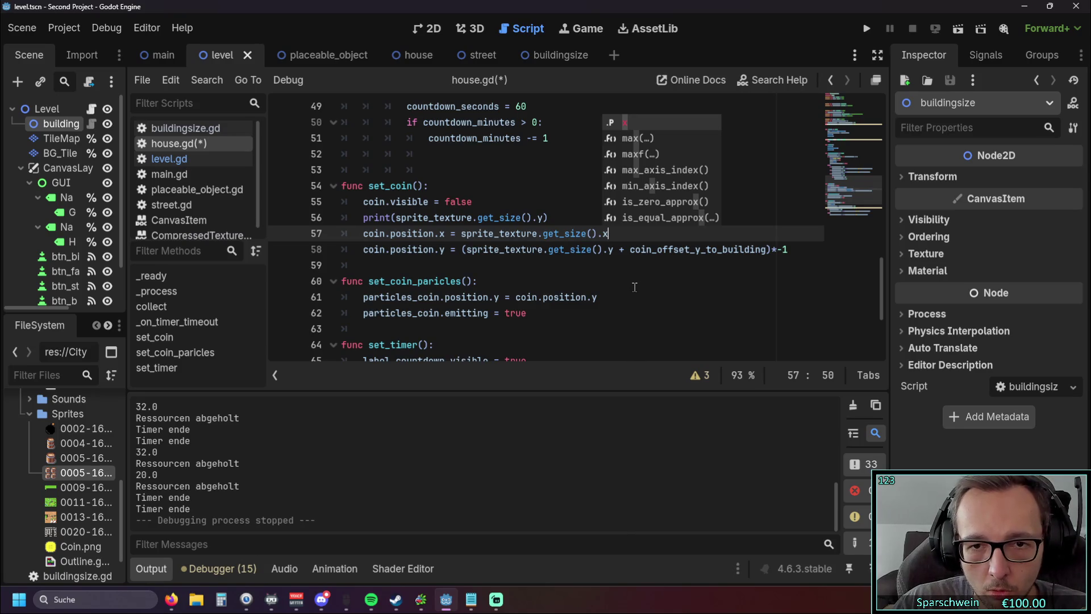
{"action": "type", "text": " / 2"}
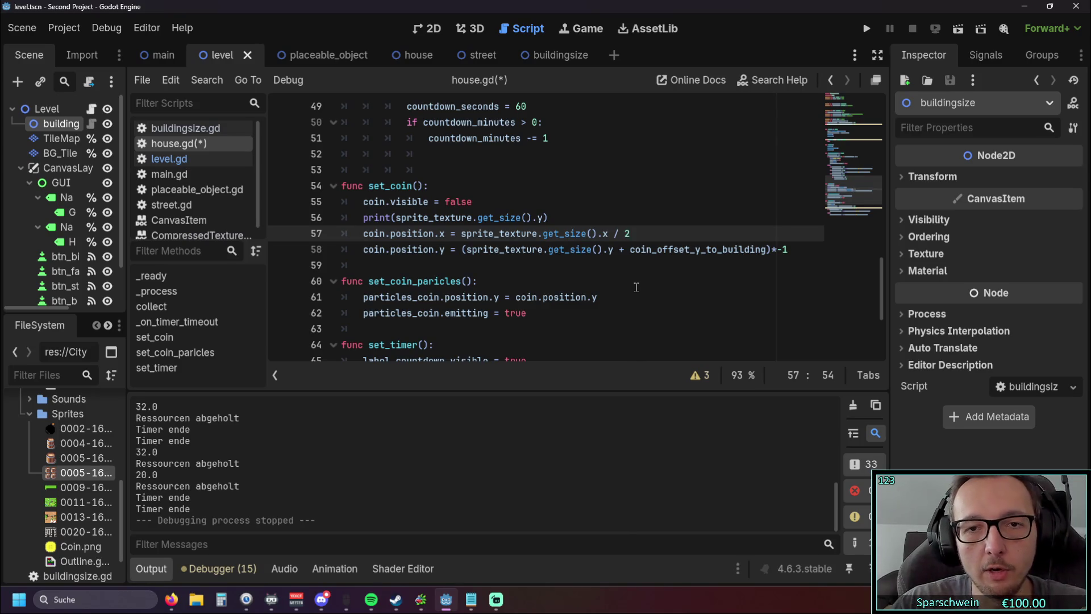
{"action": "left_click", "coordinate": [636, 287]}
- Test-run the game and place a barrel and a Big Bucket on the field
{"action": "left_click", "coordinate": [867, 28]}
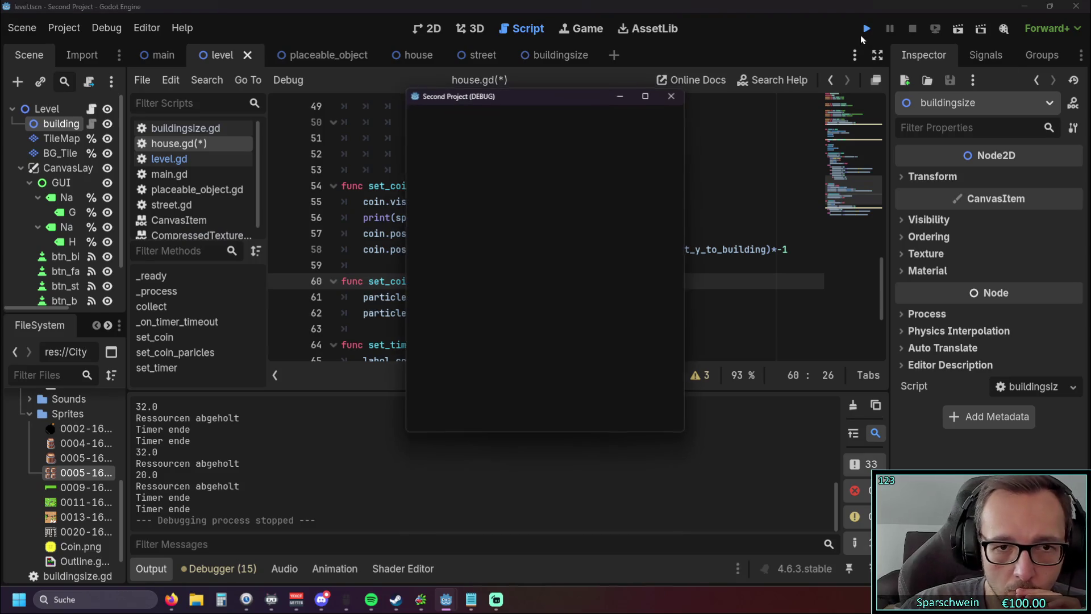
{"action": "left_click", "coordinate": [513, 412]}
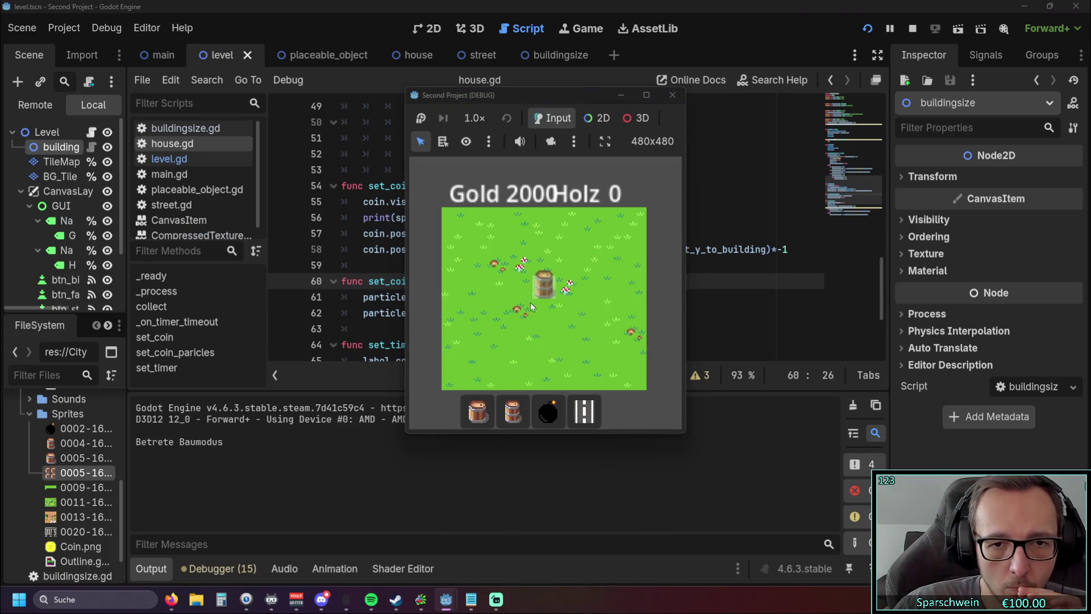
{"action": "left_click", "coordinate": [503, 330]}
{"action": "left_click", "coordinate": [478, 411]}
{"action": "left_click", "coordinate": [531, 296]}
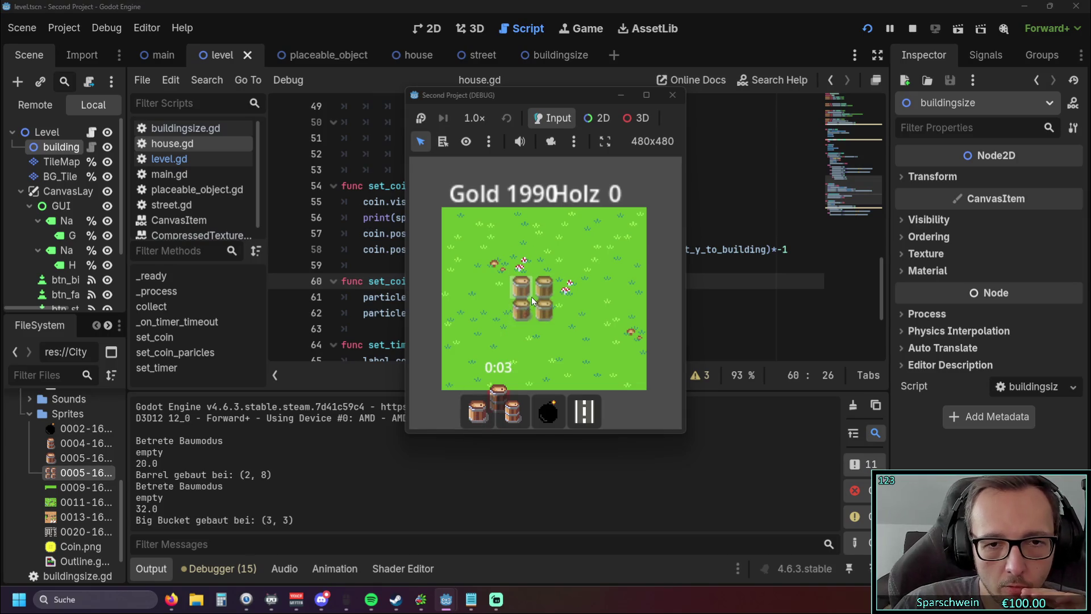
- Stop the game and remove the / 2 halving from line 57
{"action": "left_click", "coordinate": [673, 95]}
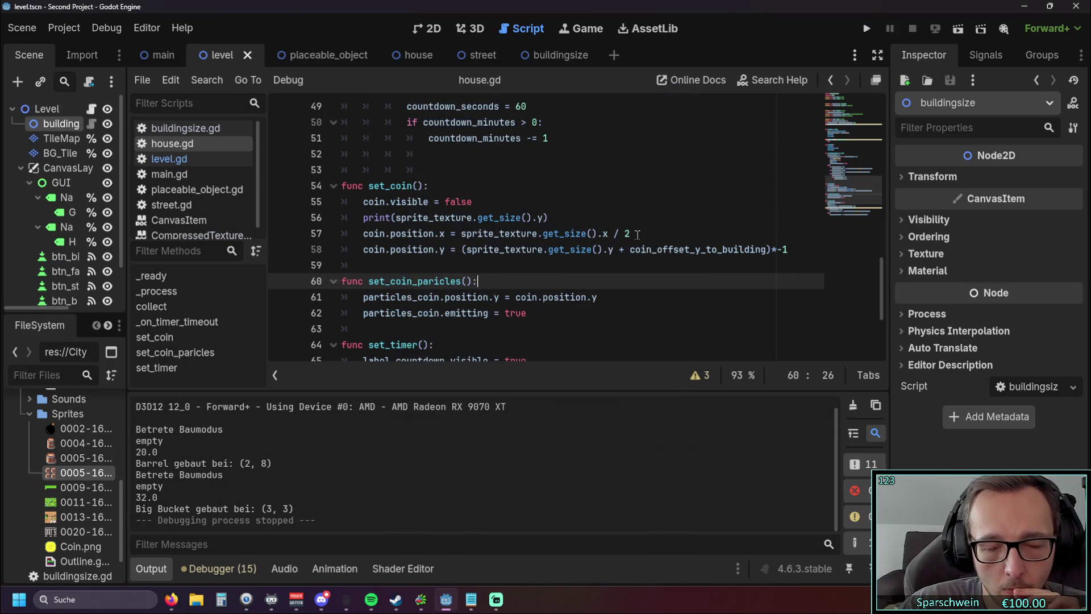
{"action": "left_click_drag", "start_coordinate": [634, 234], "coordinate": [607, 233]}
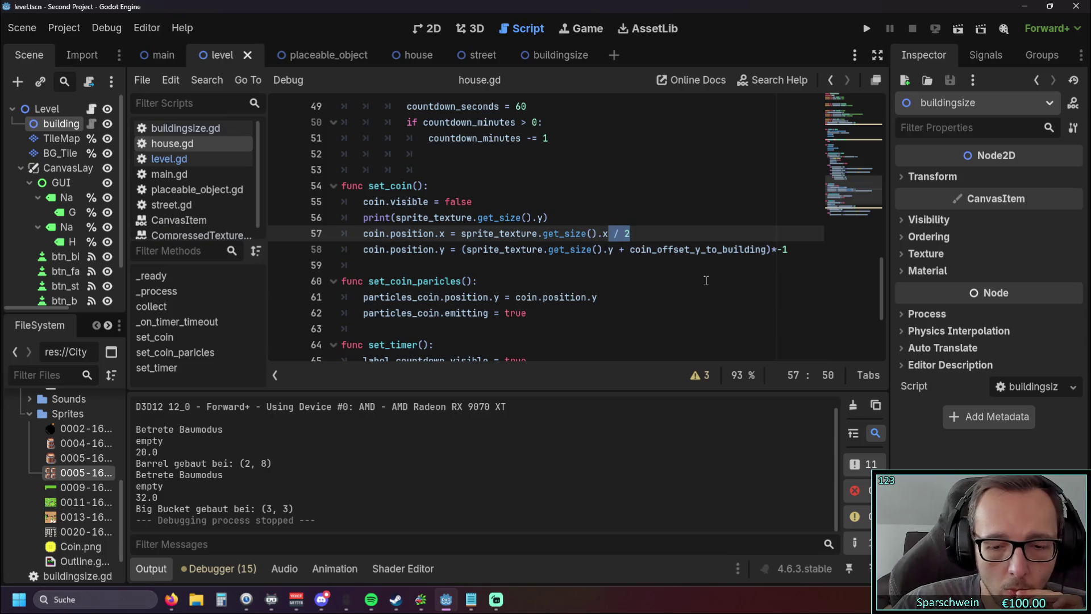
{"action": "key", "text": "BackSpace"}
- Test-run without halving, placing, demolishing and re-placing a Big Bucket at (3, 2)
{"action": "left_click", "coordinate": [865, 29]}
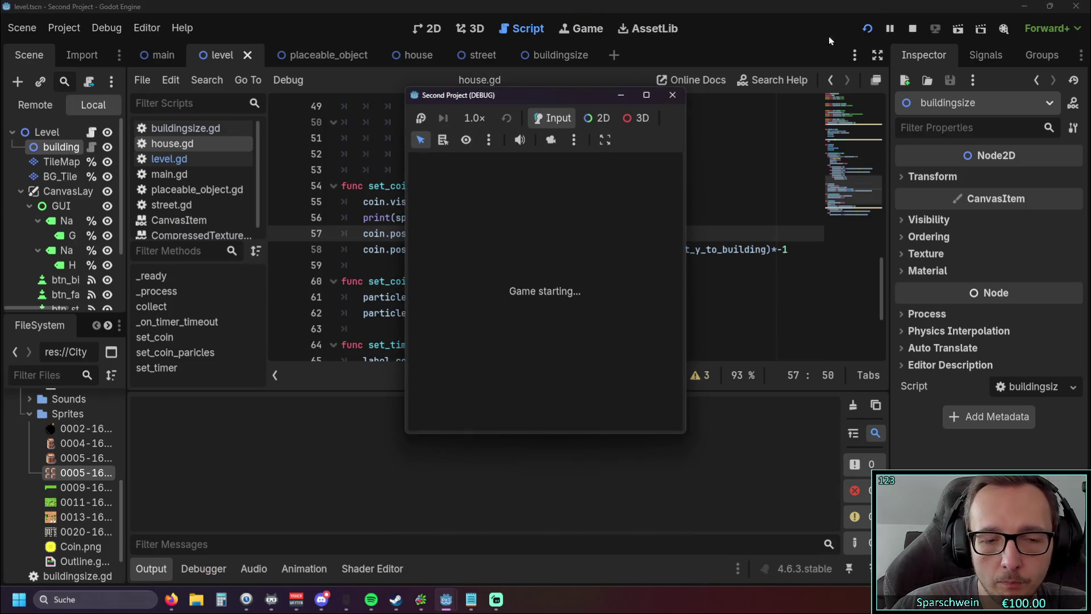
{"action": "left_click", "coordinate": [490, 415]}
{"action": "left_click", "coordinate": [524, 273]}
{"action": "left_click", "coordinate": [524, 273]}
{"action": "left_click", "coordinate": [524, 272]}
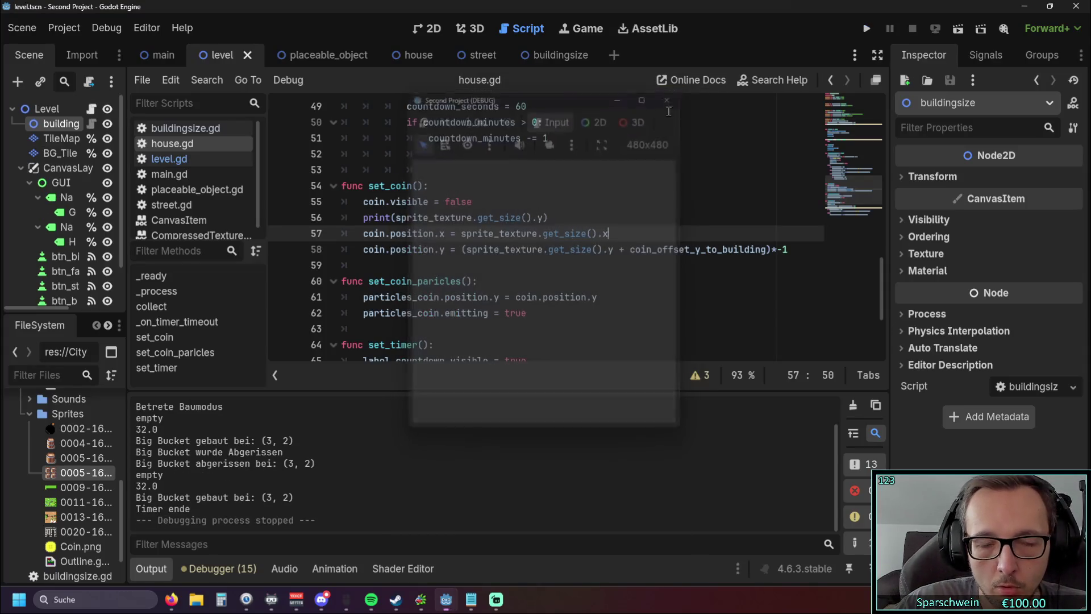
- Restore the / 2 on line 57, rerun, and build a barrel and a Big Bucket
{"action": "type", "text": "/ 2"}
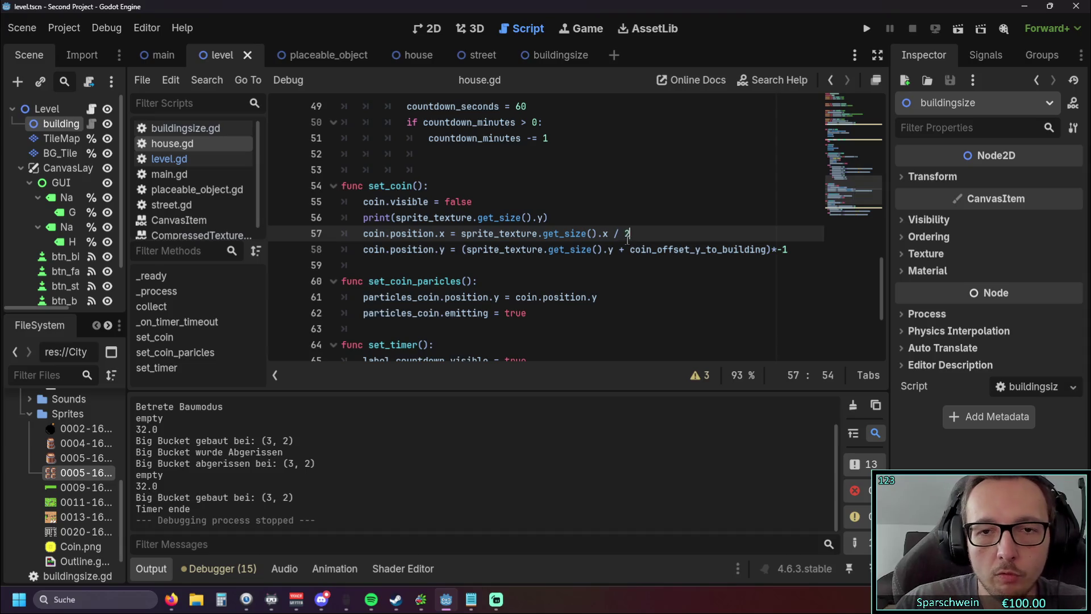
{"action": "left_click", "coordinate": [875, 30]}
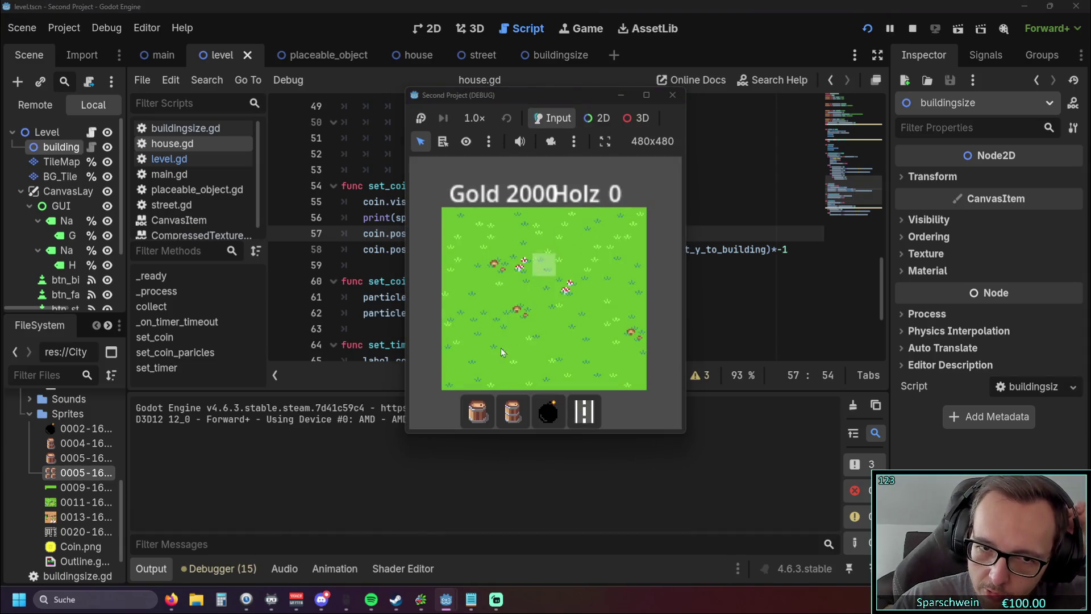
{"action": "left_click", "coordinate": [514, 411]}
{"action": "left_click", "coordinate": [531, 269]}
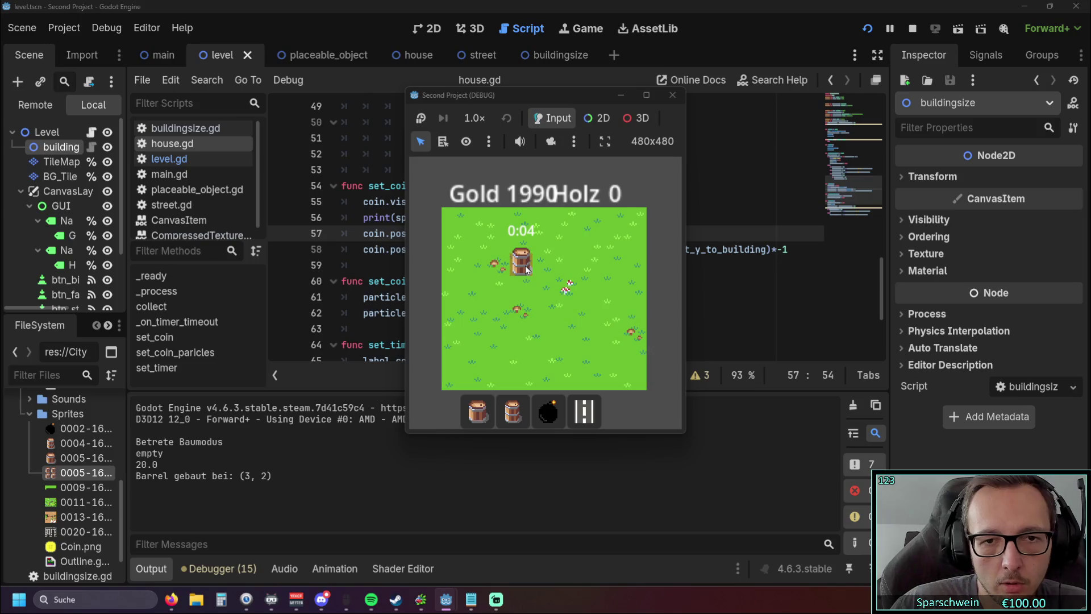
{"action": "left_click", "coordinate": [477, 415]}
{"action": "left_click", "coordinate": [571, 264]}
- Leave build mode, collect both buildings' coins, and stop the game with F8
{"action": "left_click", "coordinate": [541, 309]}
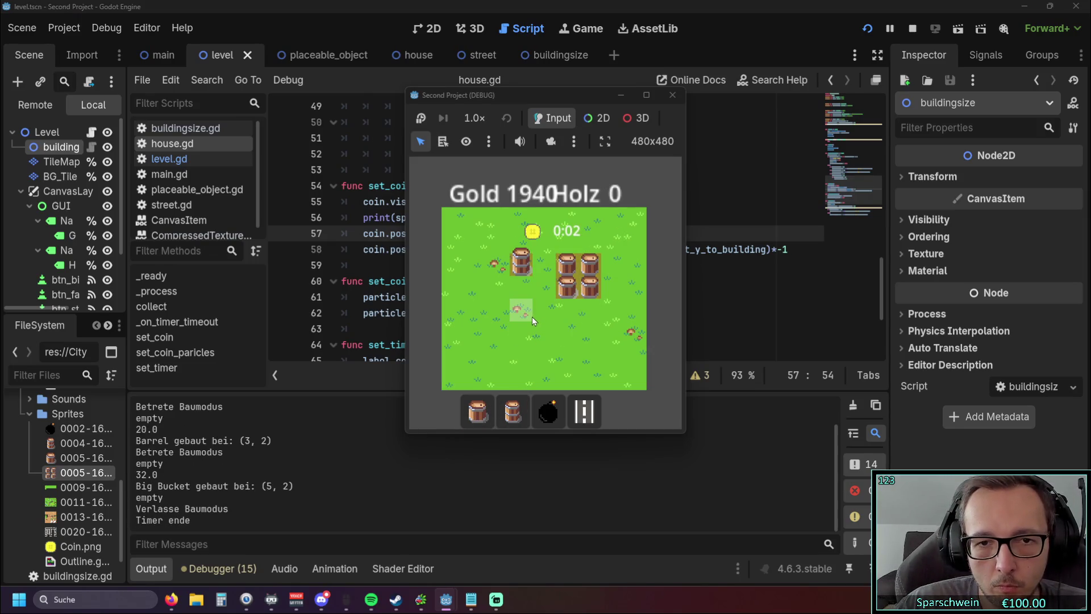
{"action": "left_click", "coordinate": [531, 265]}
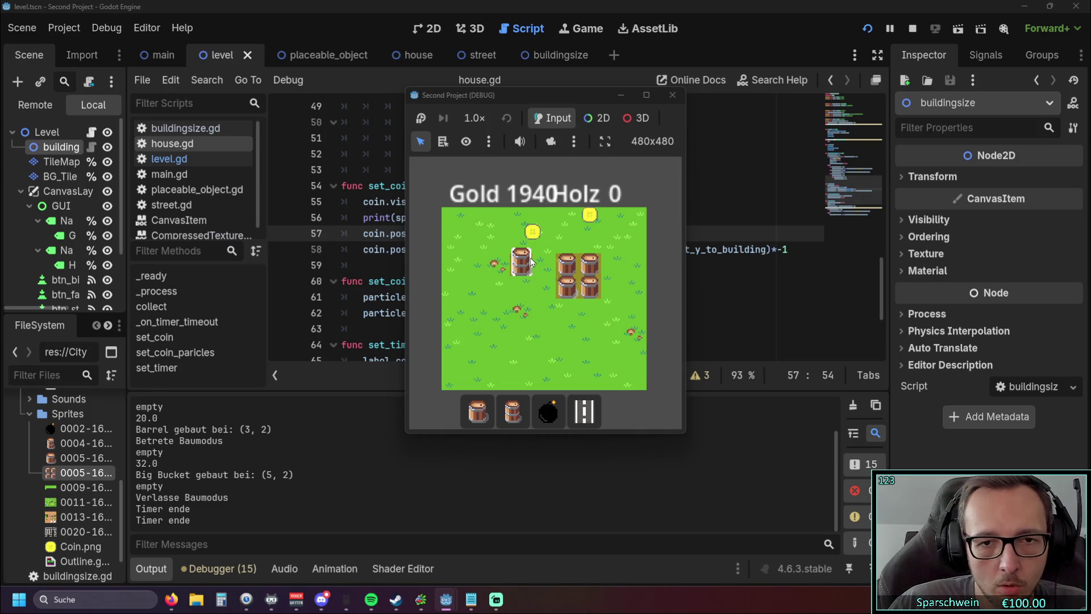
{"action": "left_click", "coordinate": [580, 279]}
{"action": "key", "text": "F8"}
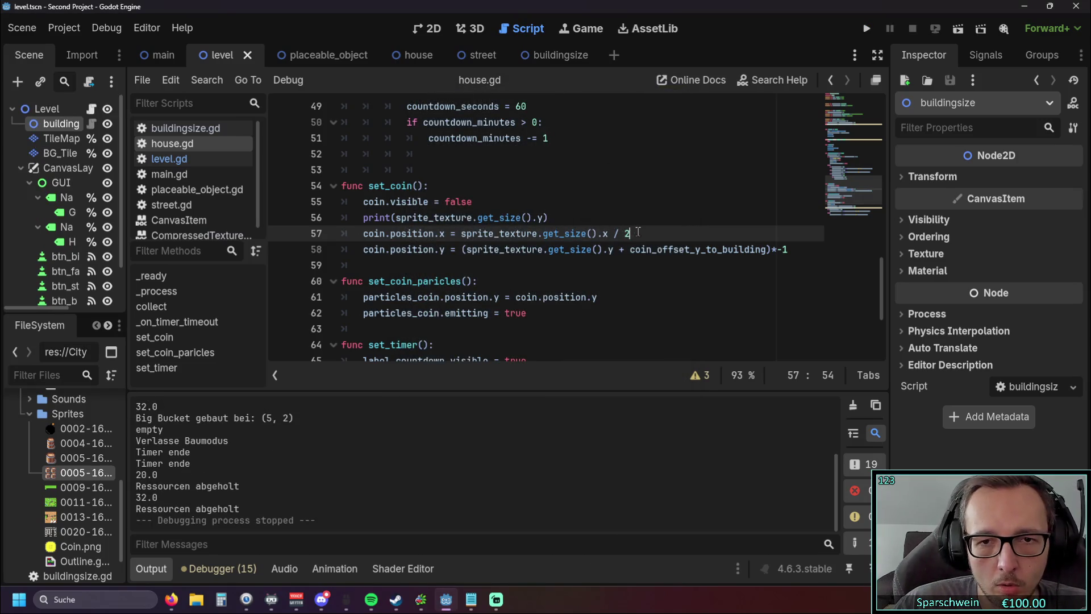
- Remove the / 2 again, rerun with F5, place and demolish a barrel, then stop
{"action": "key", "text": "BackSpace"}
{"action": "key", "text": "BackSpace"}
{"action": "key", "text": "BackSpace"}
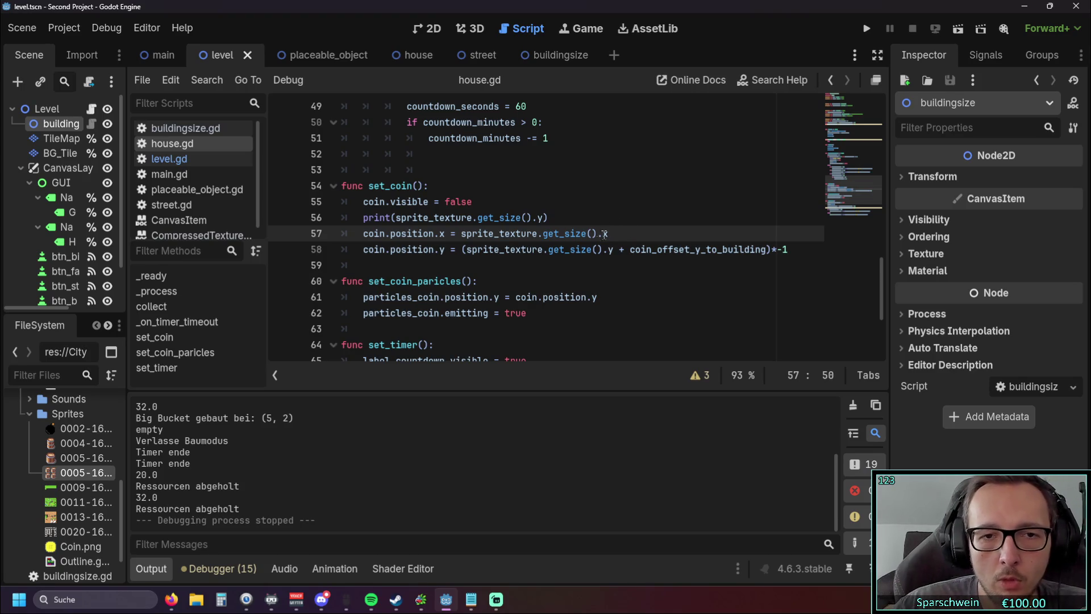
{"action": "left_click", "coordinate": [533, 253]}
{"action": "key", "text": "F5"}
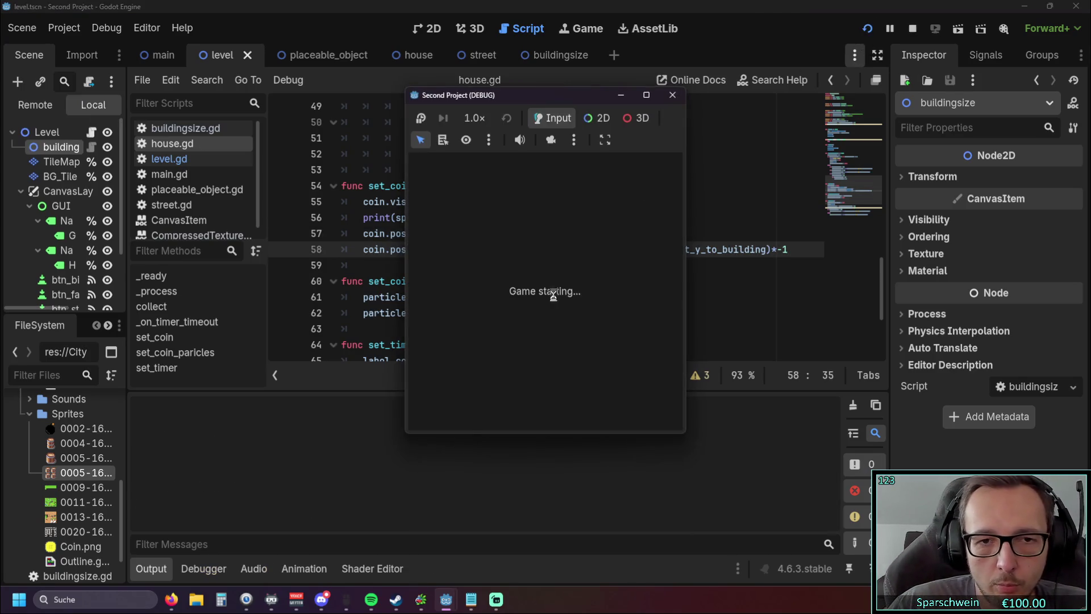
{"action": "left_click", "coordinate": [513, 410]}
{"action": "left_click", "coordinate": [541, 295]}
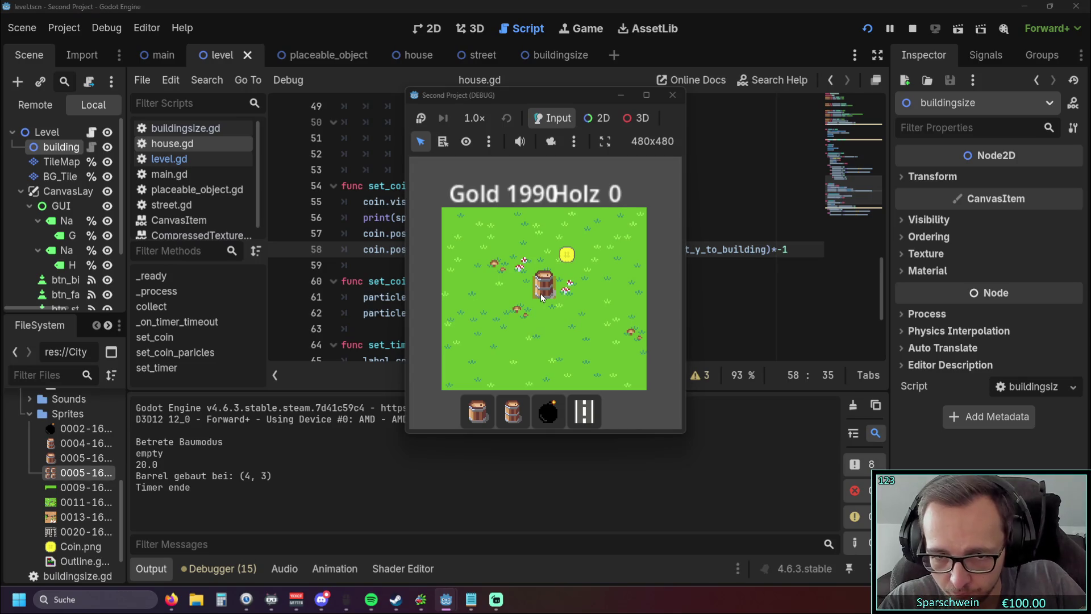
{"action": "left_click", "coordinate": [541, 292]}
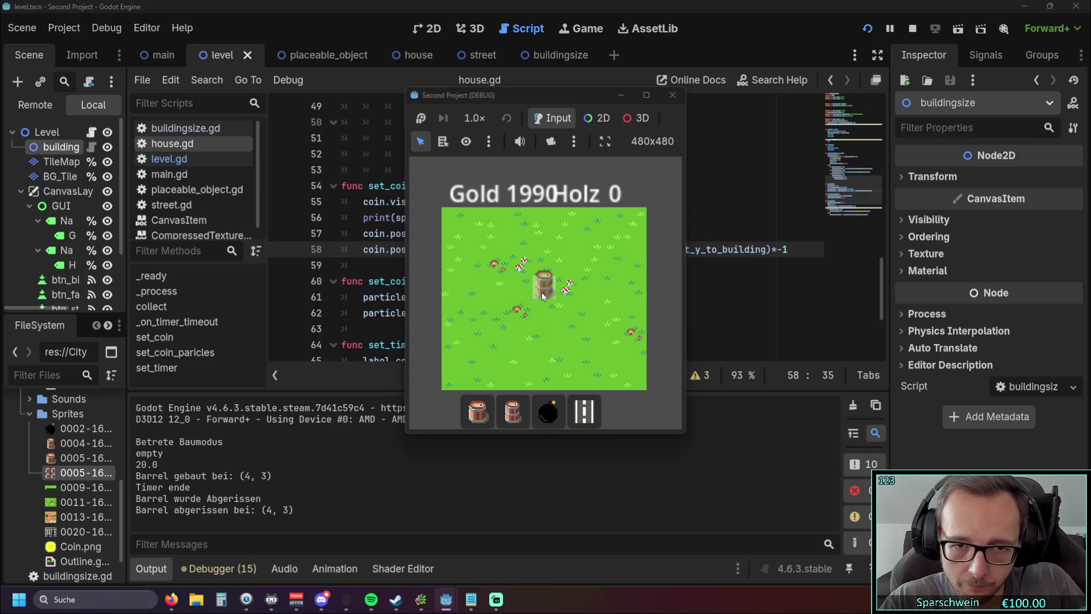
{"action": "left_click", "coordinate": [673, 95]}
{"action": "left_click", "coordinate": [575, 217]}
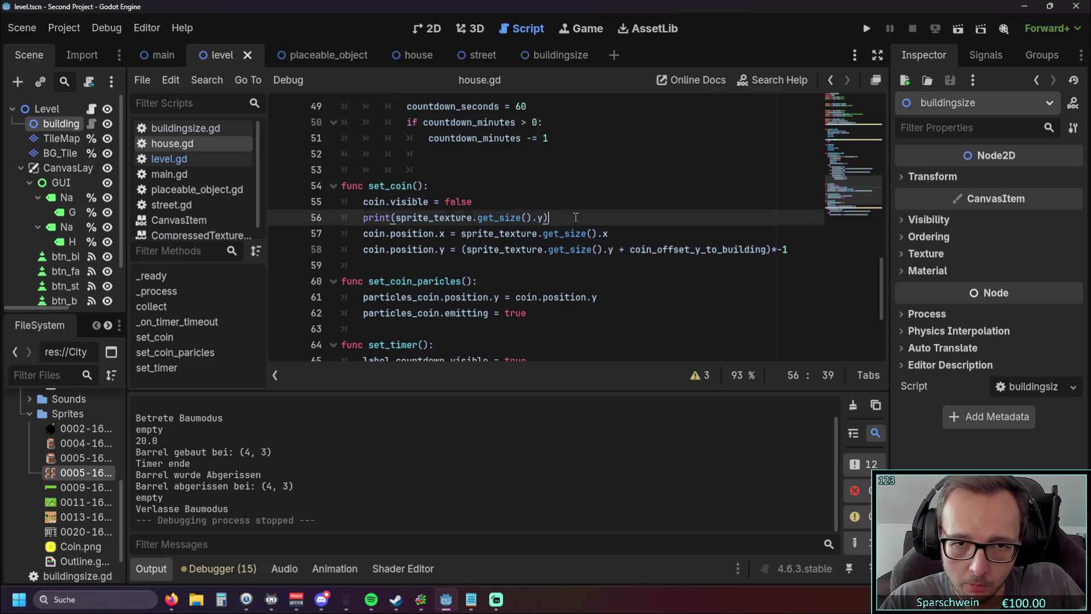
{"action": "left_click", "coordinate": [616, 234]}
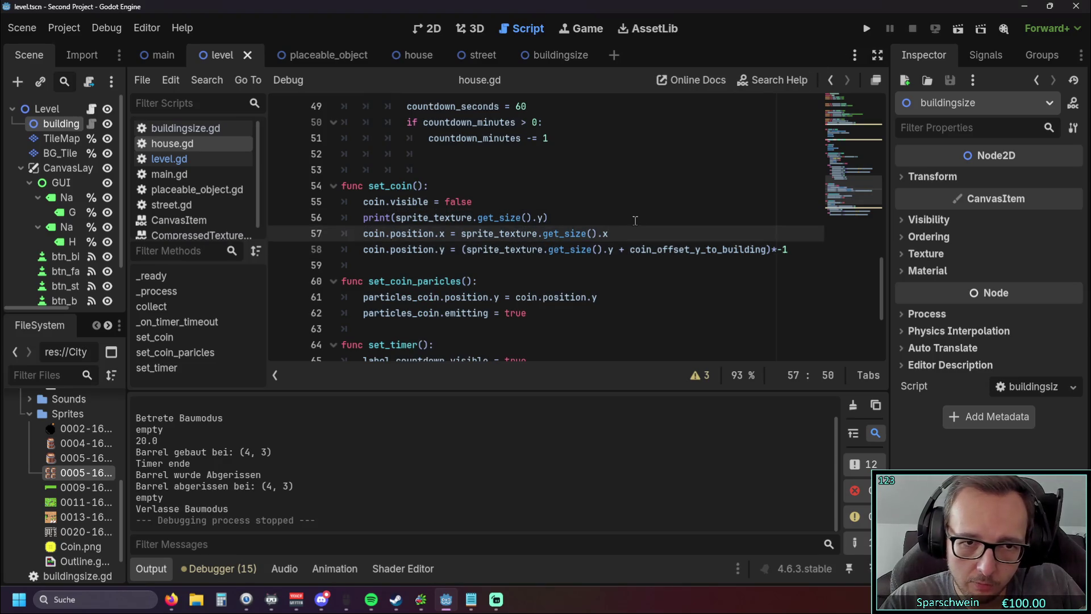
{"action": "scroll", "coordinate": [607, 233], "scroll_direction": "down", "scroll_amount": 3}
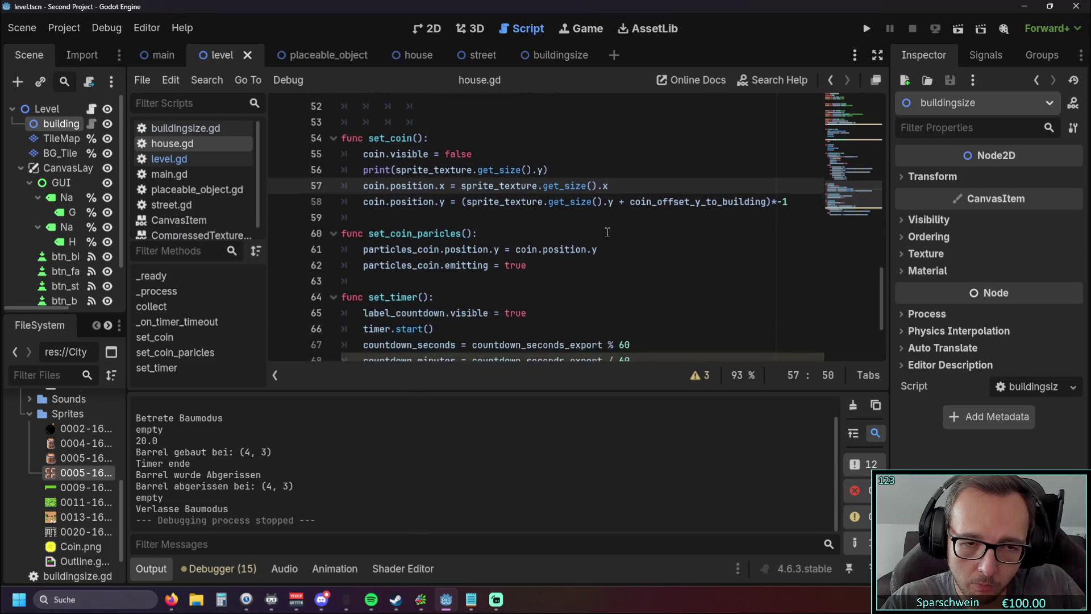
{"action": "scroll", "coordinate": [607, 232], "scroll_direction": "up", "scroll_amount": 3}
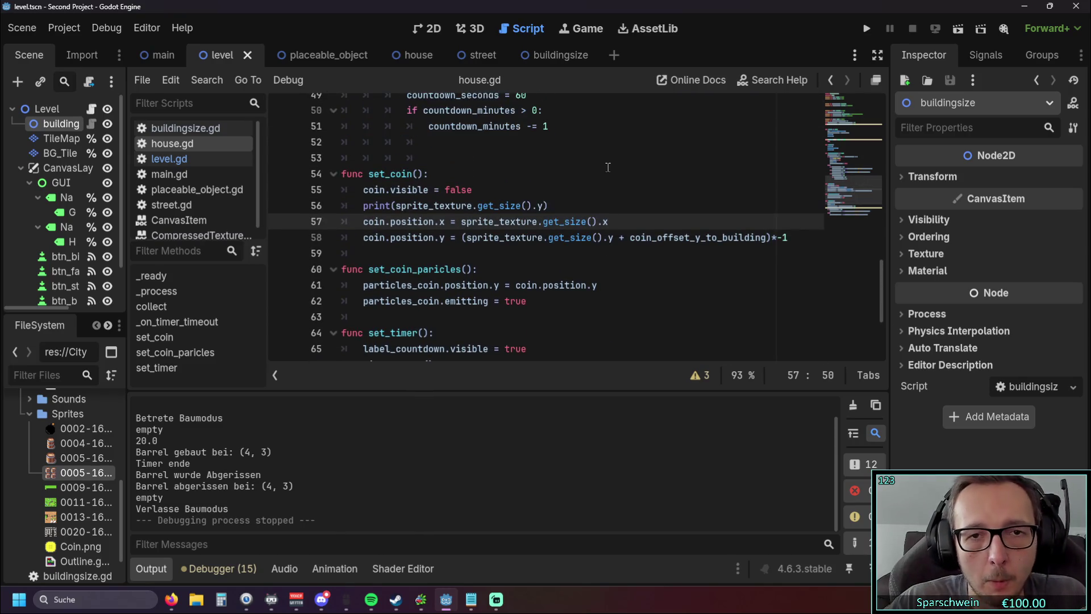
{"action": "scroll", "coordinate": [608, 168], "scroll_direction": "up", "scroll_amount": 1}
{"action": "scroll", "coordinate": [608, 169], "scroll_direction": "down", "scroll_amount": 1}
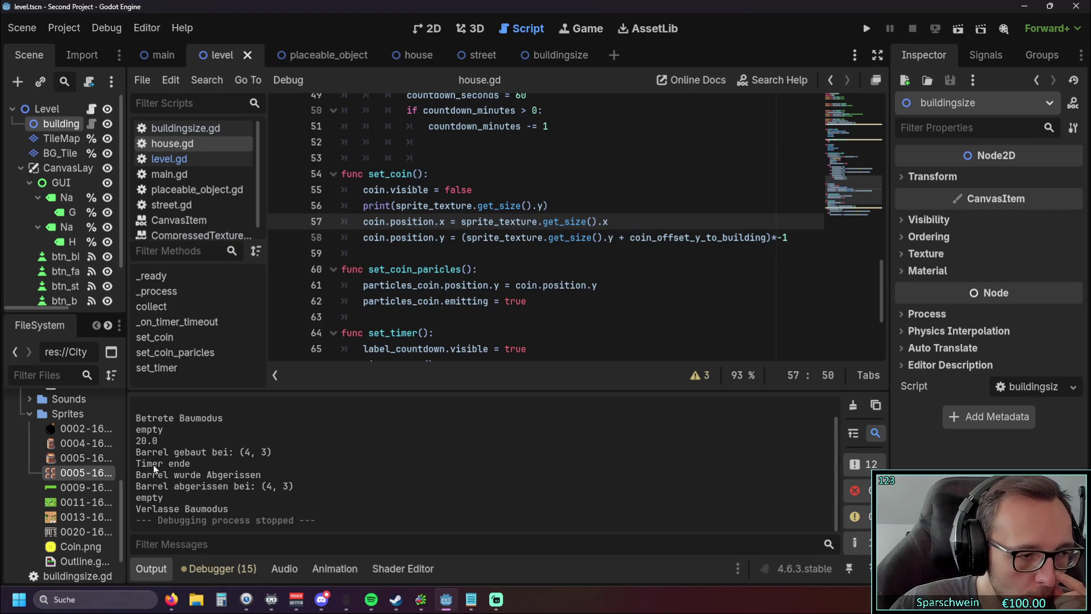
{"action": "scroll", "coordinate": [159, 474], "scroll_direction": "up", "scroll_amount": 1}
{"action": "scroll", "coordinate": [163, 477], "scroll_direction": "down", "scroll_amount": 1}
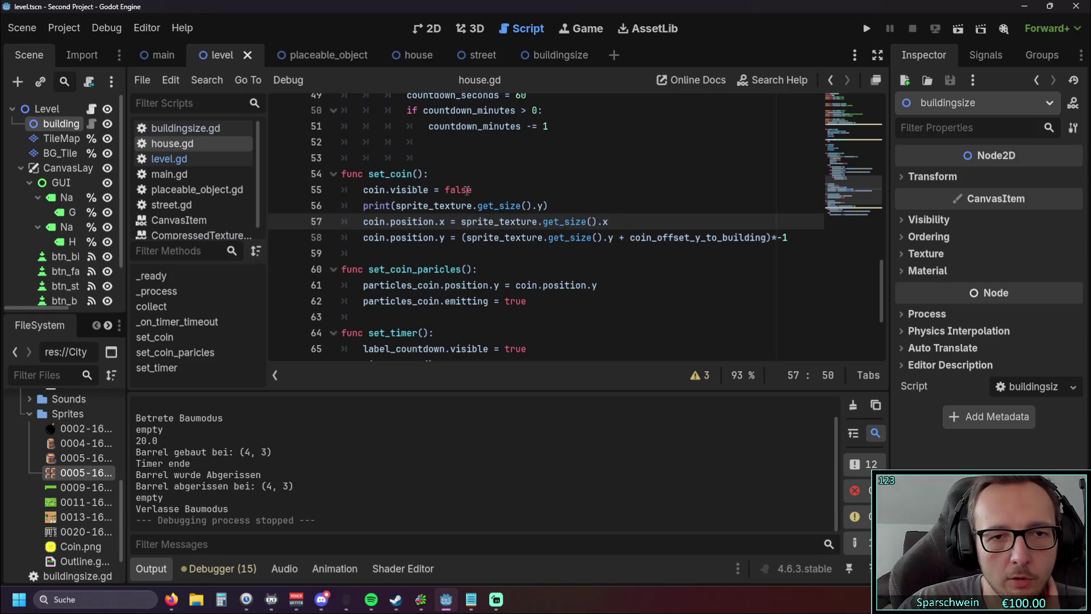
{"action": "scroll", "coordinate": [538, 268], "scroll_direction": "up", "scroll_amount": 1}
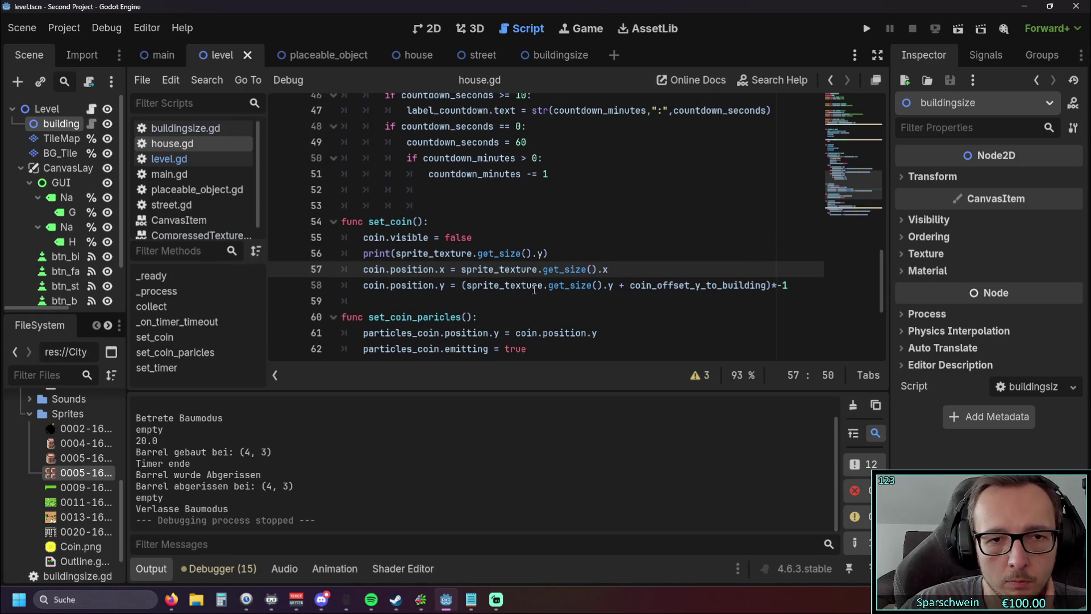
{"action": "scroll", "coordinate": [530, 290], "scroll_direction": "up", "scroll_amount": 6}
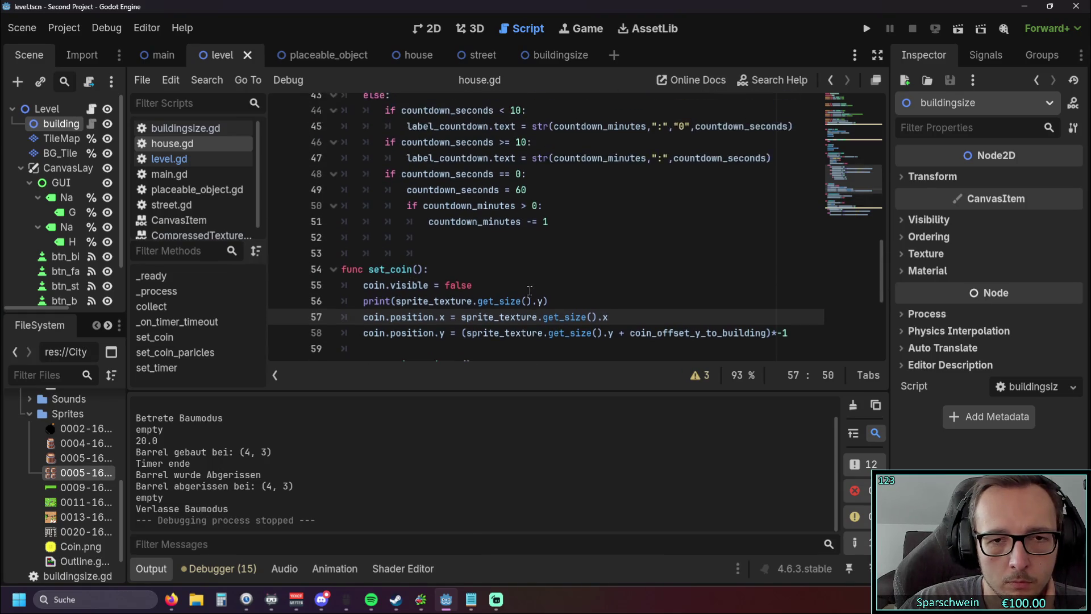
{"action": "scroll", "coordinate": [530, 291], "scroll_direction": "up", "scroll_amount": 2}
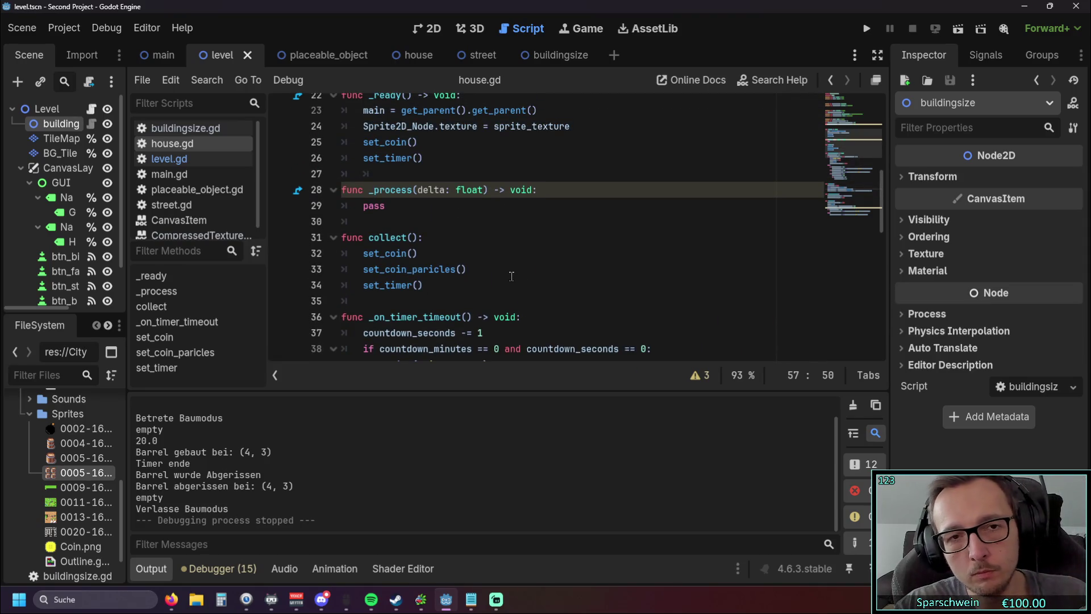
{"action": "scroll", "coordinate": [511, 276], "scroll_direction": "up", "scroll_amount": 1}
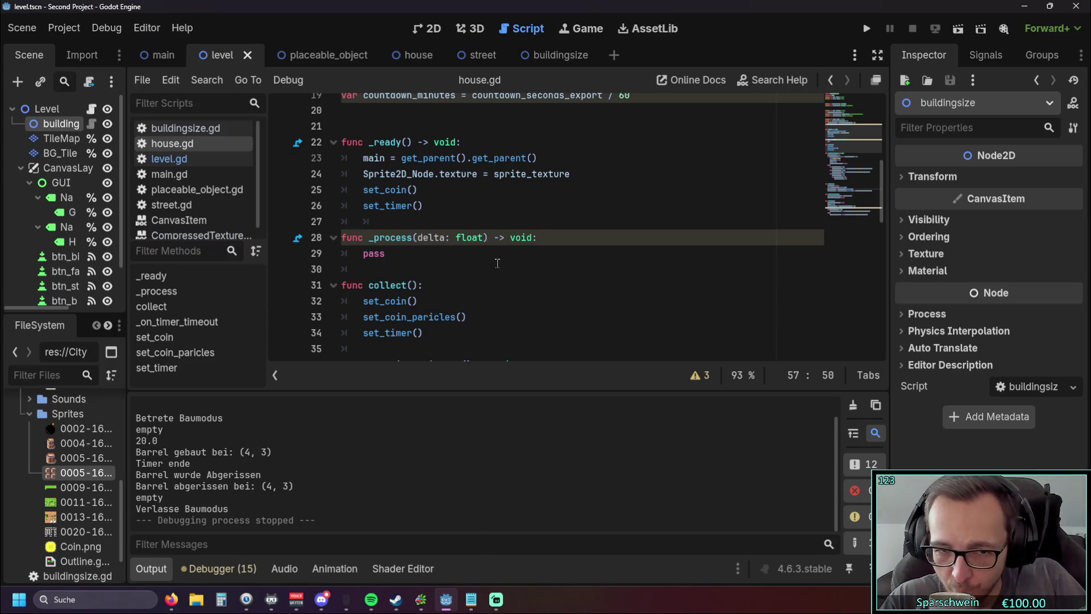
{"action": "scroll", "coordinate": [495, 266], "scroll_direction": "down", "scroll_amount": 10}
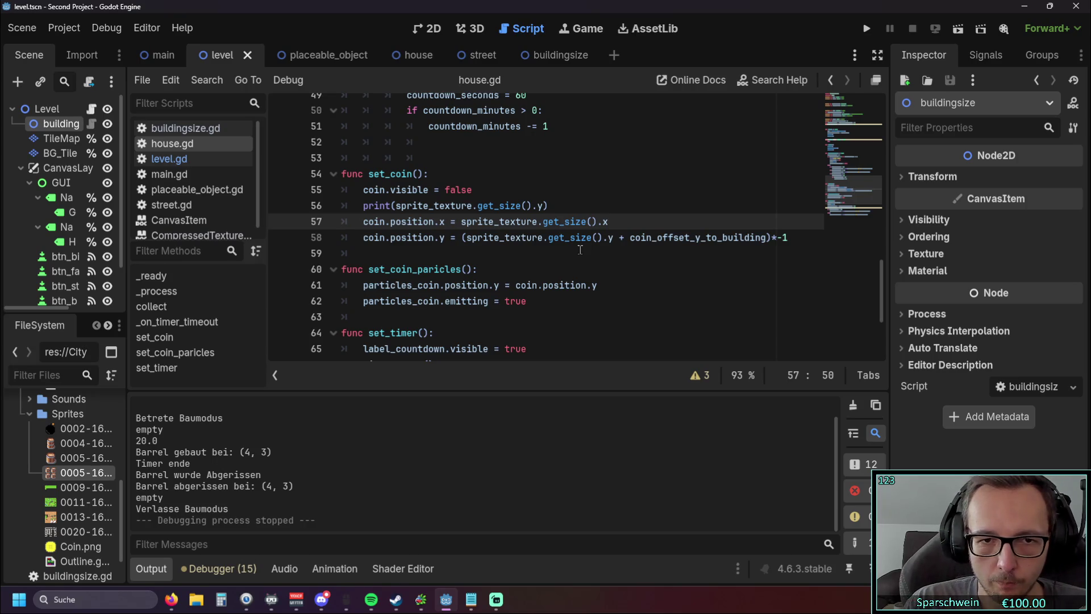
{"action": "left_click", "coordinate": [546, 206]}
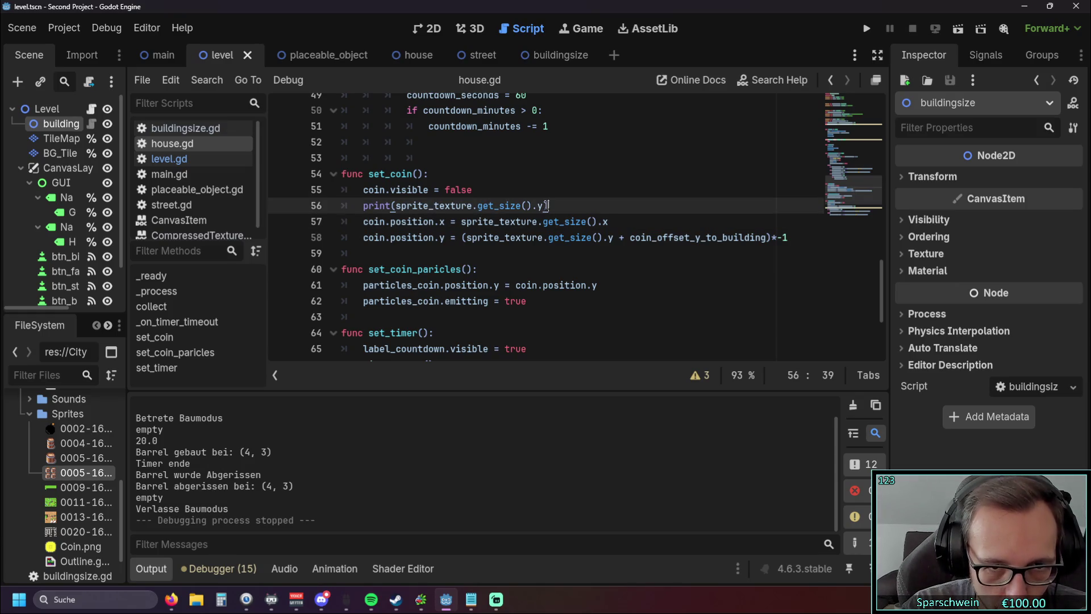
- Replace coin.position.x on line 57 with a local 'var pos_x' holding the sprite width expression
{"action": "left_click_drag", "start_coordinate": [445, 222], "coordinate": [359, 223]}
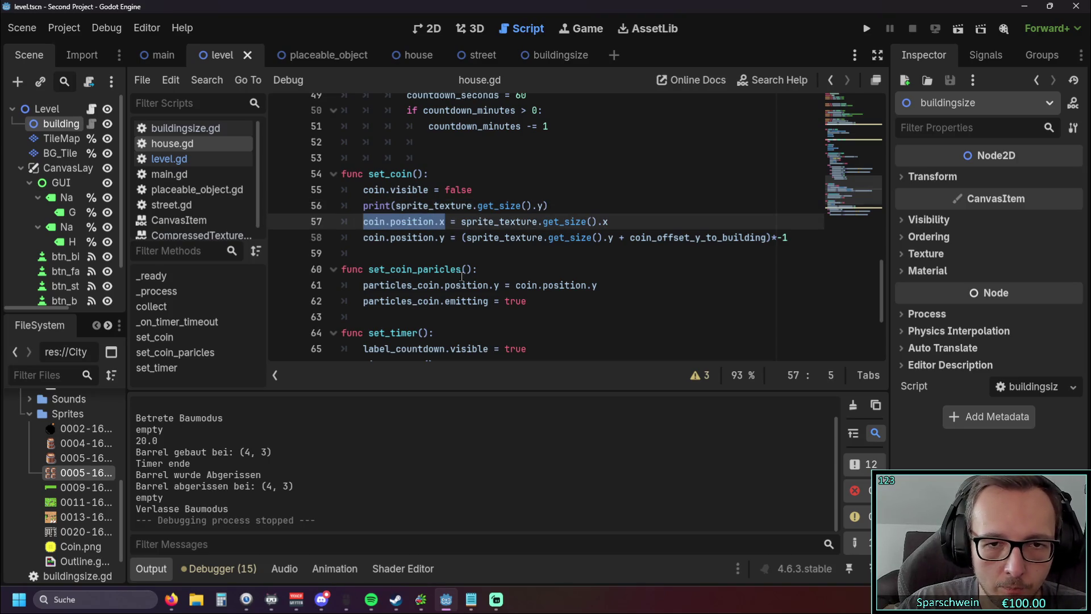
{"action": "type", "text": "pos_x"}
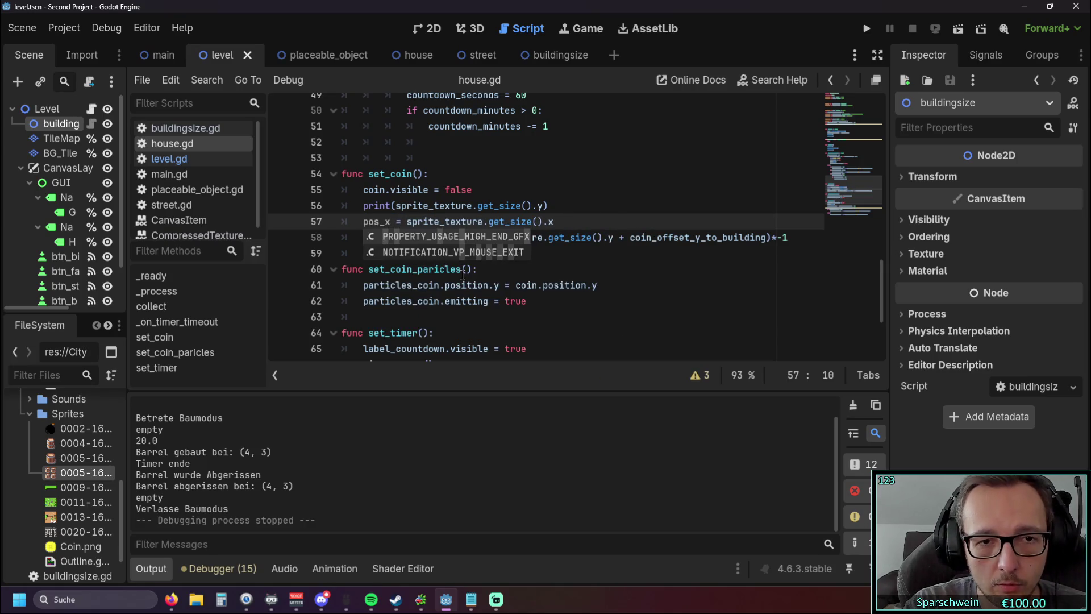
{"action": "key", "text": "Left"}
{"action": "key", "text": "Left"}
{"action": "key", "text": "Left"}
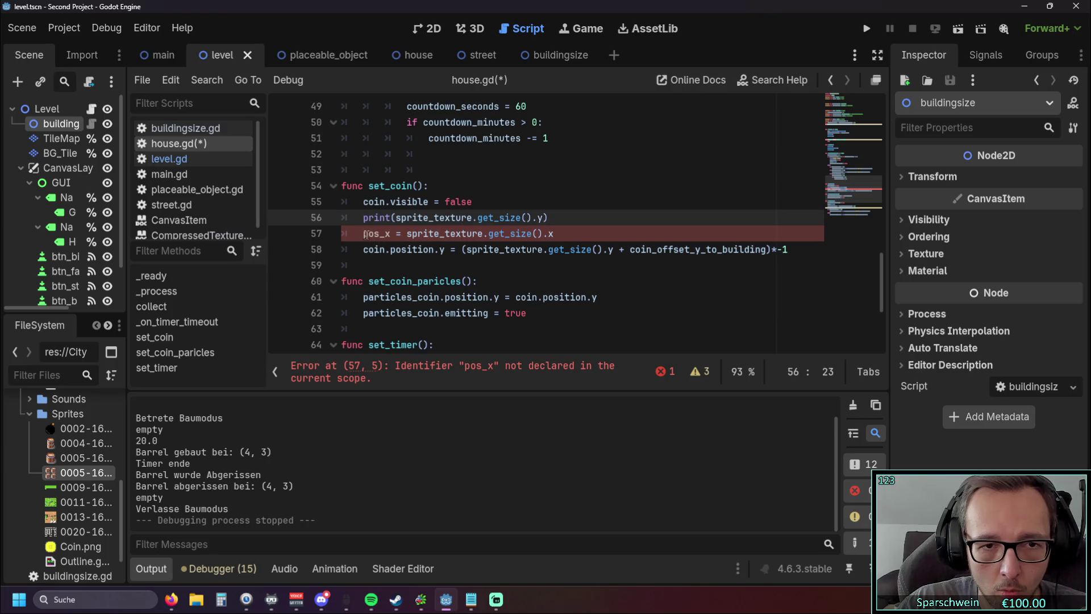
{"action": "type", "text": "var"}
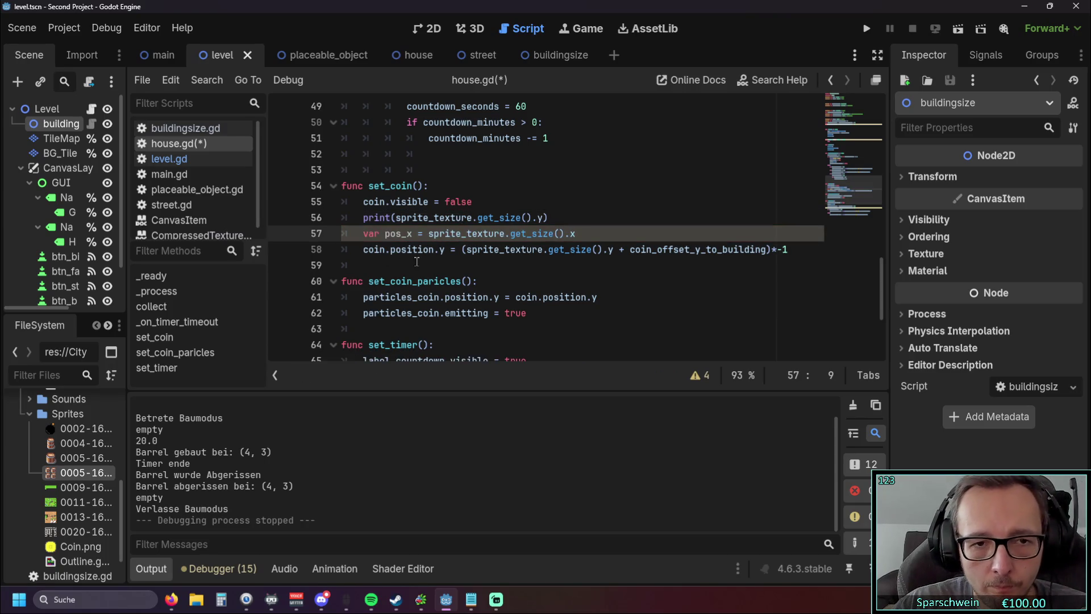
{"action": "left_click", "coordinate": [419, 261]}
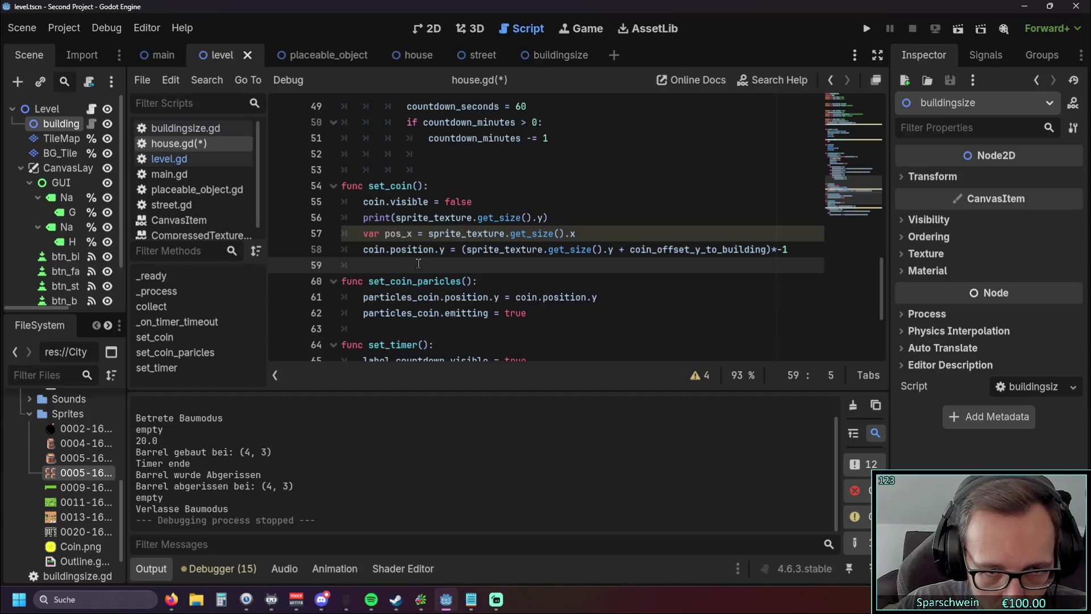
{"action": "left_click", "coordinate": [573, 237]}
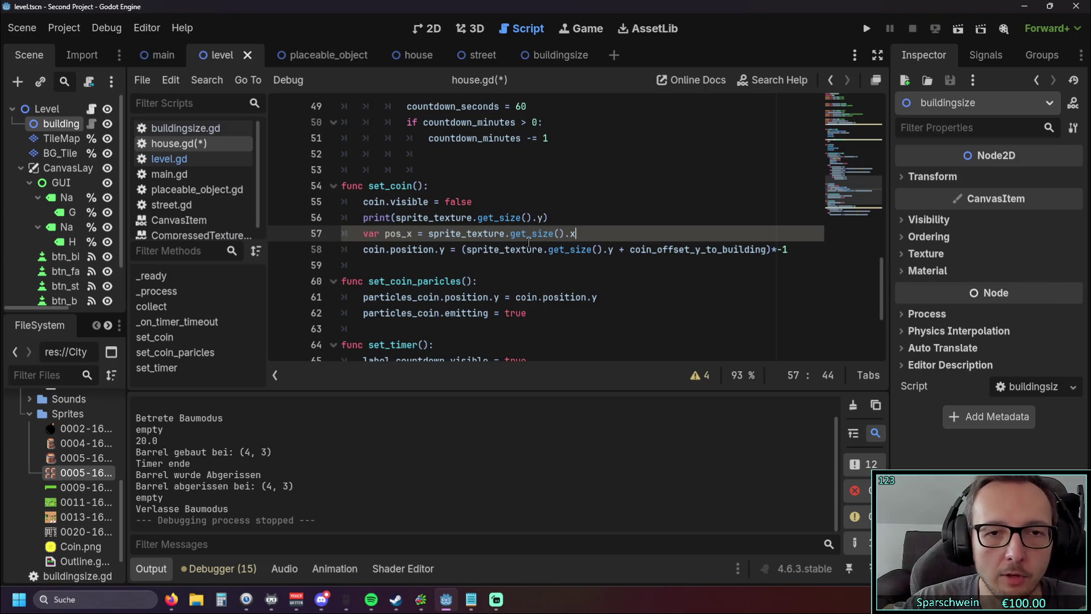
{"action": "left_click_drag", "start_coordinate": [429, 234], "coordinate": [582, 234]}
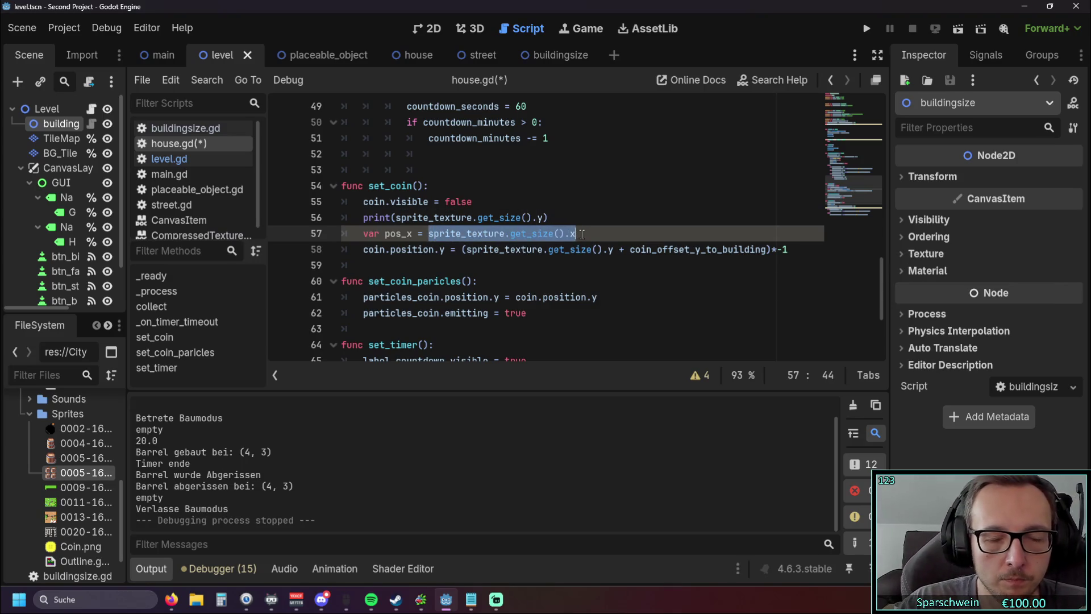
{"action": "left_click", "coordinate": [534, 265]}
{"action": "scroll", "coordinate": [197, 472], "scroll_direction": "up", "scroll_amount": 2}
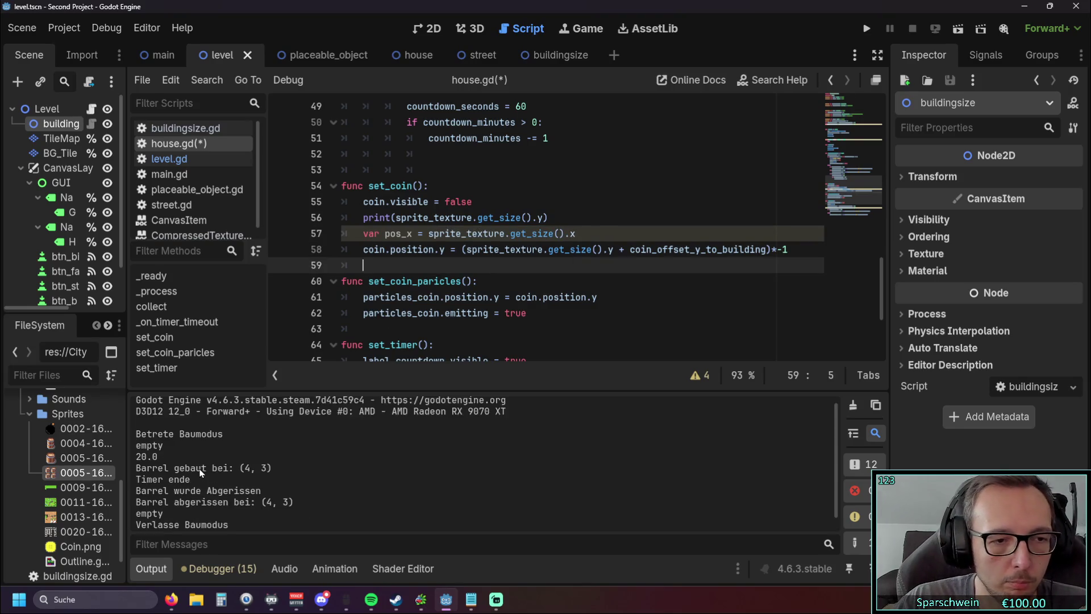
{"action": "key", "text": "F8"}
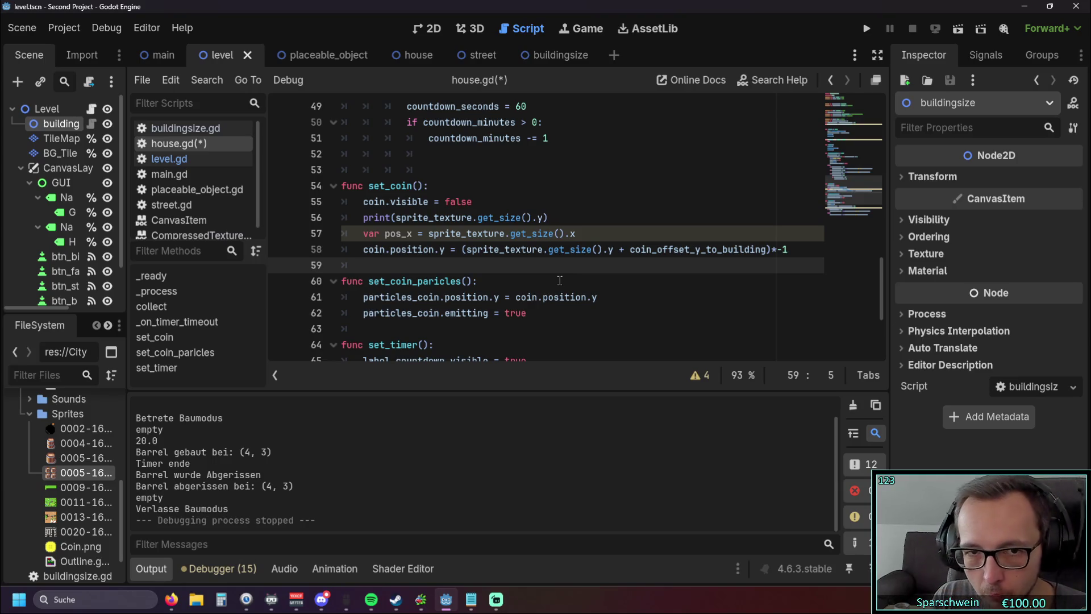
{"action": "left_click_drag", "start_coordinate": [576, 234], "coordinate": [428, 233]}
{"action": "mouse_move", "coordinate": [611, 257]}
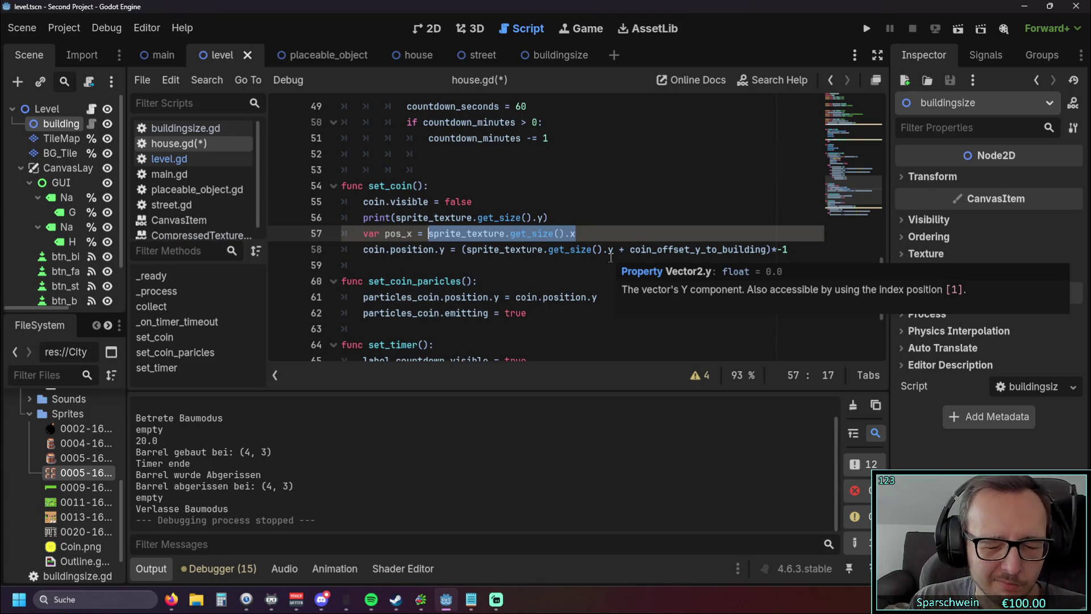
{"action": "scroll", "coordinate": [523, 245], "scroll_direction": "down", "scroll_amount": 1}
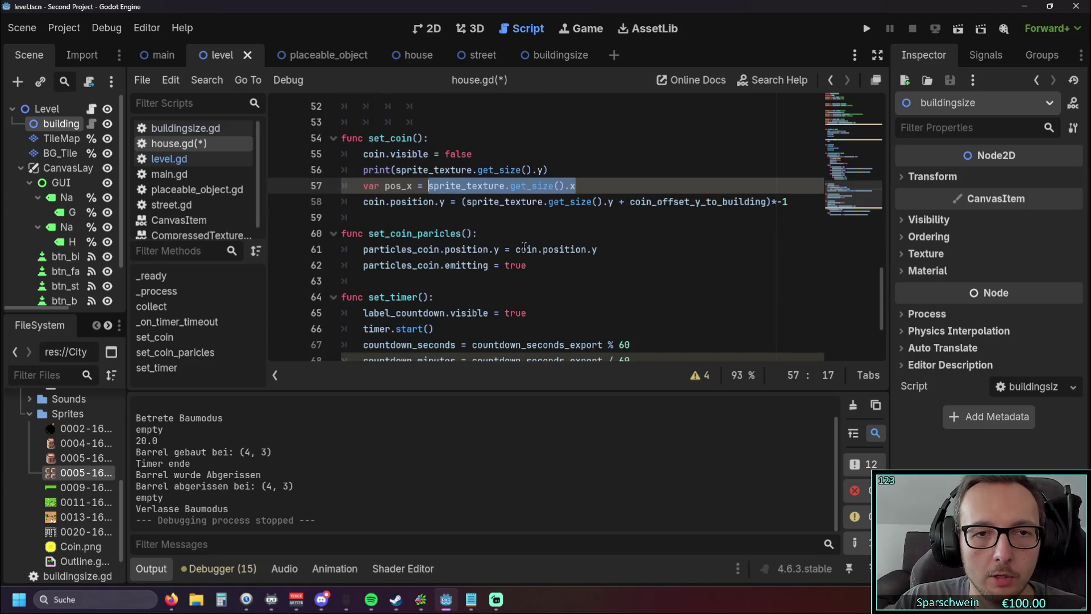
{"action": "mouse_move", "coordinate": [523, 245]}
{"action": "scroll", "coordinate": [522, 256], "scroll_direction": "down", "scroll_amount": 2}
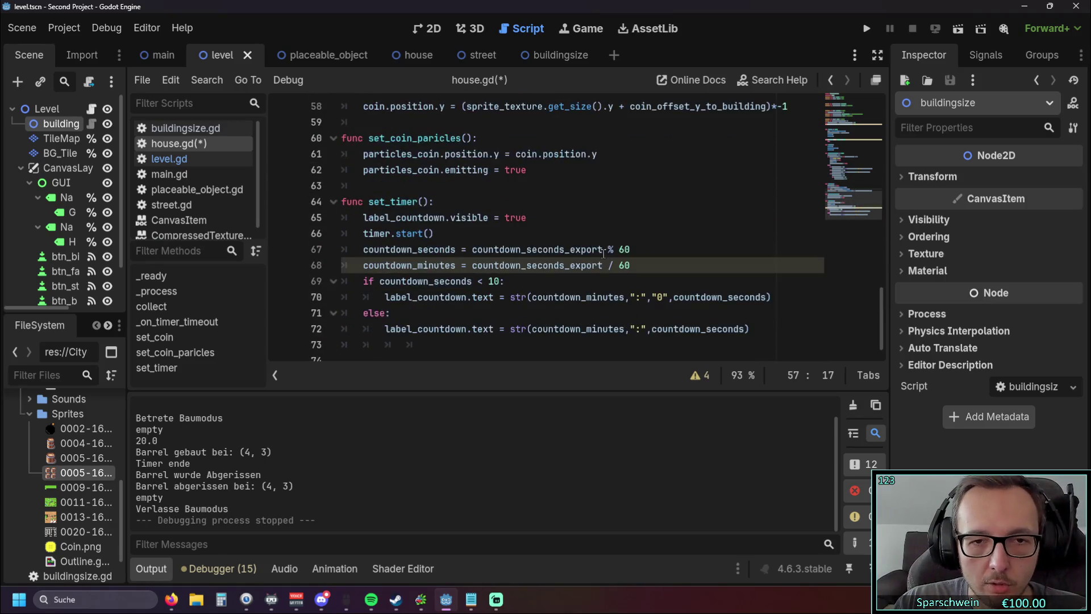
{"action": "scroll", "coordinate": [514, 290], "scroll_direction": "up", "scroll_amount": 4}
{"action": "left_click", "coordinate": [494, 300]}
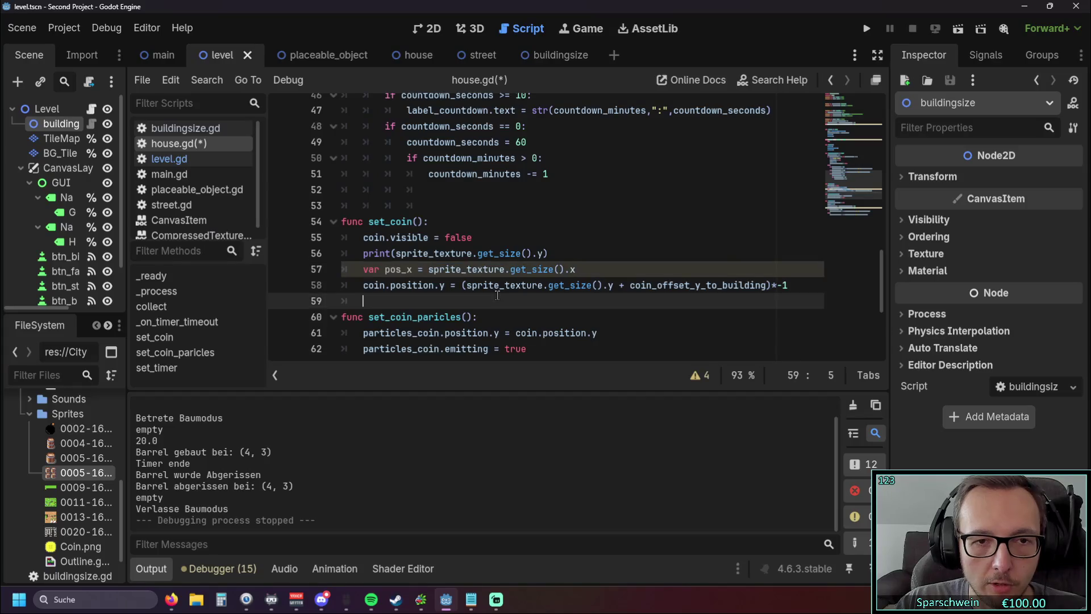
{"action": "scroll", "coordinate": [493, 295], "scroll_direction": "up", "scroll_amount": 7}
{"action": "scroll", "coordinate": [493, 294], "scroll_direction": "up", "scroll_amount": 8}
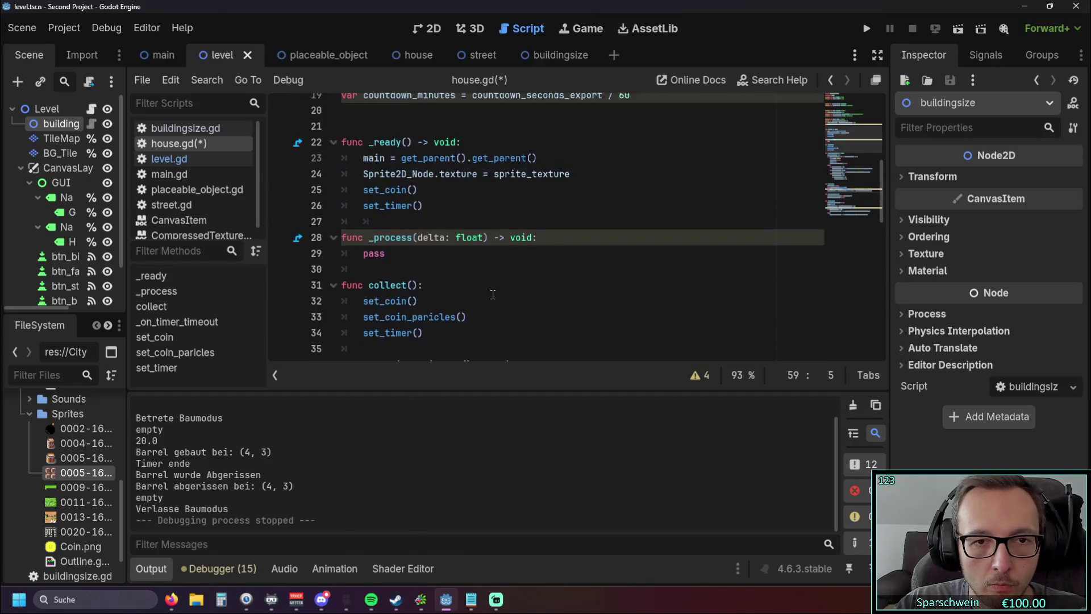
{"action": "scroll", "coordinate": [515, 286], "scroll_direction": "down", "scroll_amount": 2}
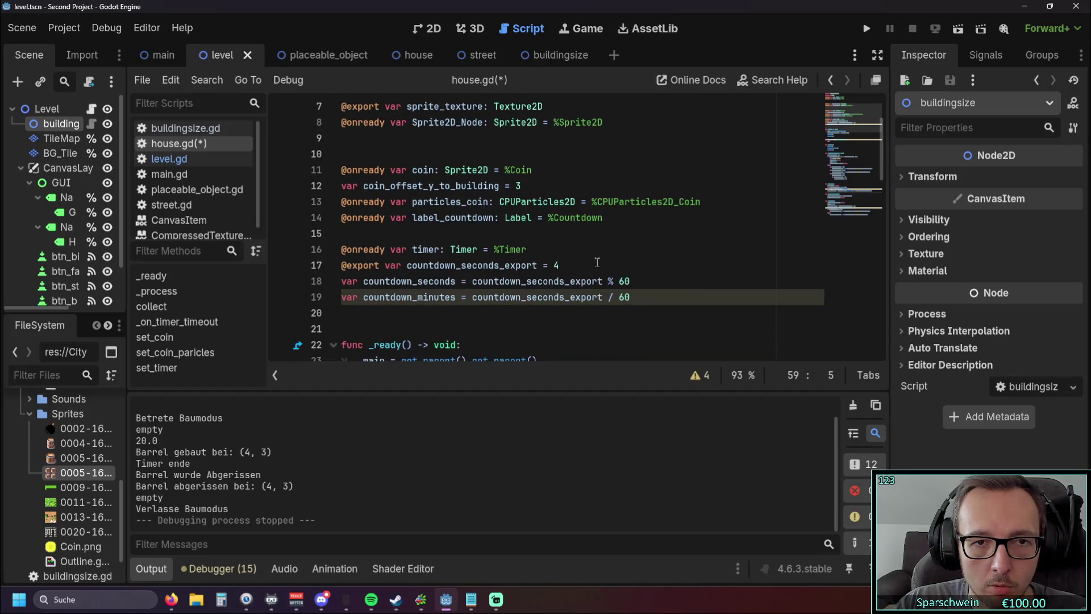
{"action": "scroll", "coordinate": [597, 262], "scroll_direction": "down", "scroll_amount": 13}
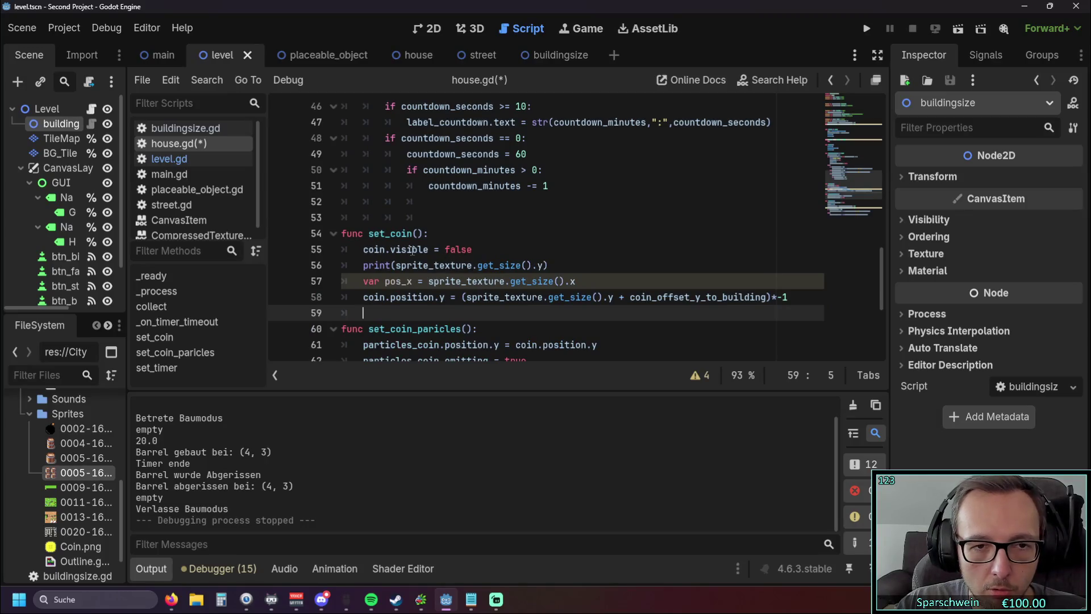
{"action": "scroll", "coordinate": [421, 255], "scroll_direction": "up", "scroll_amount": 4}
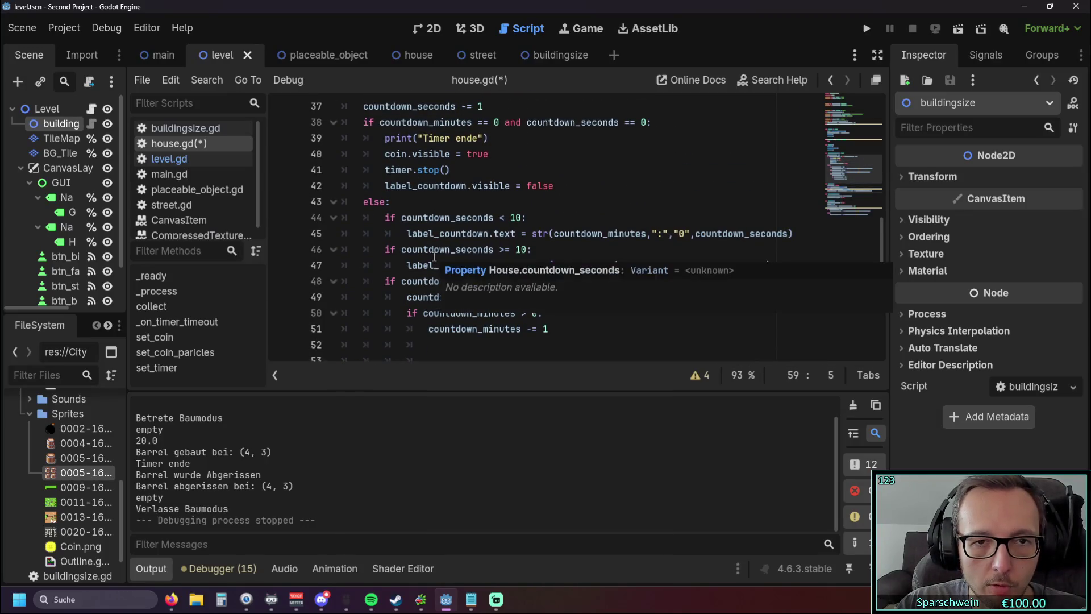
{"action": "scroll", "coordinate": [431, 258], "scroll_direction": "up", "scroll_amount": 4}
{"action": "scroll", "coordinate": [451, 241], "scroll_direction": "down", "scroll_amount": 3}
{"action": "scroll", "coordinate": [451, 241], "scroll_direction": "down", "scroll_amount": 8}
{"action": "scroll", "coordinate": [396, 205], "scroll_direction": "up", "scroll_amount": 2}
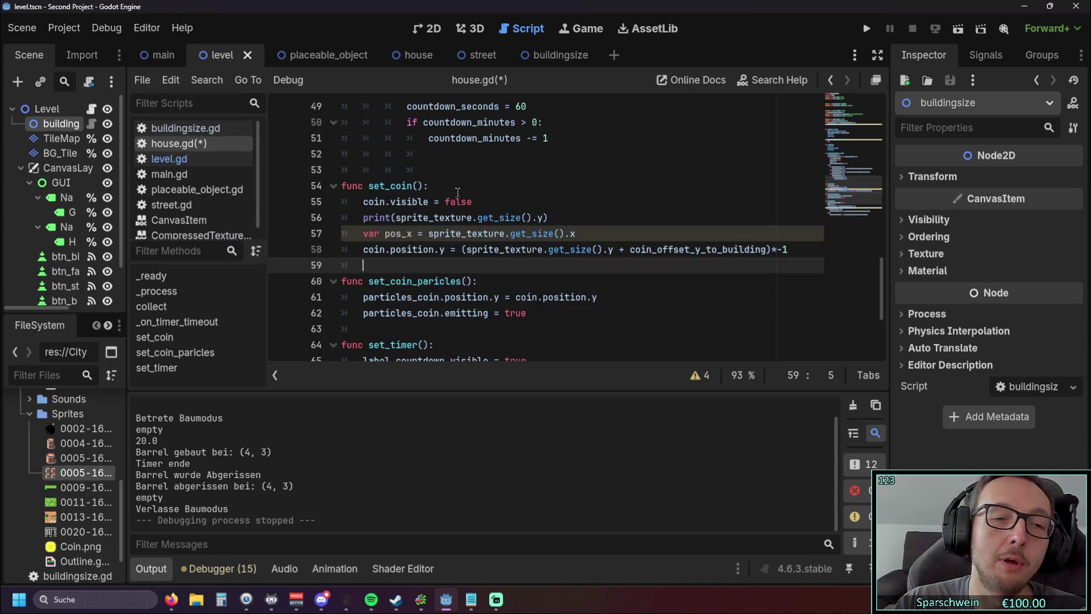
{"action": "scroll", "coordinate": [455, 198], "scroll_direction": "up", "scroll_amount": 5}
{"action": "scroll", "coordinate": [455, 198], "scroll_direction": "up", "scroll_amount": 8}
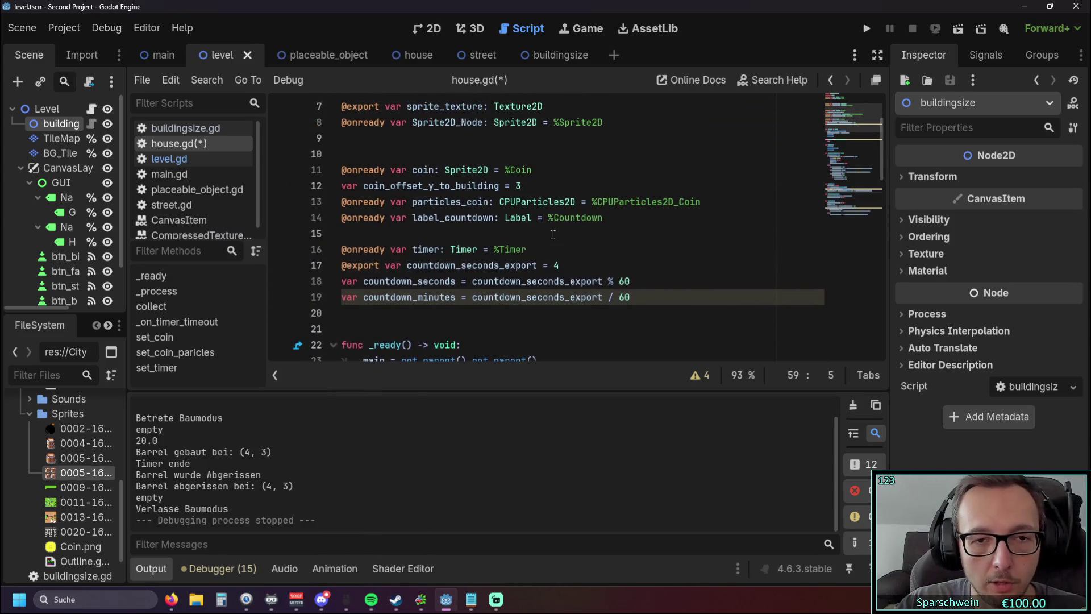
{"action": "scroll", "coordinate": [555, 234], "scroll_direction": "up", "scroll_amount": 1}
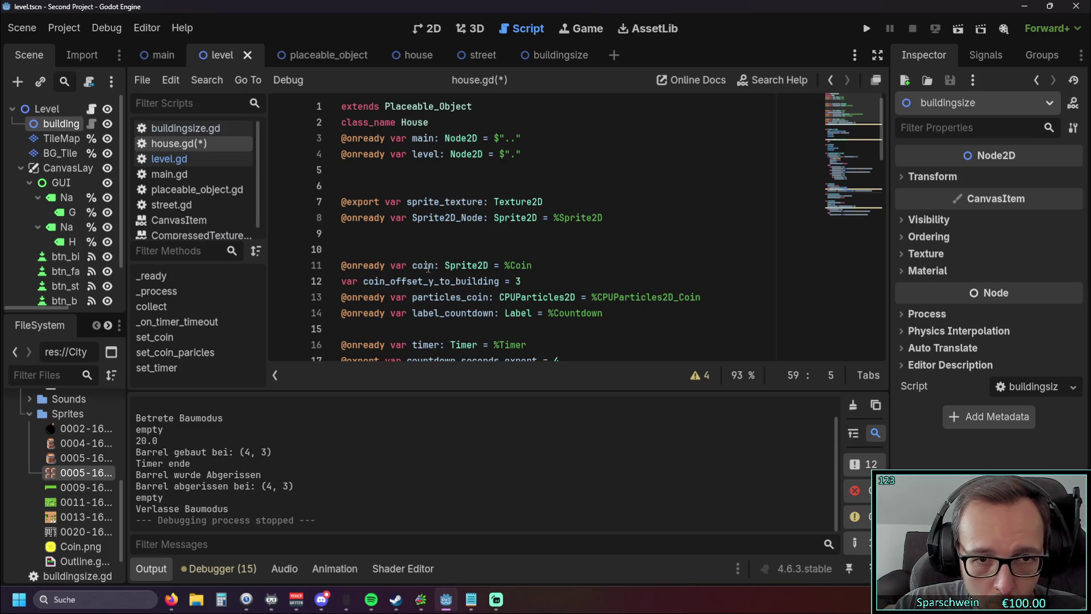
{"action": "double_click", "coordinate": [430, 265]}
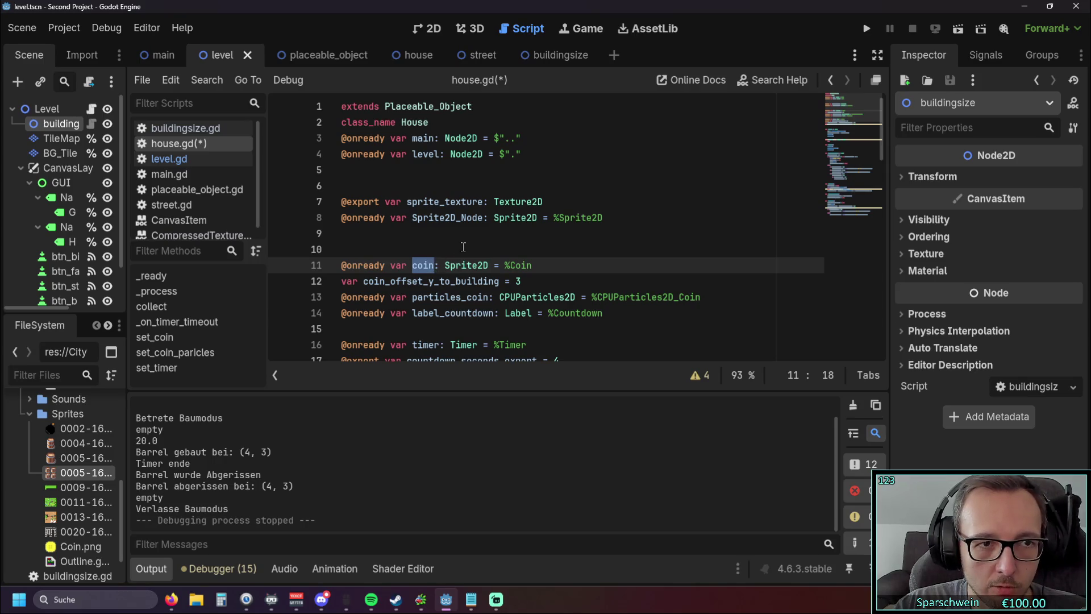
{"action": "scroll", "coordinate": [464, 247], "scroll_direction": "down", "scroll_amount": 17}
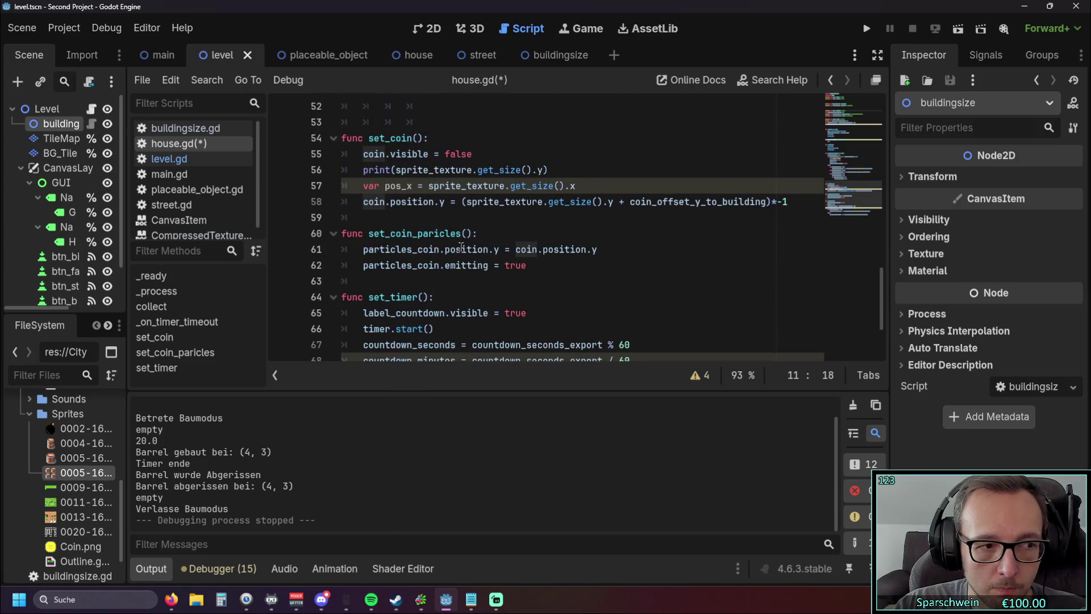
{"action": "scroll", "coordinate": [461, 247], "scroll_direction": "up", "scroll_amount": 1}
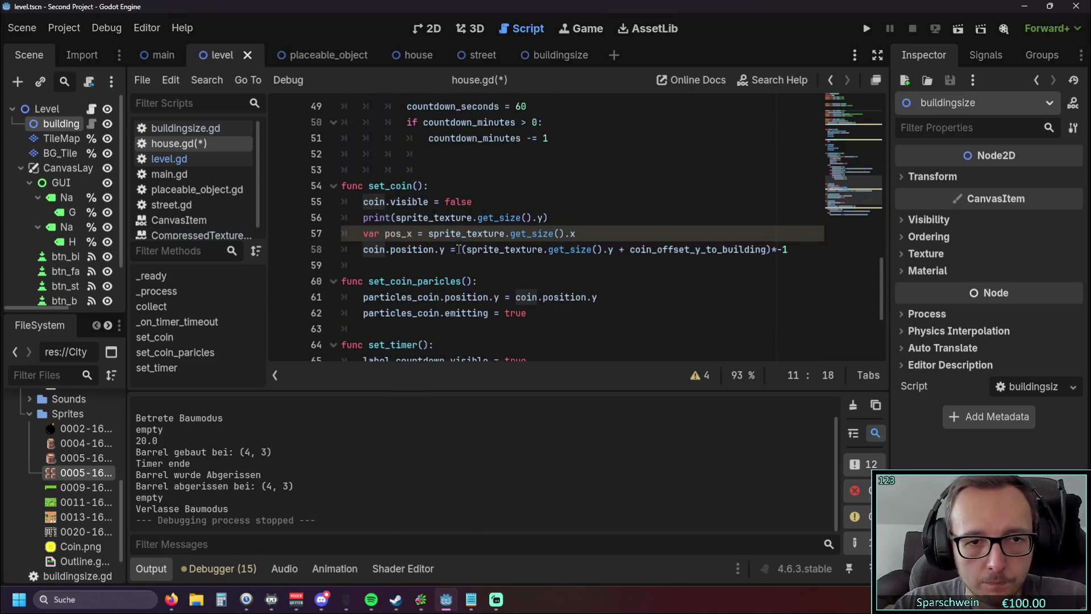
{"action": "left_click", "coordinate": [386, 202]}
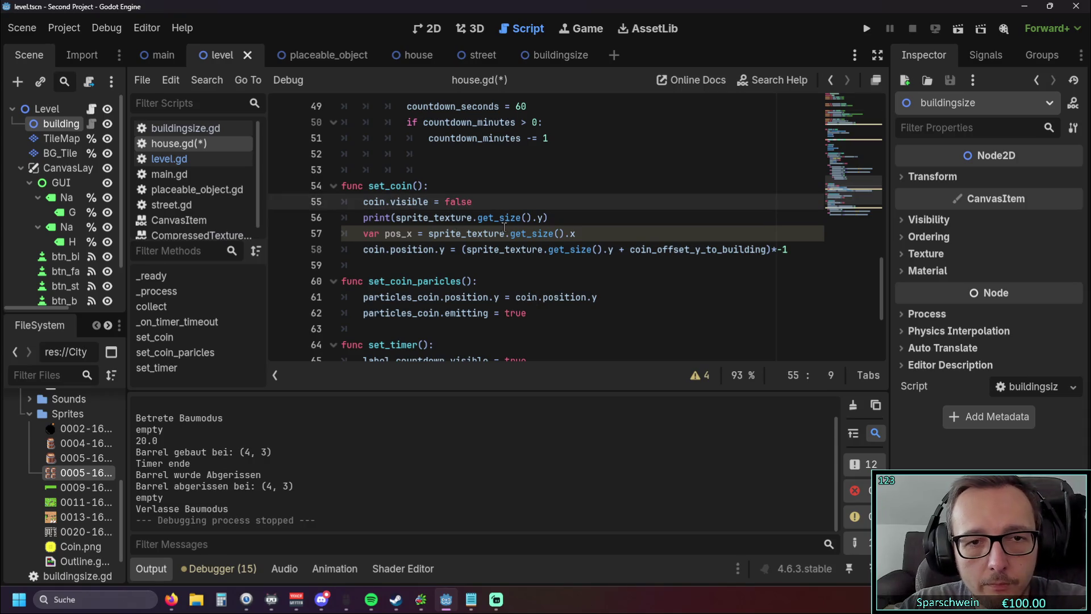
{"action": "scroll", "coordinate": [419, 223], "scroll_direction": "up", "scroll_amount": 1}
{"action": "scroll", "coordinate": [419, 223], "scroll_direction": "down", "scroll_amount": 1}
{"action": "triple_click", "coordinate": [422, 217]}
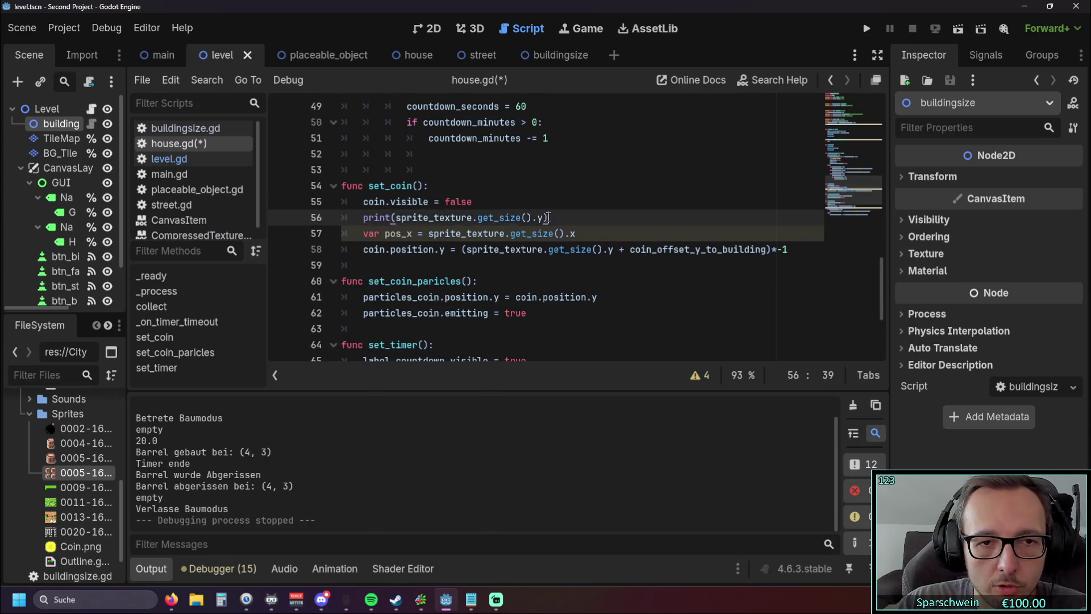
- Add a blank line above the print and change it to print(sprite_texture.get_size().x)
{"action": "key", "text": "Up"}
{"action": "key", "text": "End"}
{"action": "key", "text": "Return"}
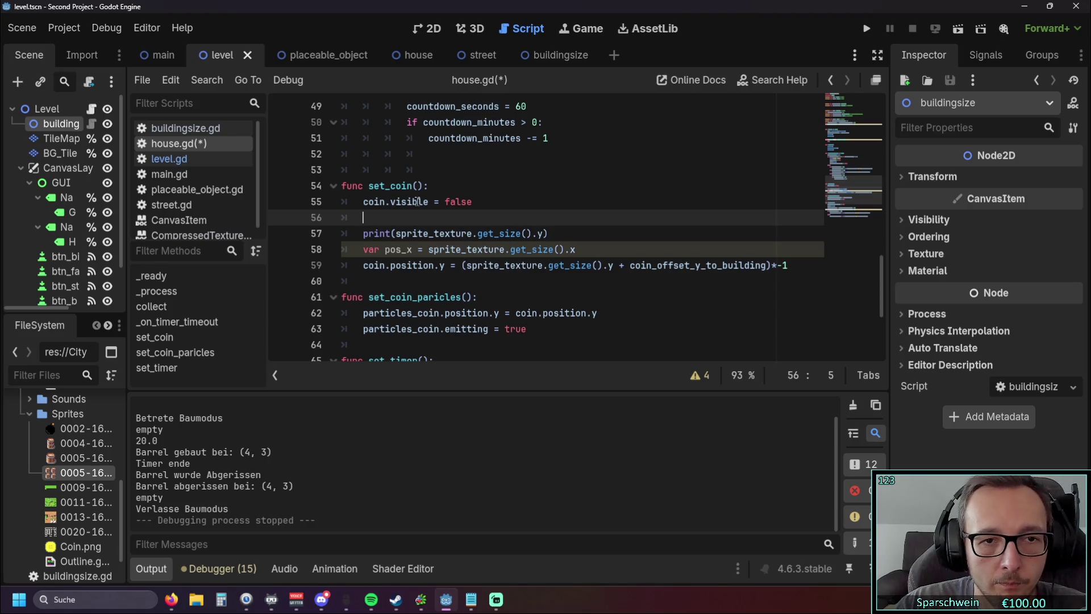
{"action": "key", "text": "Down"}
{"action": "key", "text": "shift+End"}
{"action": "key", "text": "Down"}
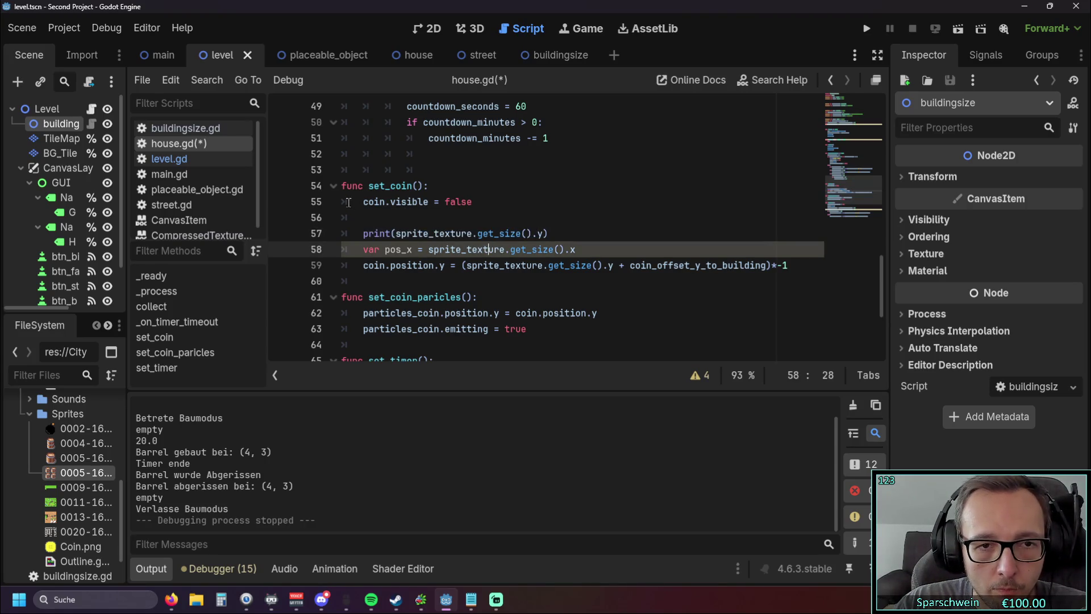
{"action": "left_click", "coordinate": [391, 222]}
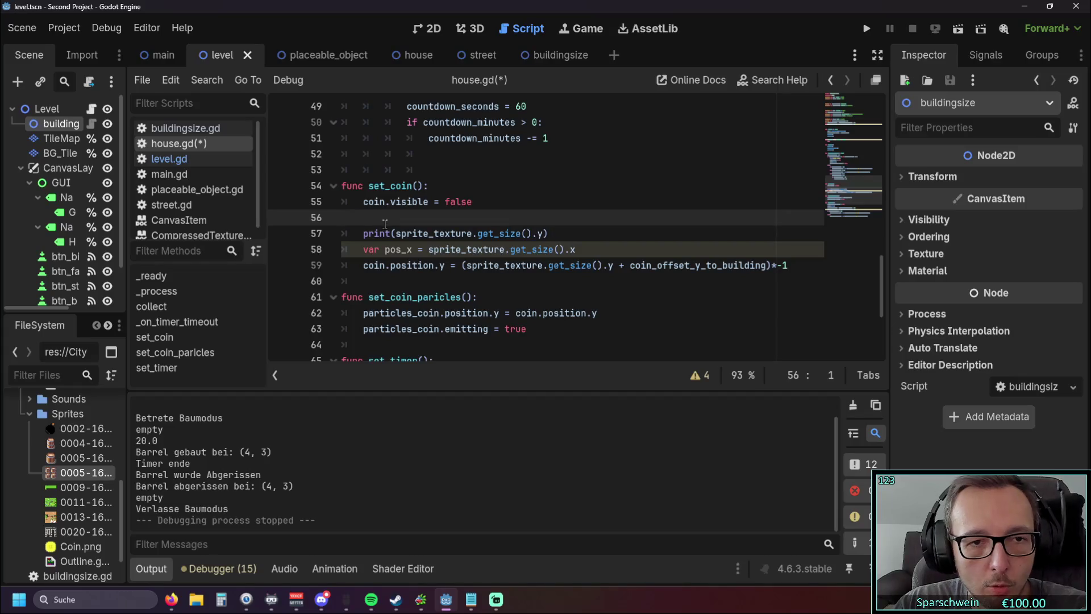
{"action": "left_click", "coordinate": [370, 236]}
{"action": "double_click", "coordinate": [540, 234]}
{"action": "type", "text": "x"}
- Duplicate the print onto the blank line as print(coin.get_size().x) and start a test run
{"action": "left_click_drag", "start_coordinate": [549, 234], "coordinate": [355, 235]}
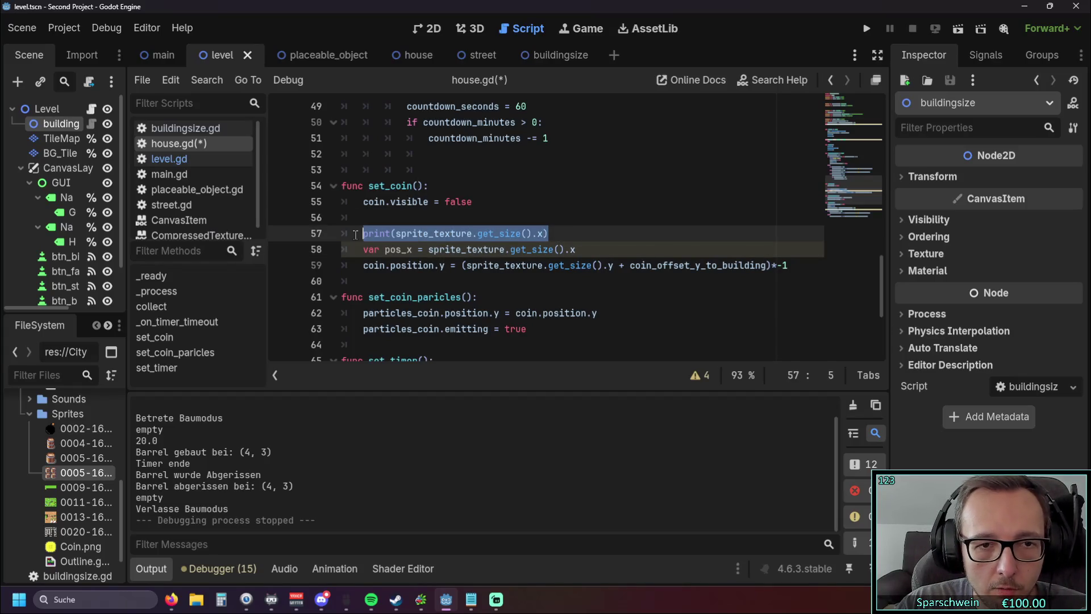
{"action": "key", "text": "ctrl+c"}
{"action": "left_click", "coordinate": [402, 222]}
{"action": "key", "text": "ctrl+v"}
{"action": "double_click", "coordinate": [370, 201]}
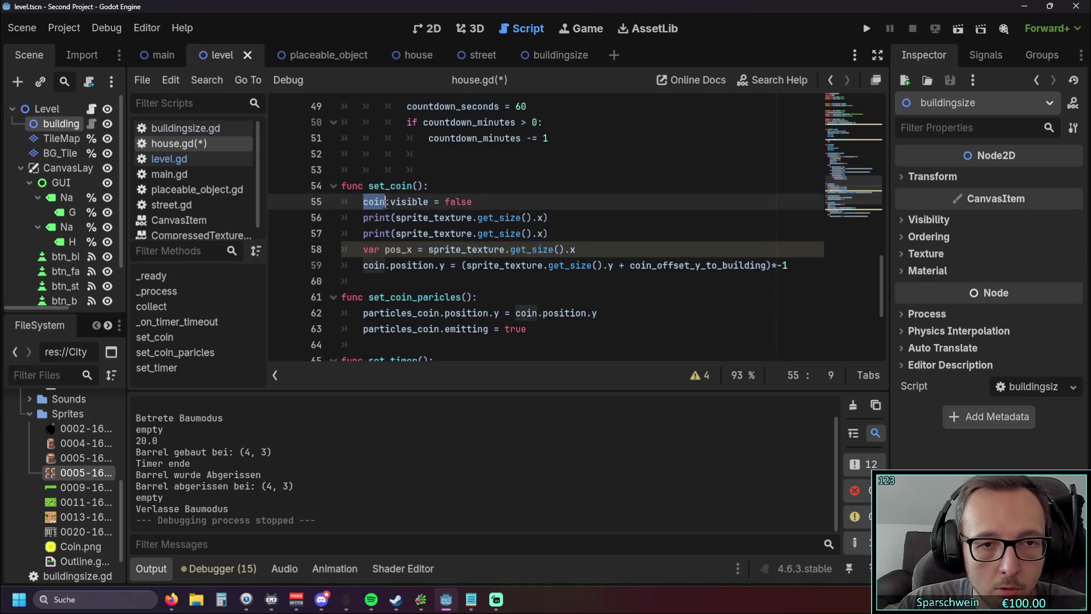
{"action": "left_click", "coordinate": [397, 217]}
{"action": "double_click", "coordinate": [397, 218]}
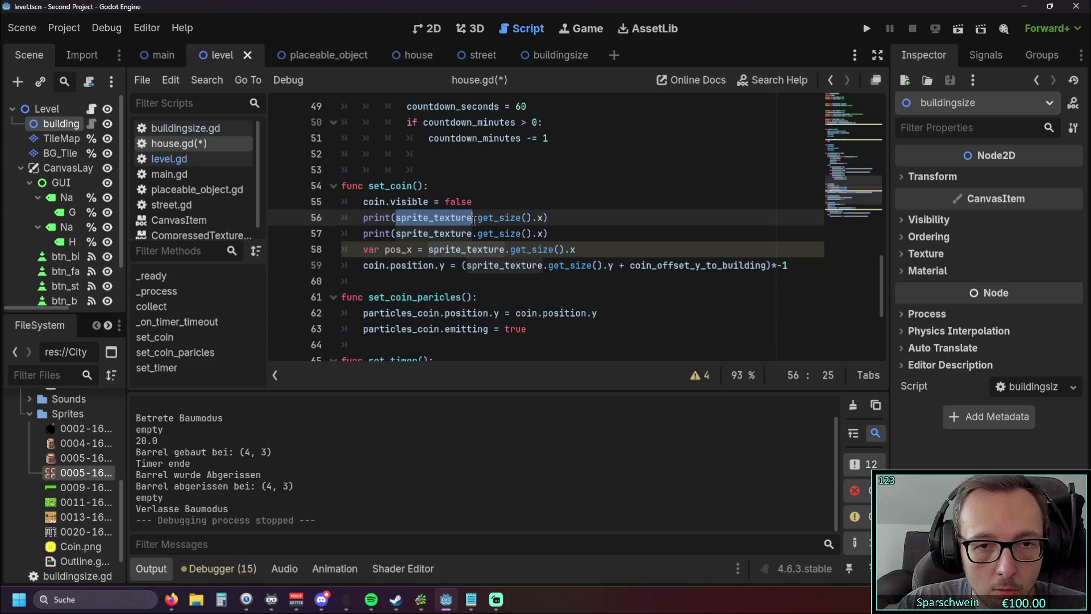
{"action": "key", "text": "ctrl+v"}
{"action": "left_click", "coordinate": [570, 198]}
{"action": "left_click", "coordinate": [868, 30]}
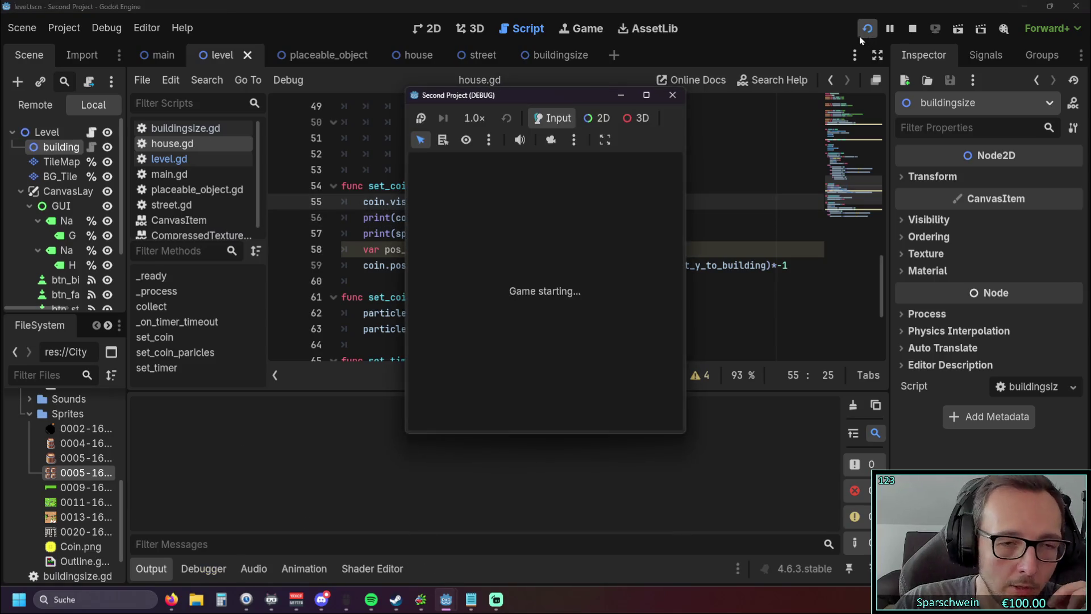
- Place a barrel on the grass, triggering the Sprite2D get_size error at house.gd line 56
{"action": "left_click", "coordinate": [513, 411]}
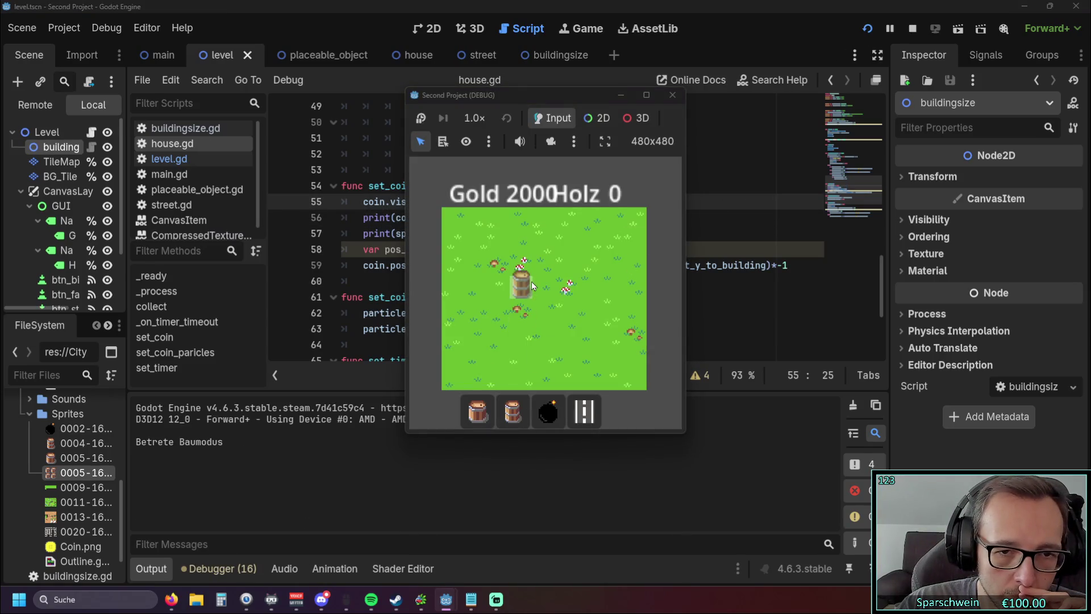
{"action": "left_click", "coordinate": [531, 282]}
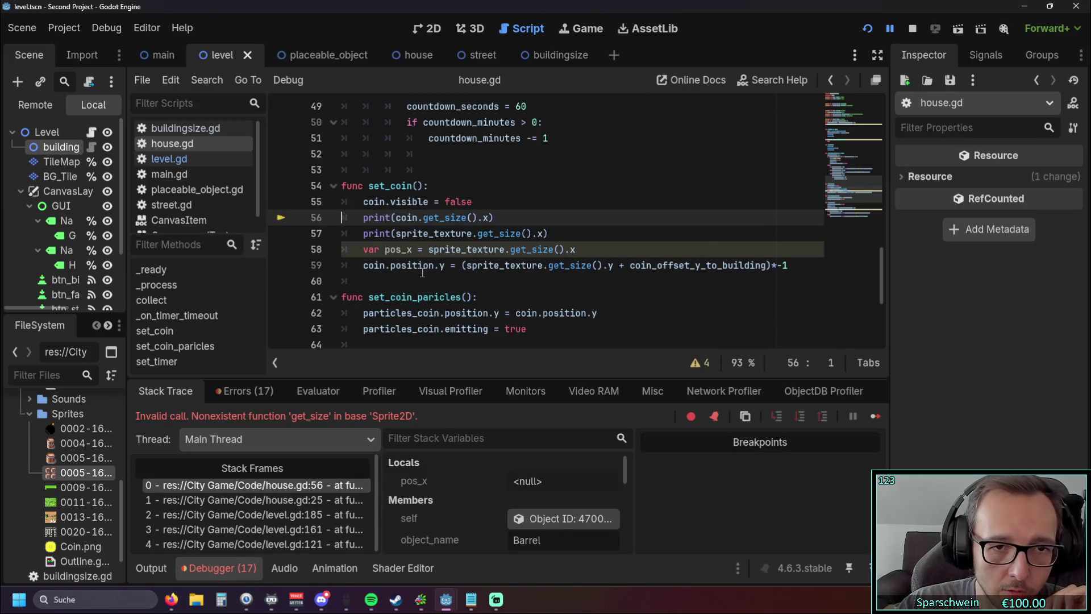
{"action": "left_click", "coordinate": [514, 202]}
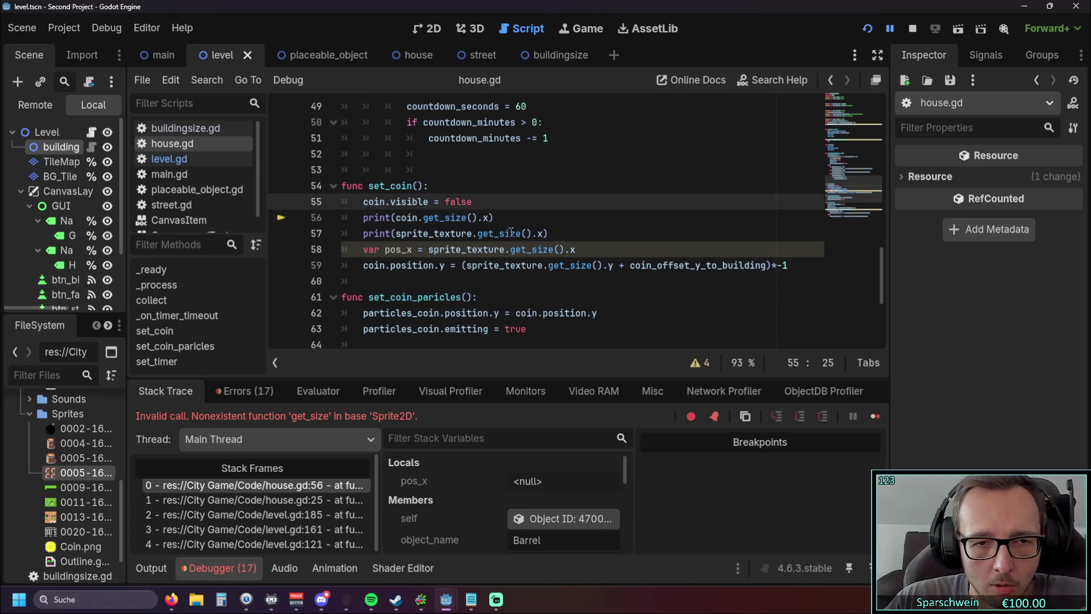
{"action": "scroll", "coordinate": [503, 239], "scroll_direction": "up", "scroll_amount": 5}
{"action": "scroll", "coordinate": [503, 239], "scroll_direction": "up", "scroll_amount": 10}
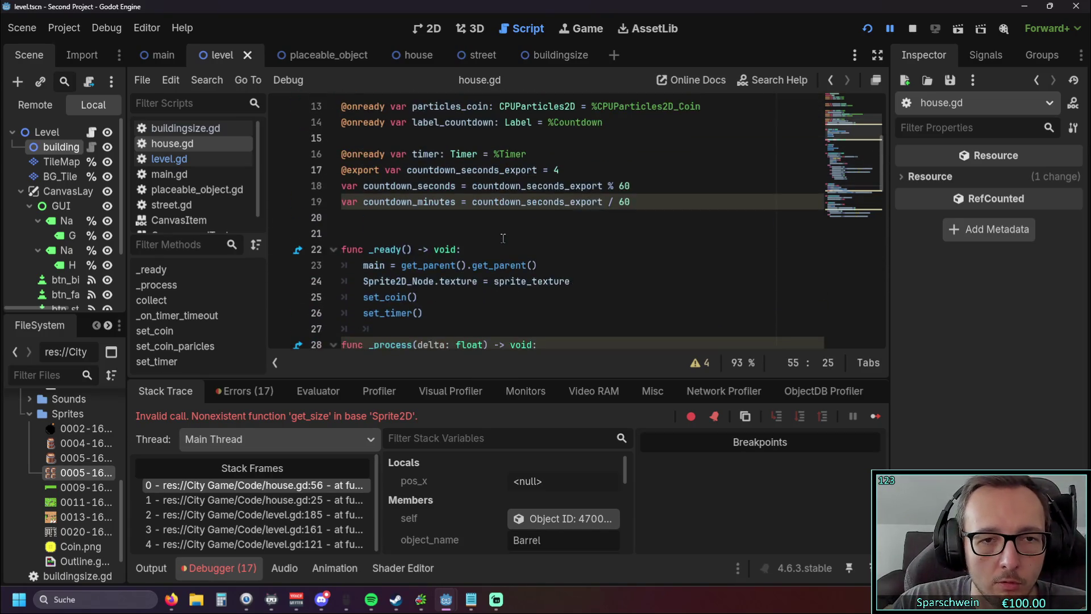
{"action": "scroll", "coordinate": [501, 238], "scroll_direction": "up", "scroll_amount": 1}
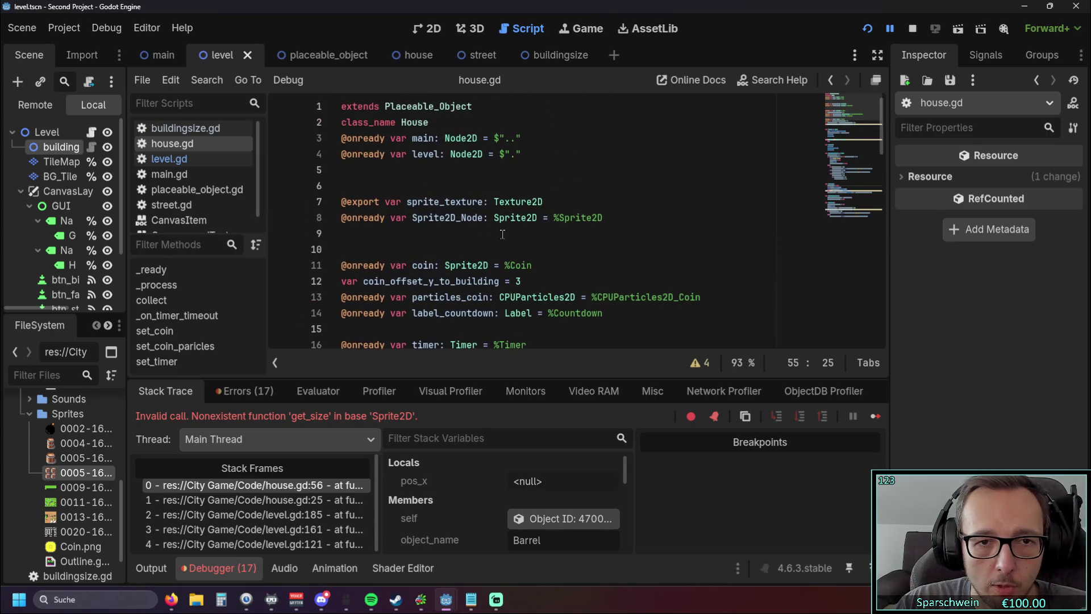
{"action": "scroll", "coordinate": [477, 230], "scroll_direction": "down", "scroll_amount": 1}
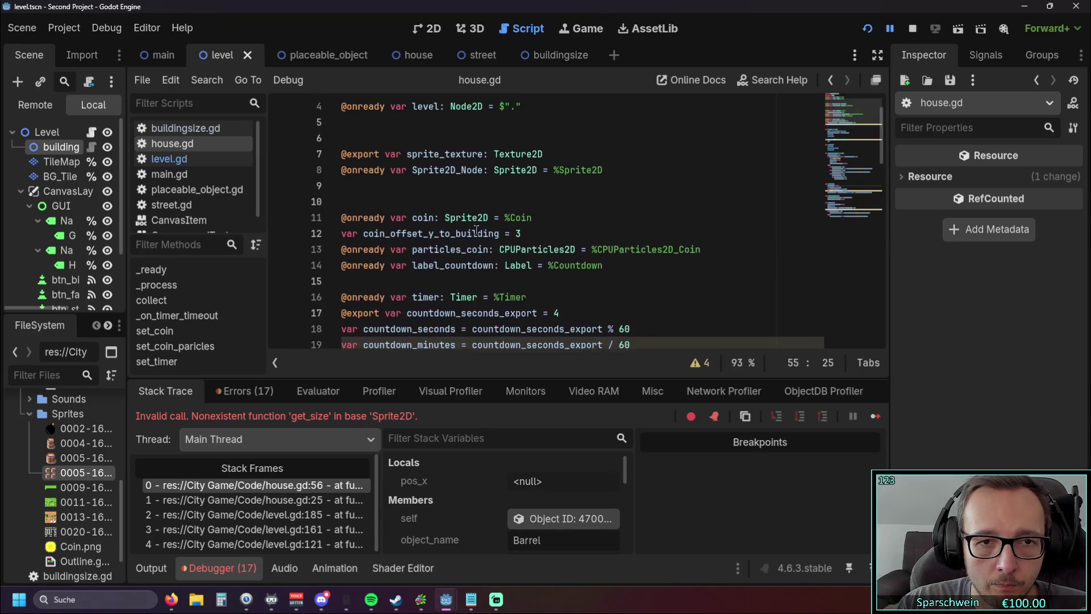
{"action": "scroll", "coordinate": [501, 274], "scroll_direction": "up", "scroll_amount": 1}
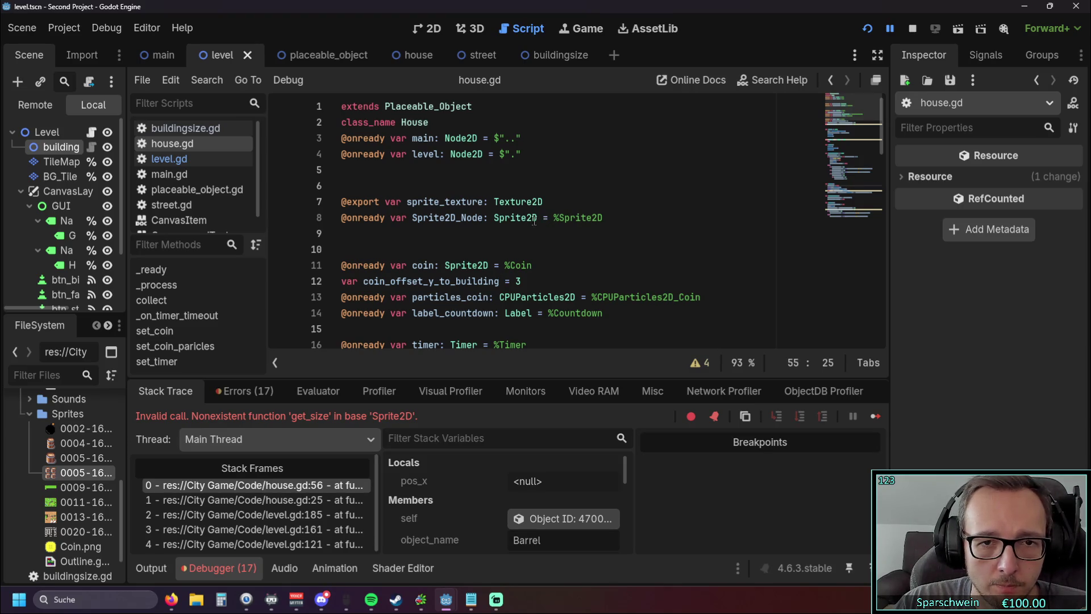
- Select the Texture2D type name in the script and review the surrounding code
{"action": "mouse_move", "coordinate": [493, 202]}
{"action": "double_click", "coordinate": [493, 202]}
{"action": "left_click", "coordinate": [508, 227]}
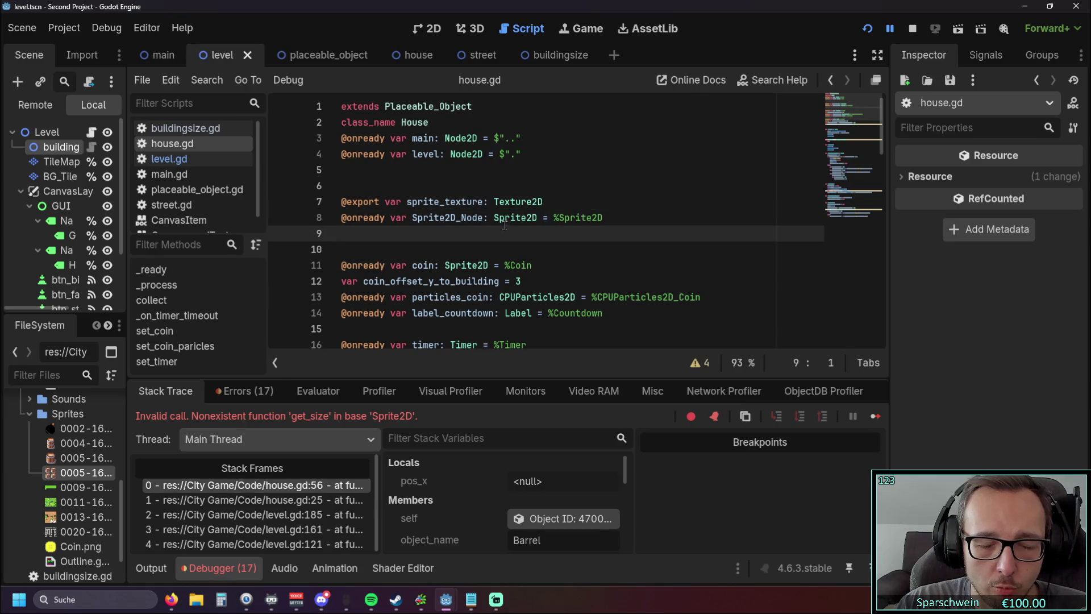
{"action": "mouse_move", "coordinate": [501, 222]}
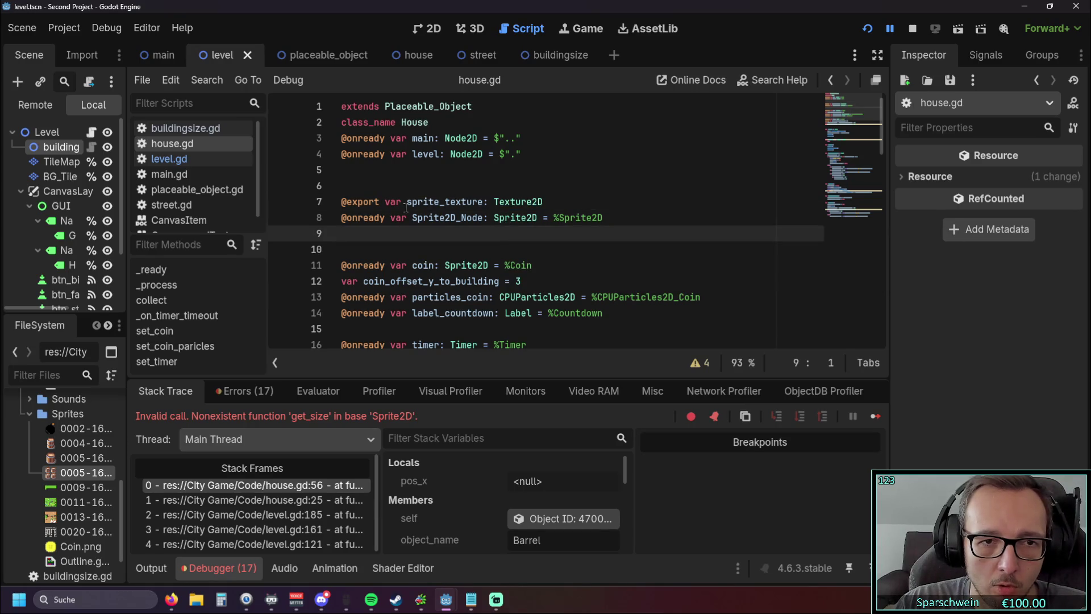
{"action": "scroll", "coordinate": [516, 208], "scroll_direction": "down", "scroll_amount": 1}
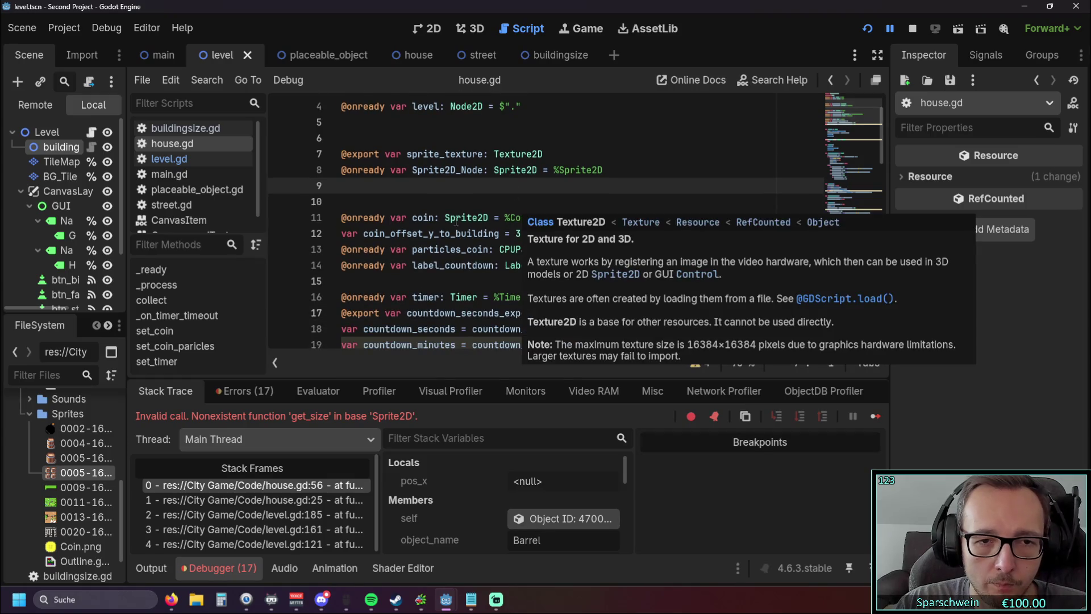
{"action": "scroll", "coordinate": [443, 231], "scroll_direction": "up", "scroll_amount": 1}
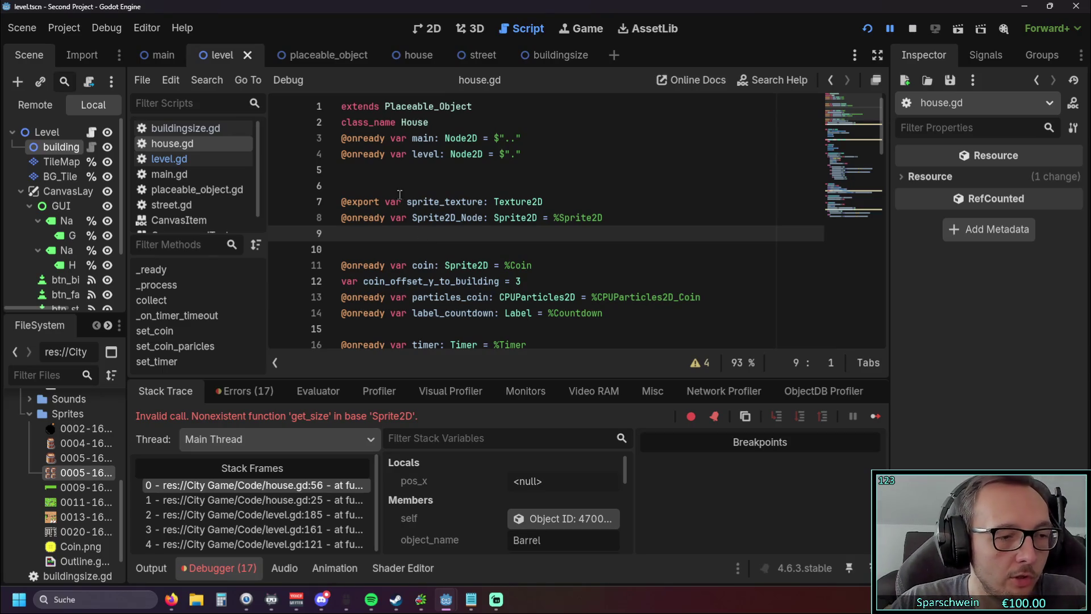
{"action": "scroll", "coordinate": [430, 238], "scroll_direction": "down", "scroll_amount": 15}
{"action": "scroll", "coordinate": [426, 243], "scroll_direction": "down", "scroll_amount": 1}
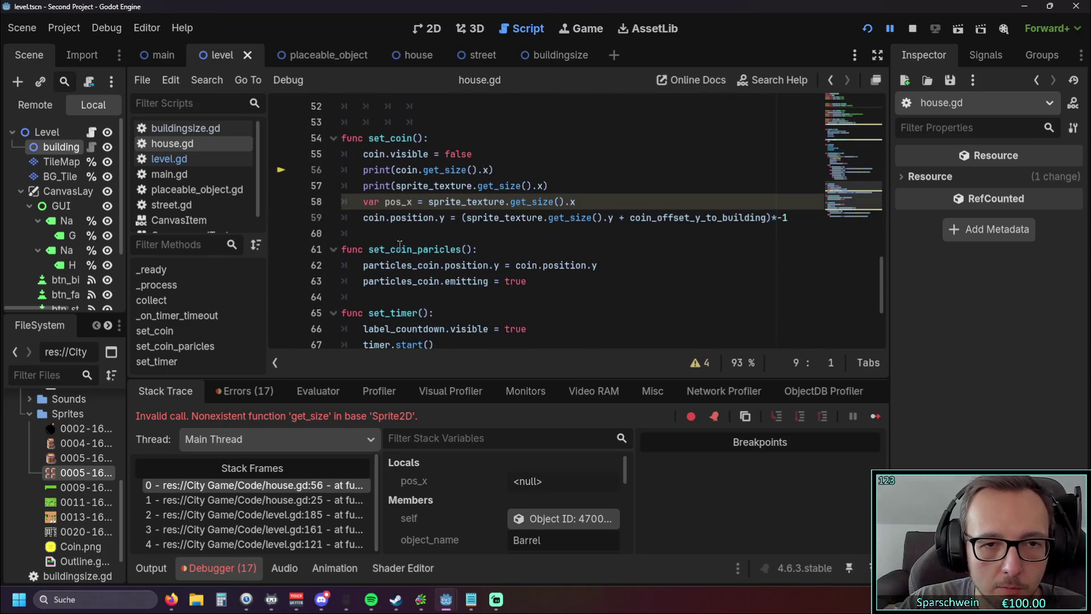
{"action": "scroll", "coordinate": [412, 268], "scroll_direction": "up", "scroll_amount": 1}
{"action": "scroll", "coordinate": [421, 273], "scroll_direction": "up", "scroll_amount": 1}
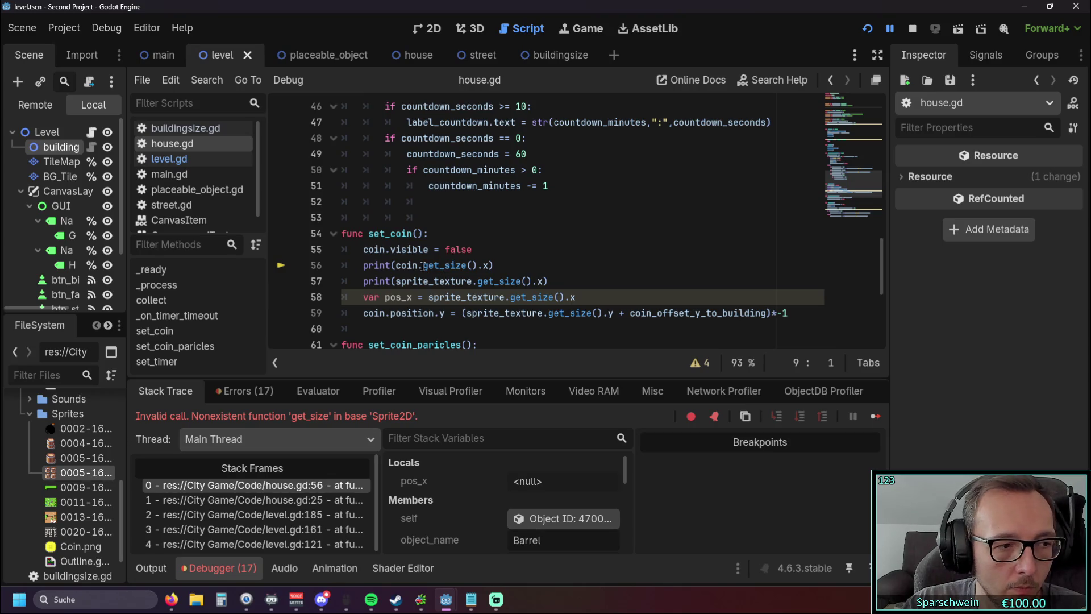
- Make line 56 print coin.get_texture without the leftover .get_size().x, then save and run with F5
{"action": "left_click", "coordinate": [423, 266]}
{"action": "type", "text": "get"}
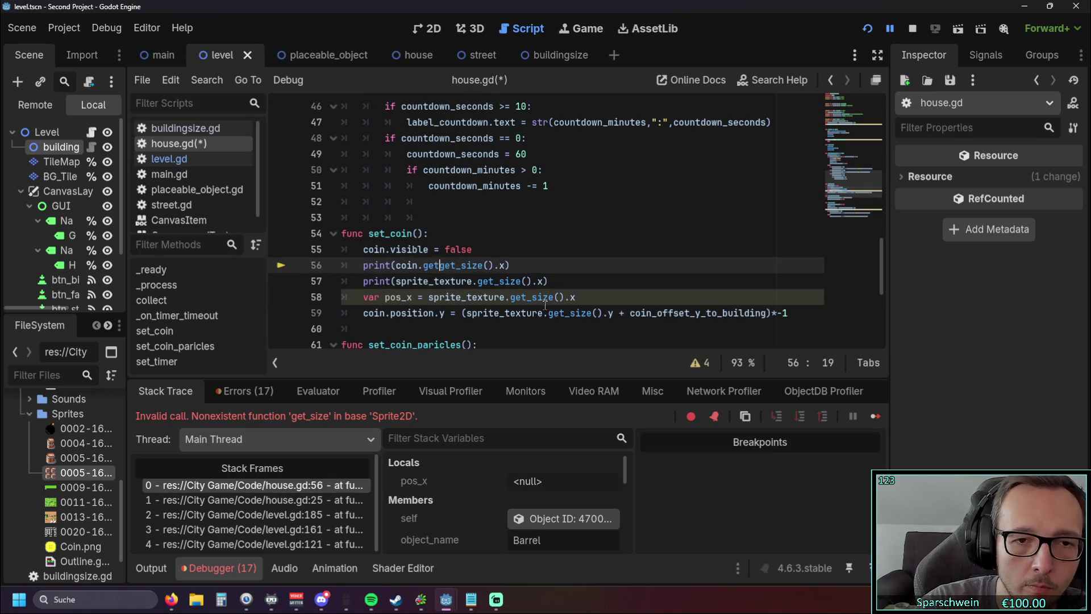
{"action": "type", "text": "_text"}
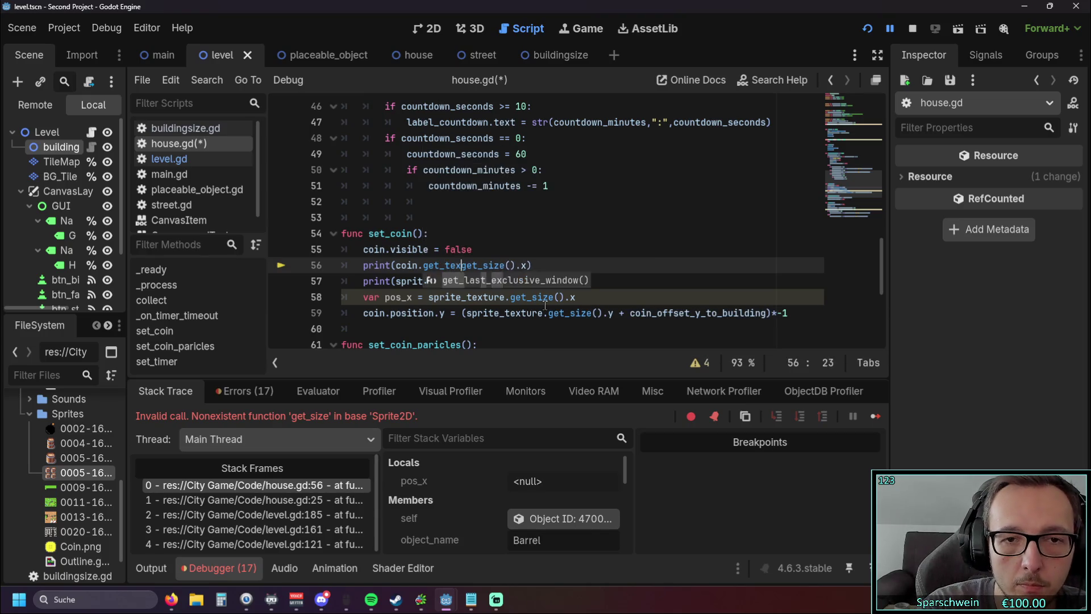
{"action": "type", "text": "ure."}
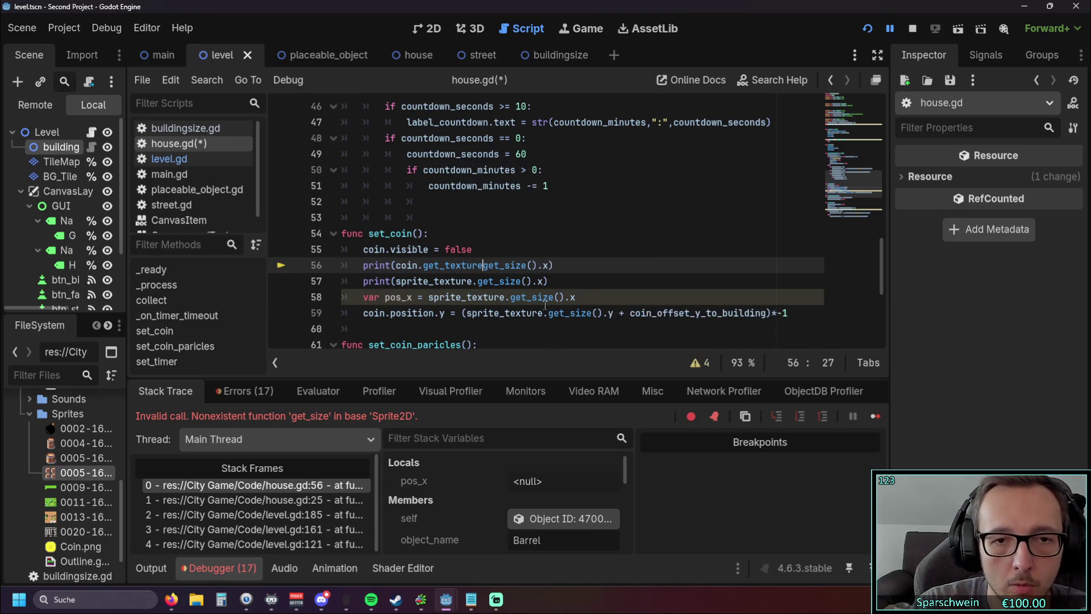
{"action": "left_click", "coordinate": [508, 296]}
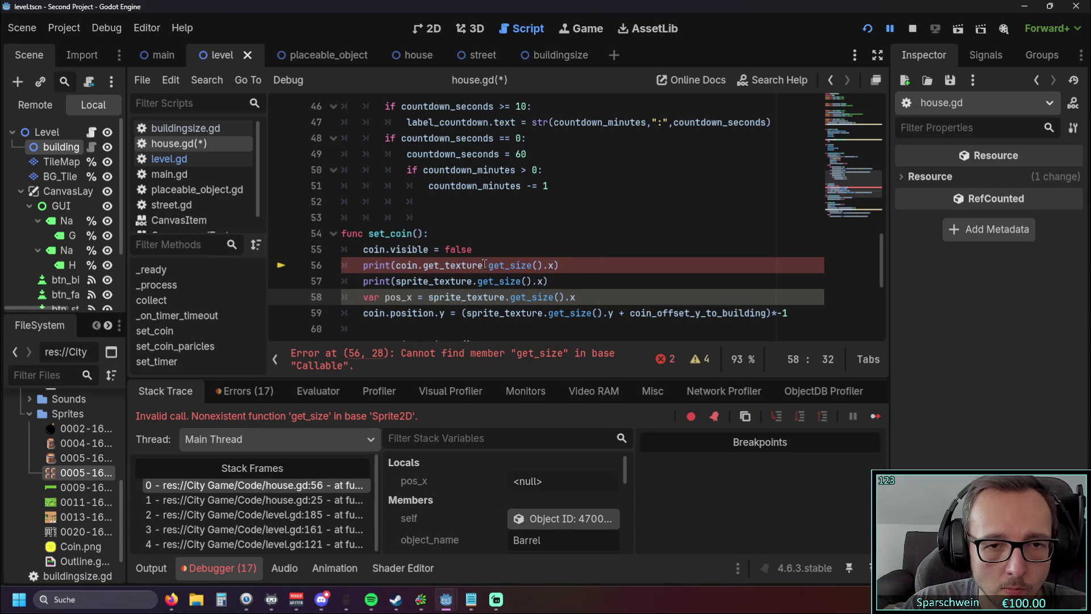
{"action": "left_click_drag", "start_coordinate": [484, 264], "coordinate": [556, 265]}
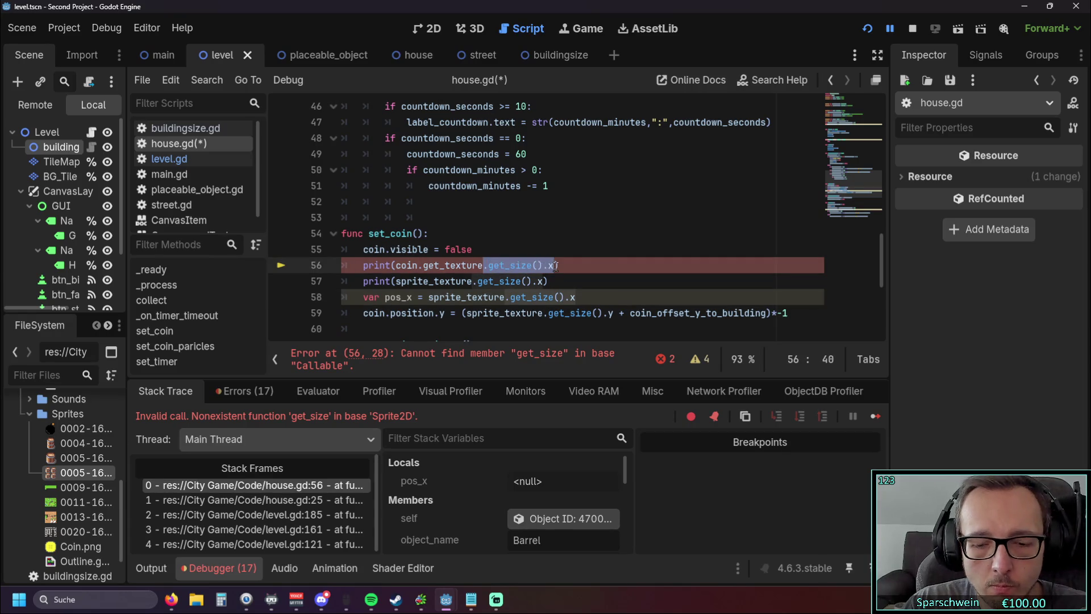
{"action": "type", "text": ")"}
{"action": "key", "text": "F5"}
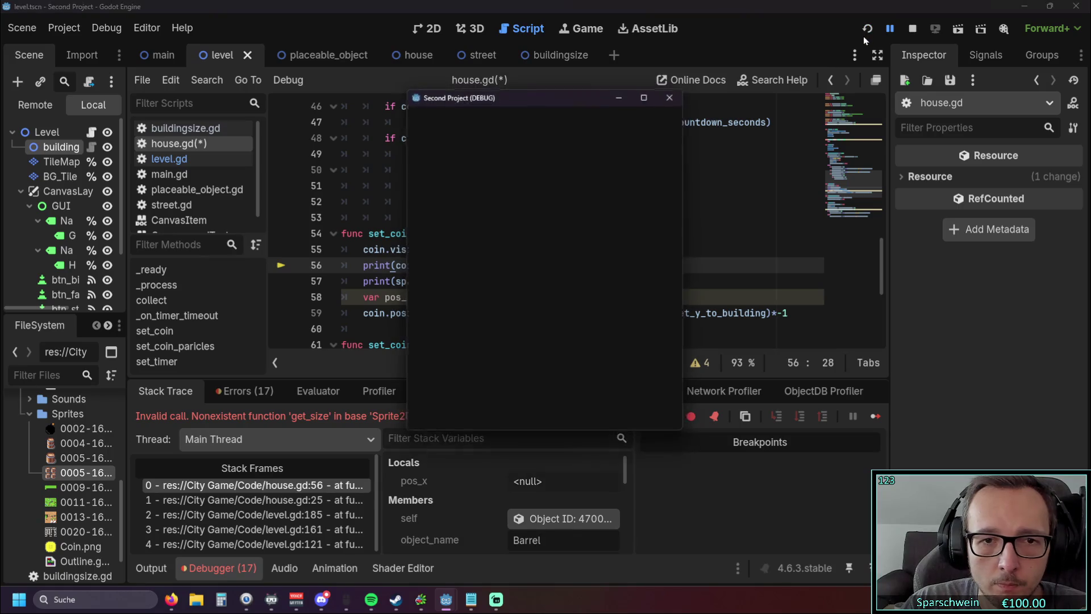
- Build a Big Bucket on the grass in the test run, then stop the game
{"action": "left_click", "coordinate": [478, 411]}
{"action": "left_click", "coordinate": [510, 298]}
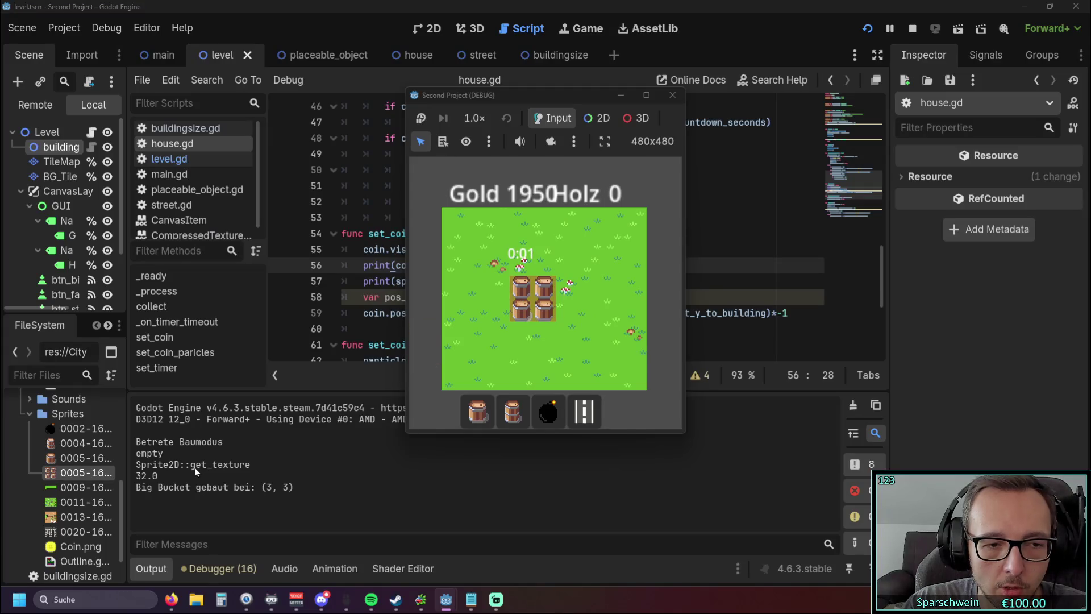
{"action": "left_click", "coordinate": [672, 95]}
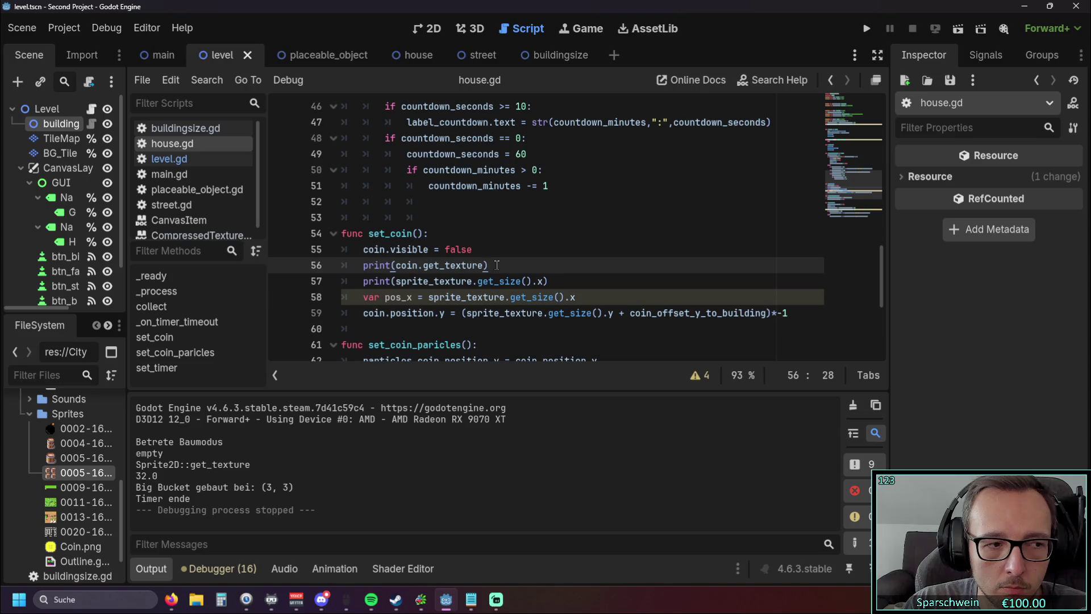
{"action": "scroll", "coordinate": [503, 268], "scroll_direction": "up", "scroll_amount": 15}
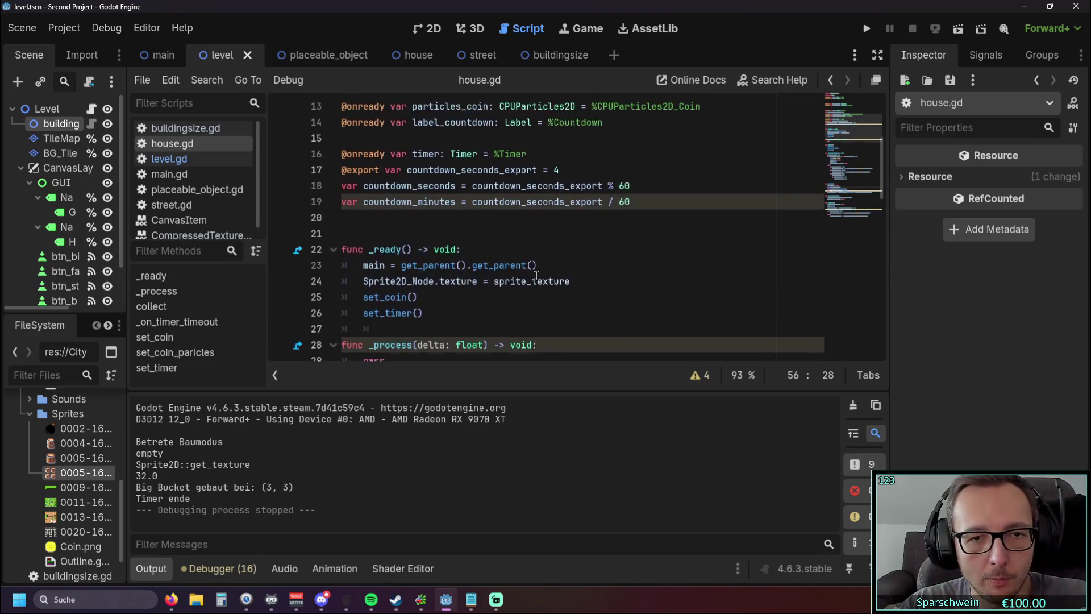
{"action": "scroll", "coordinate": [536, 275], "scroll_direction": "up", "scroll_amount": 1}
{"action": "left_click_drag", "start_coordinate": [616, 222], "coordinate": [335, 196]}
{"action": "left_click", "coordinate": [486, 241]}
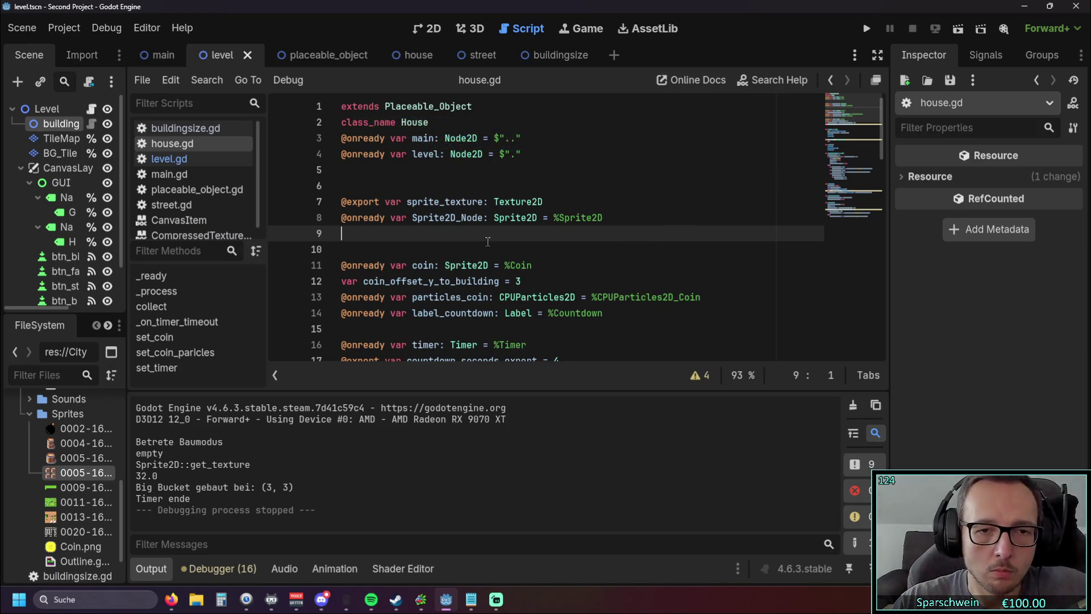
{"action": "scroll", "coordinate": [486, 242], "scroll_direction": "down", "scroll_amount": 4}
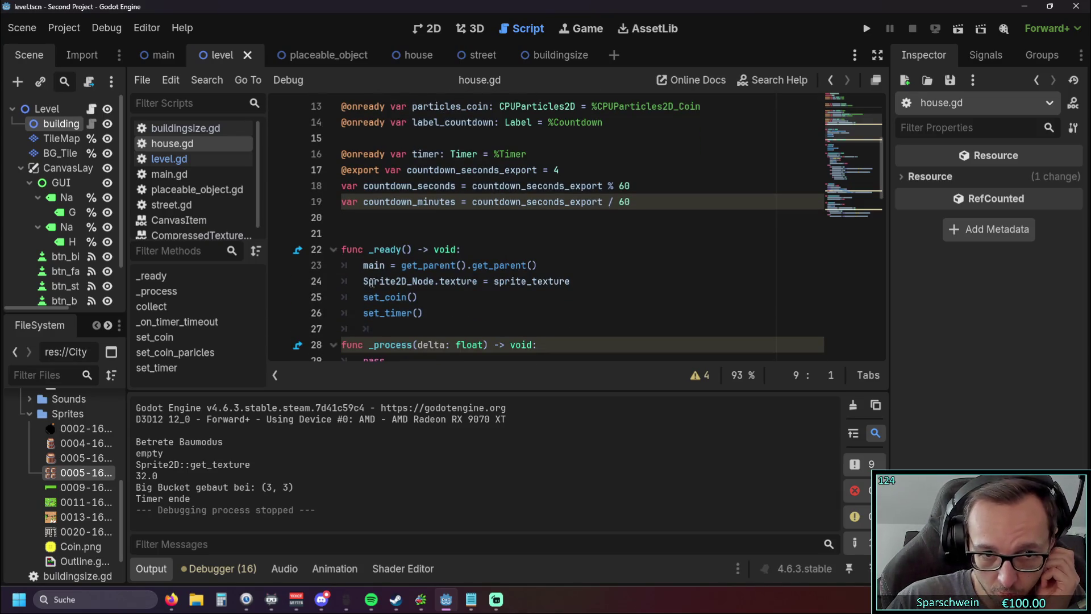
{"action": "left_click_drag", "start_coordinate": [364, 281], "coordinate": [432, 281]}
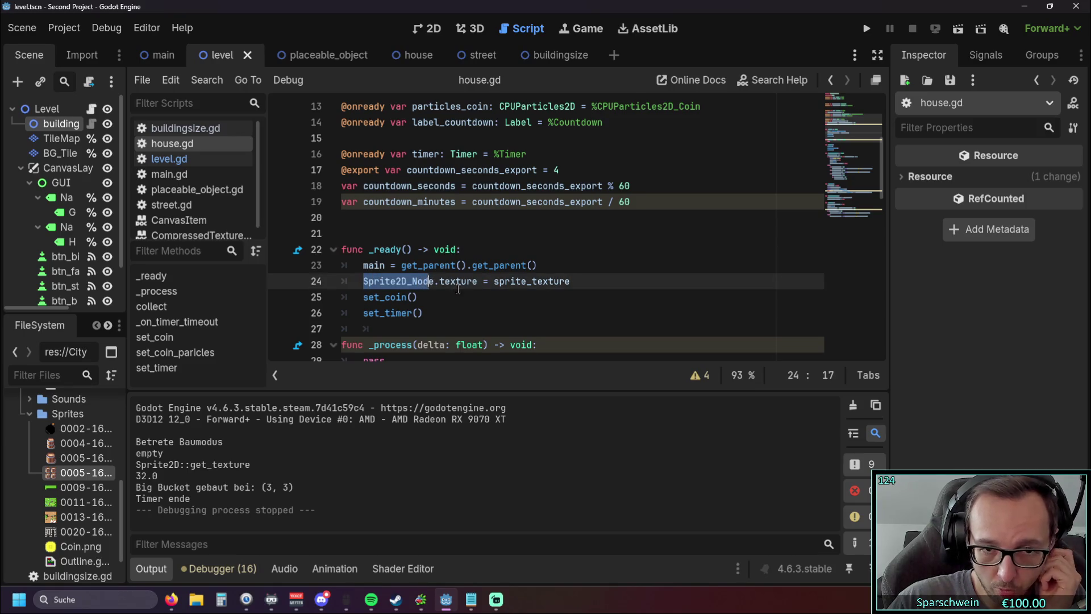
{"action": "left_click", "coordinate": [458, 294]}
{"action": "scroll", "coordinate": [480, 280], "scroll_direction": "up", "scroll_amount": 4}
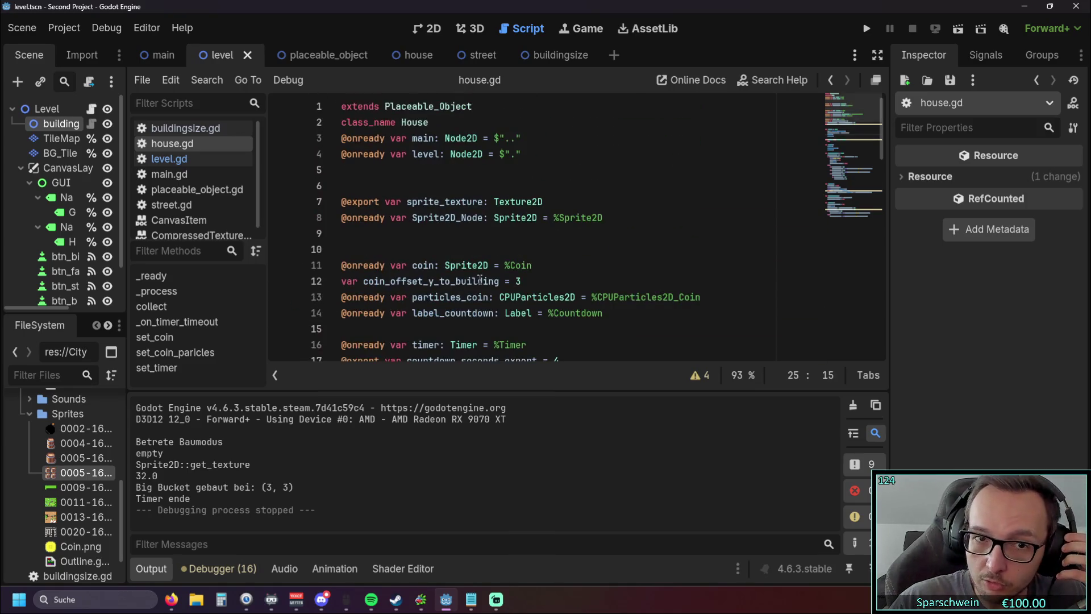
{"action": "left_click_drag", "start_coordinate": [419, 219], "coordinate": [479, 219]}
{"action": "left_click", "coordinate": [407, 203]}
{"action": "left_click_drag", "start_coordinate": [407, 202], "coordinate": [483, 202]}
{"action": "scroll", "coordinate": [477, 211], "scroll_direction": "down", "scroll_amount": 4}
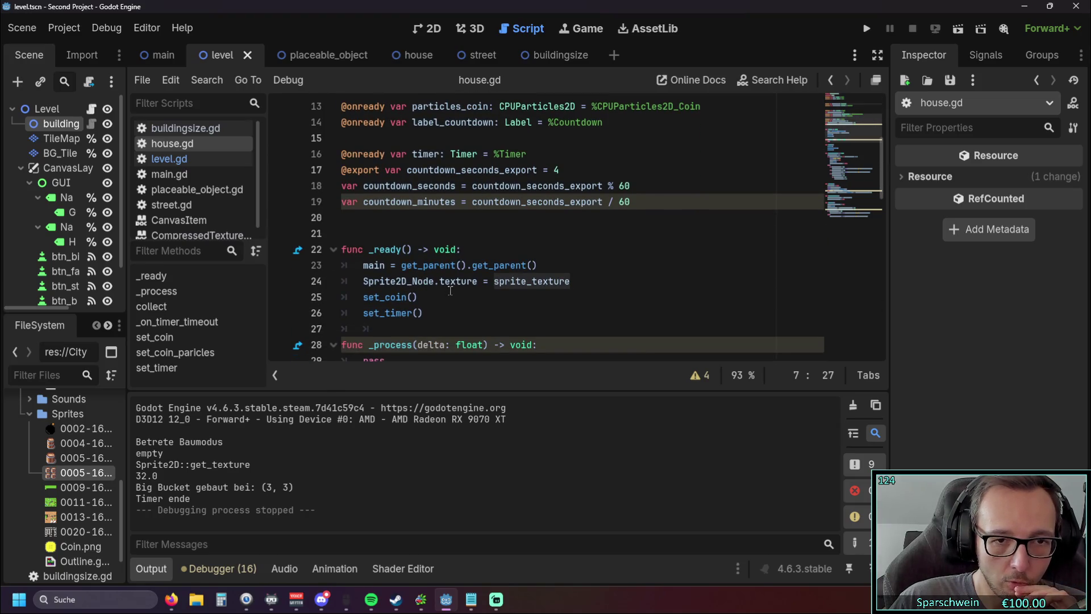
{"action": "scroll", "coordinate": [449, 290], "scroll_direction": "up", "scroll_amount": 4}
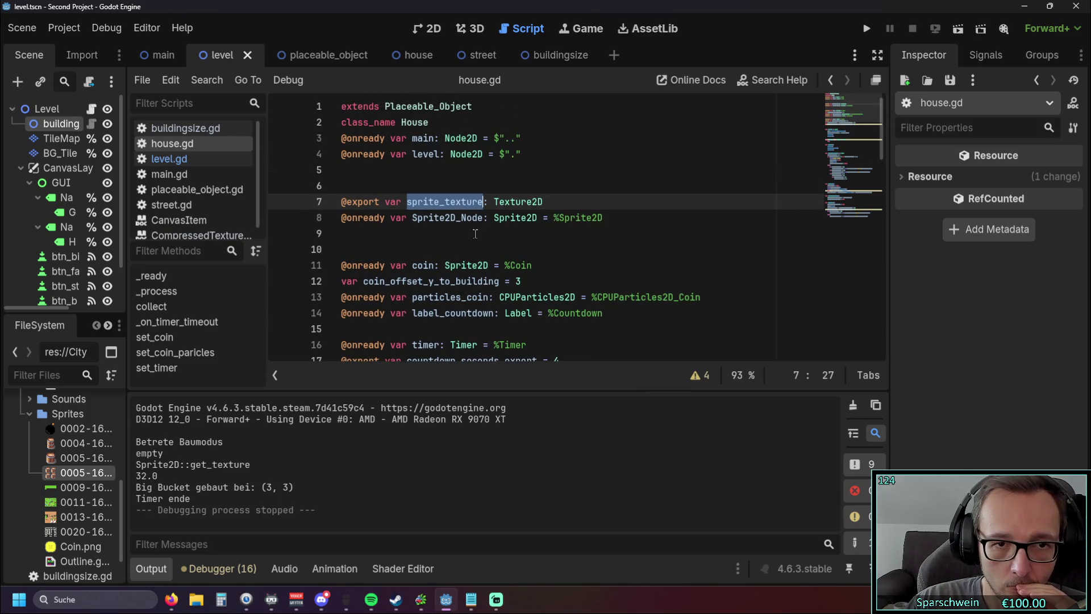
{"action": "left_click", "coordinate": [425, 246]}
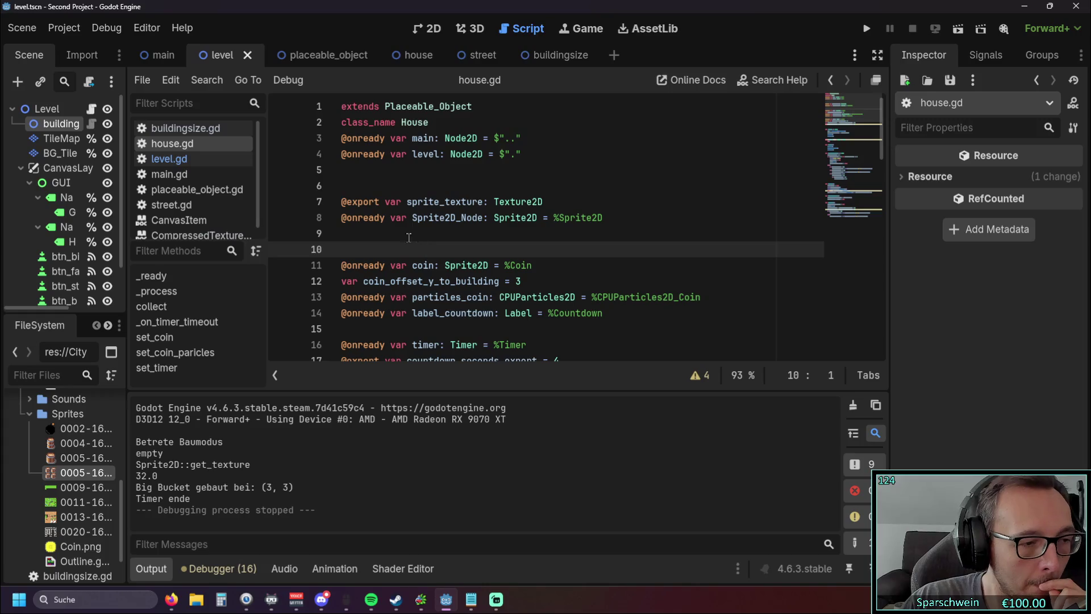
{"action": "scroll", "coordinate": [421, 245], "scroll_direction": "down", "scroll_amount": 9}
{"action": "scroll", "coordinate": [445, 223], "scroll_direction": "down", "scroll_amount": 3}
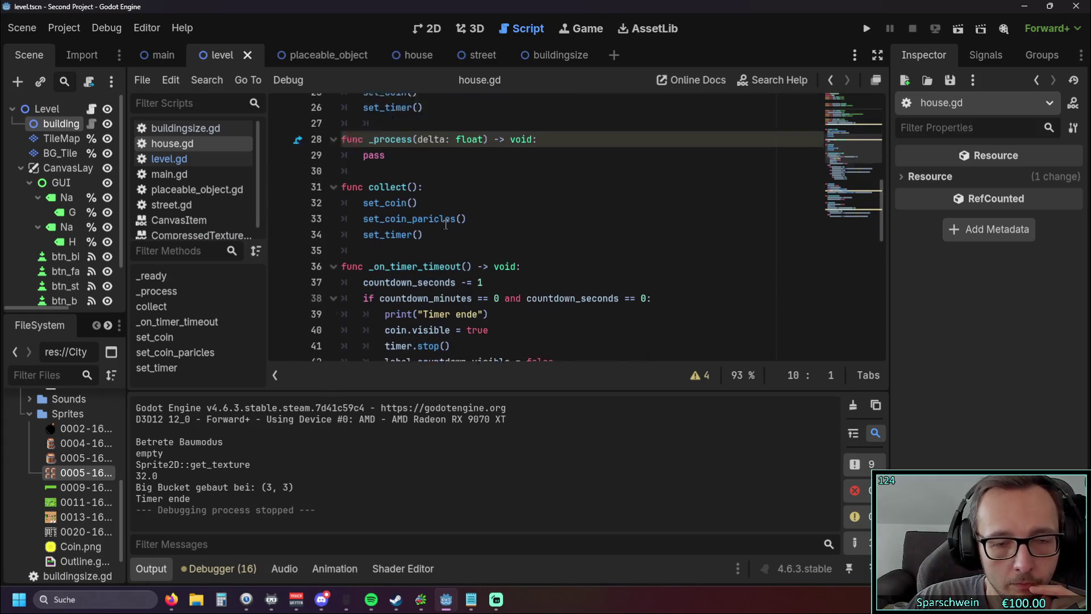
{"action": "scroll", "coordinate": [447, 229], "scroll_direction": "down", "scroll_amount": 2}
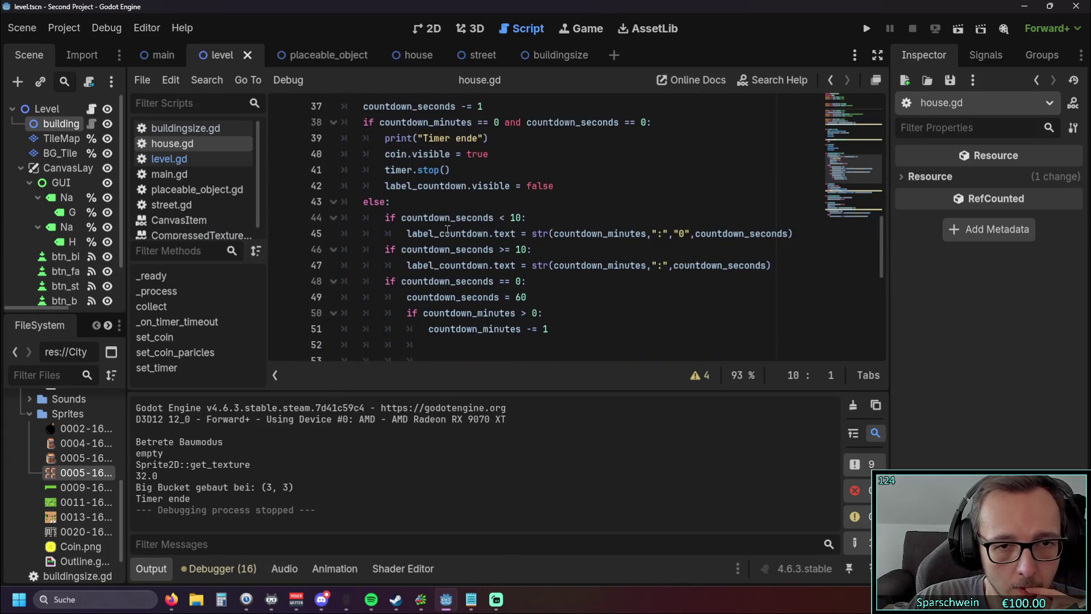
{"action": "scroll", "coordinate": [448, 229], "scroll_direction": "up", "scroll_amount": 7}
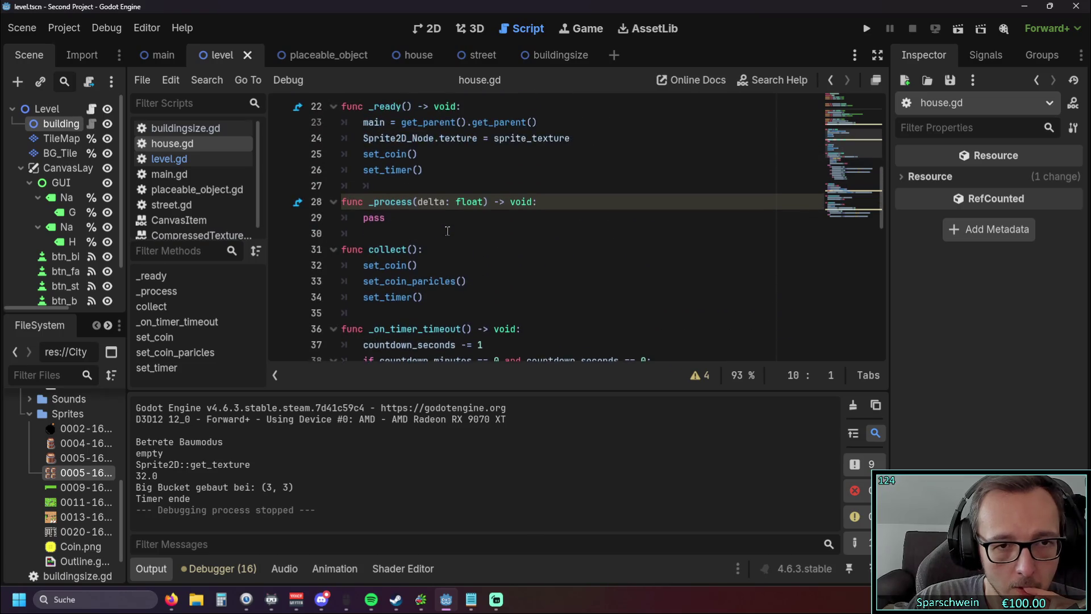
{"action": "scroll", "coordinate": [448, 231], "scroll_direction": "up", "scroll_amount": 2}
{"action": "scroll", "coordinate": [452, 235], "scroll_direction": "down", "scroll_amount": 6}
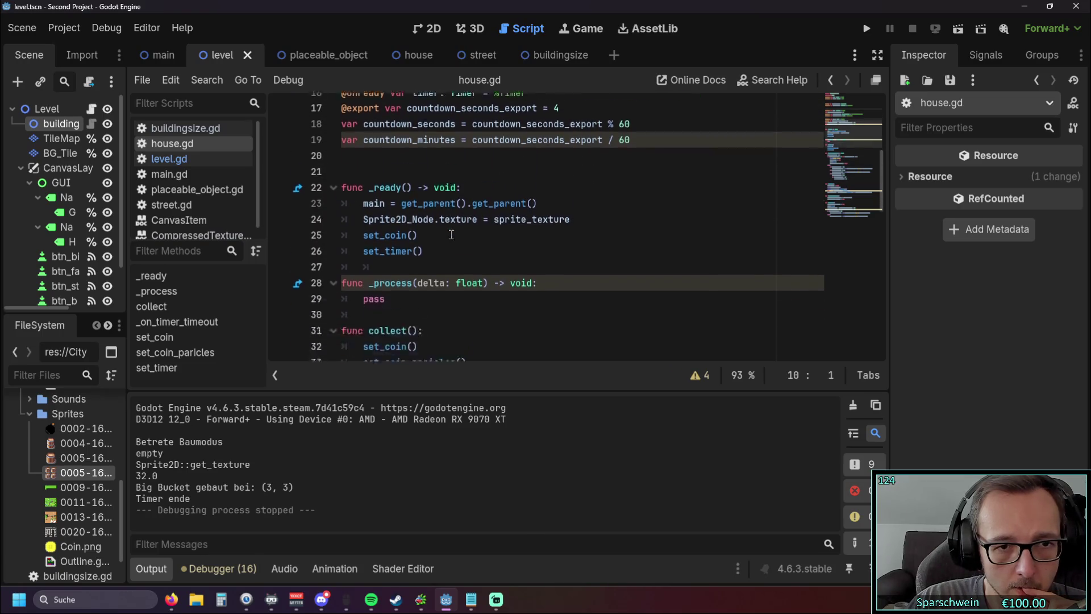
{"action": "scroll", "coordinate": [452, 234], "scroll_direction": "up", "scroll_amount": 1}
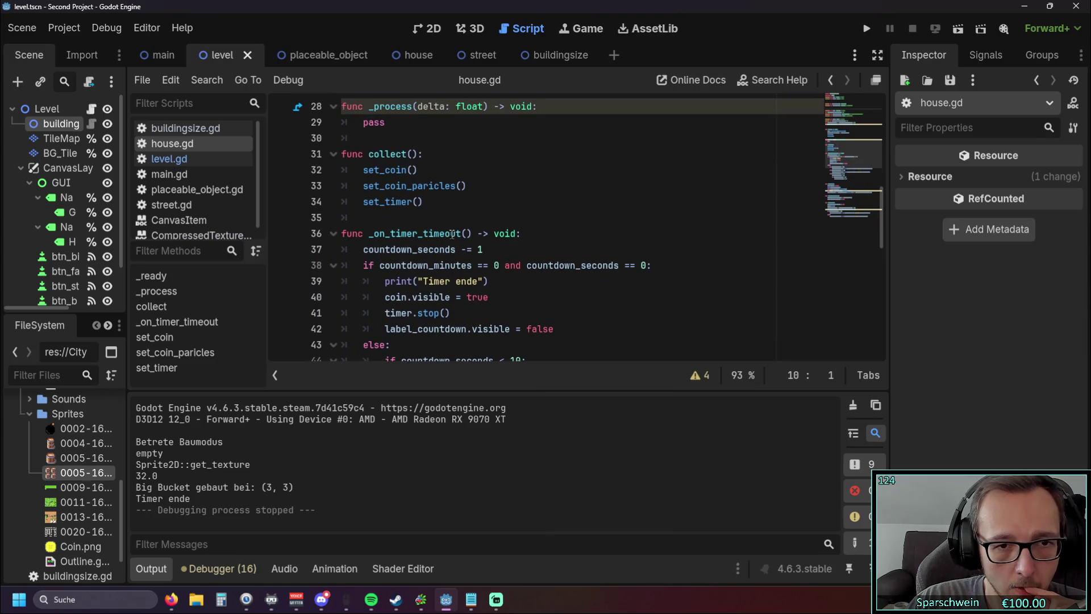
{"action": "scroll", "coordinate": [452, 233], "scroll_direction": "down", "scroll_amount": 6}
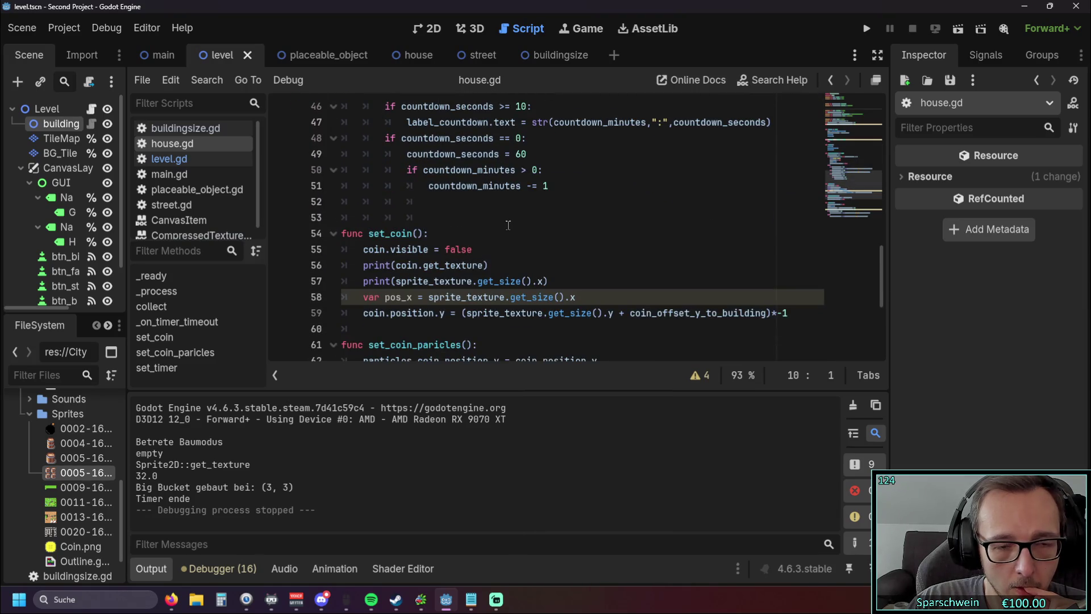
- Change line 56 to print coin.texture.get_size(), then save and run the game
{"action": "left_click", "coordinate": [445, 265]}
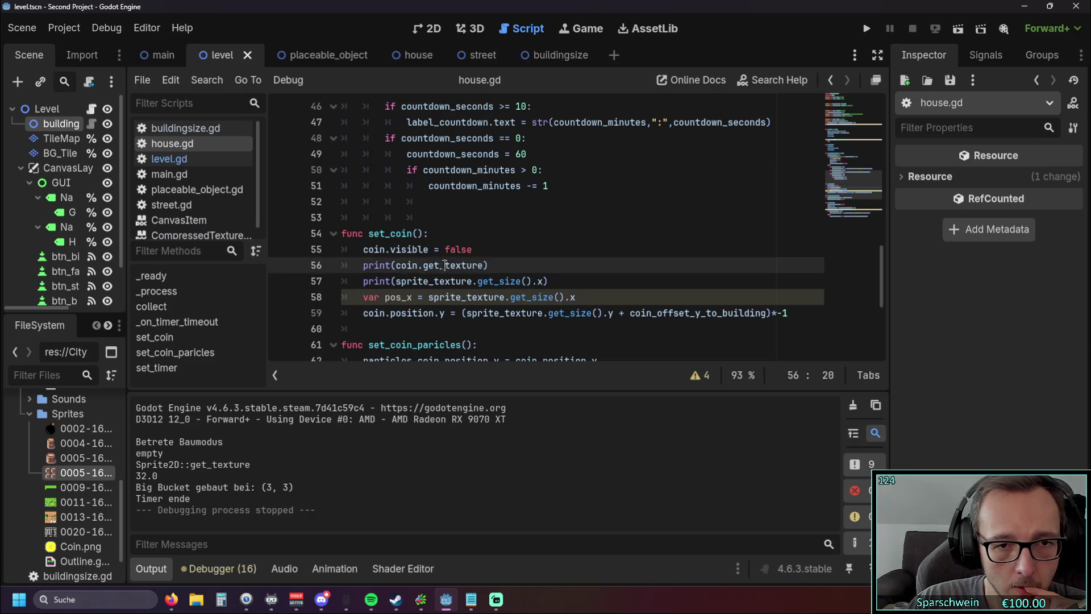
{"action": "key", "text": "BackSpace"}
{"action": "key", "text": "BackSpace"}
{"action": "key", "text": "BackSpace"}
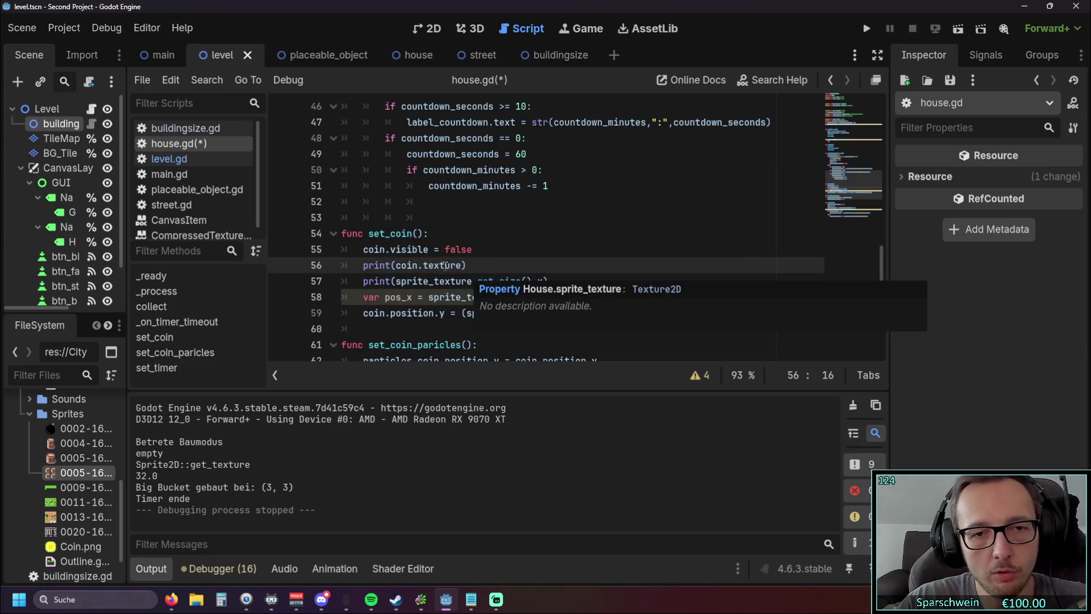
{"action": "left_click", "coordinate": [463, 265]}
{"action": "type", "text": ".get"}
{"action": "key", "text": "Down"}
{"action": "key", "text": "Down"}
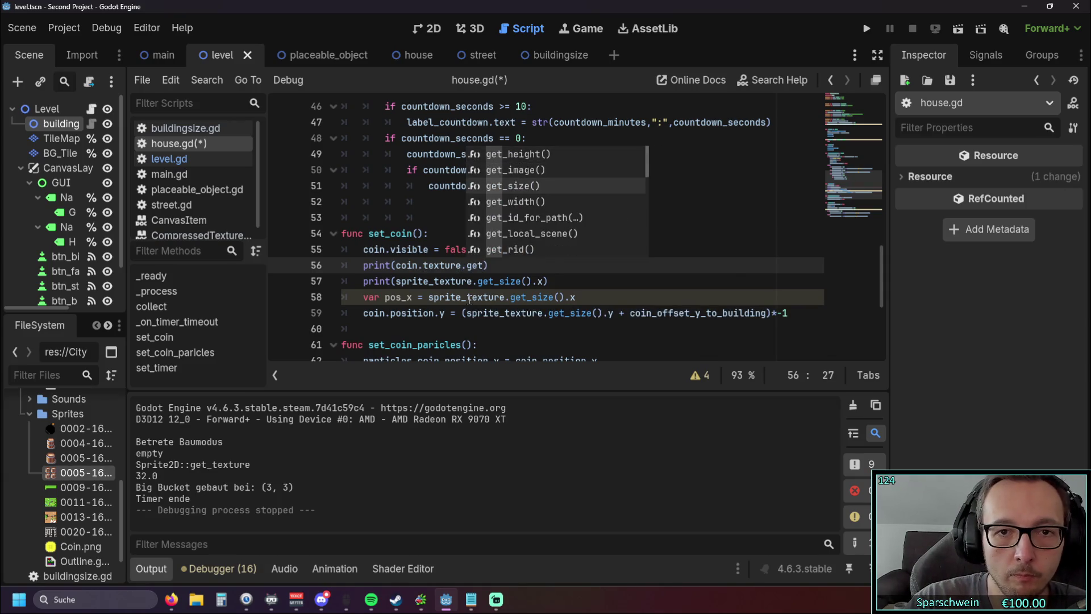
{"action": "key", "text": "Return"}
{"action": "left_click", "coordinate": [866, 28]}
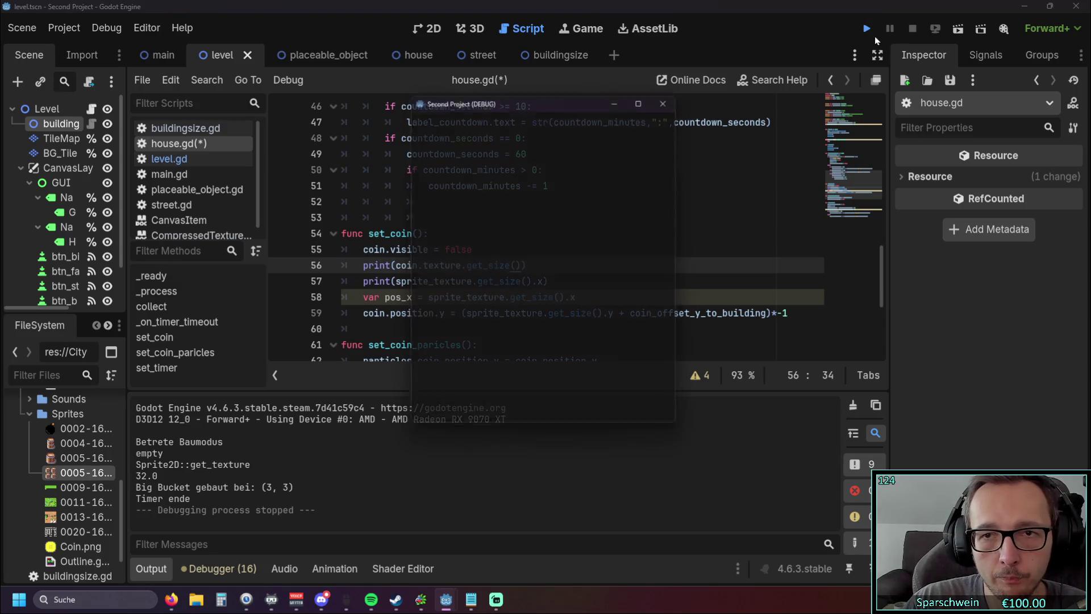
- Place a Big Bucket and stop, then append .x to the line 56 print and rerun
{"action": "left_click", "coordinate": [503, 303]}
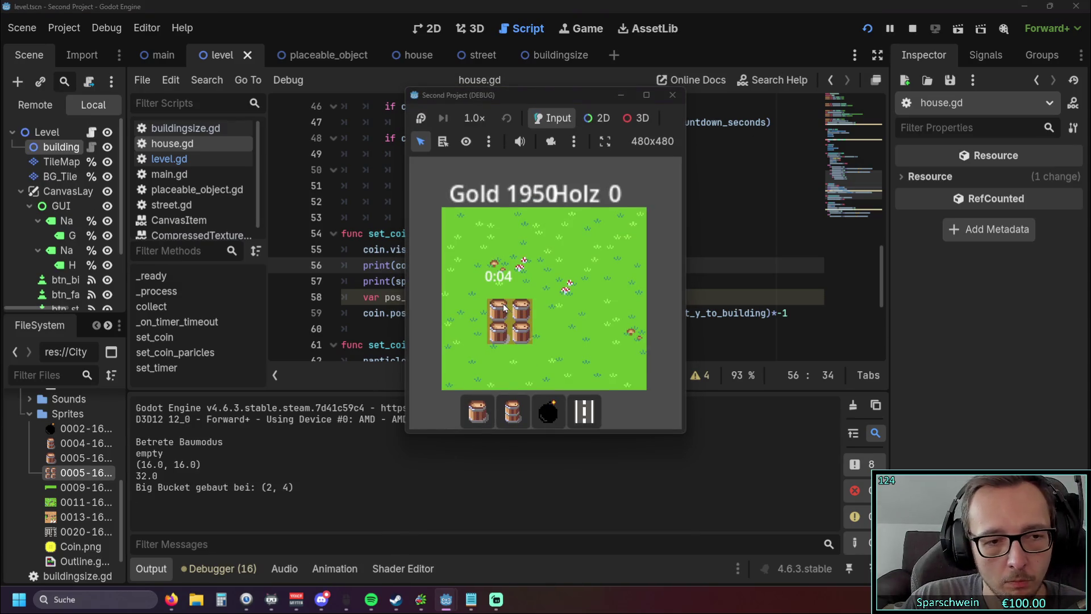
{"action": "left_click", "coordinate": [673, 95]}
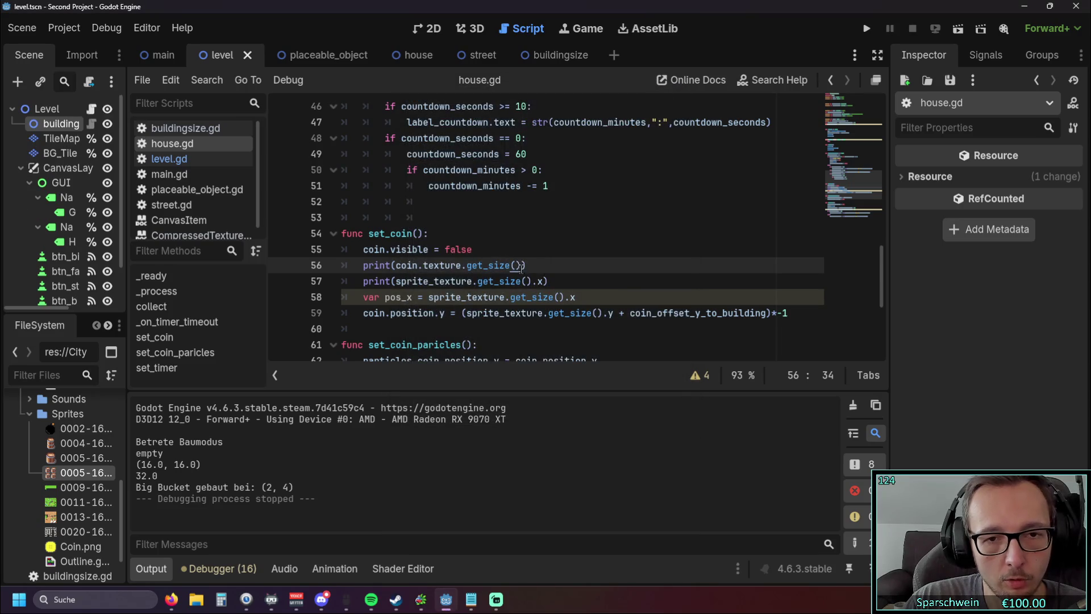
{"action": "type", "text": ".x"}
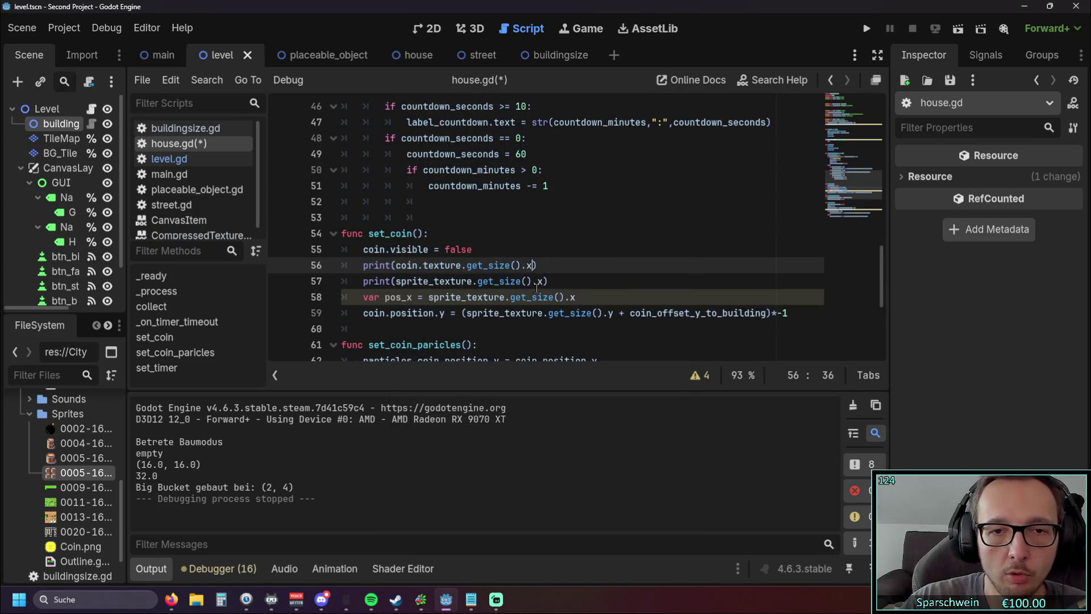
{"action": "left_click", "coordinate": [678, 246]}
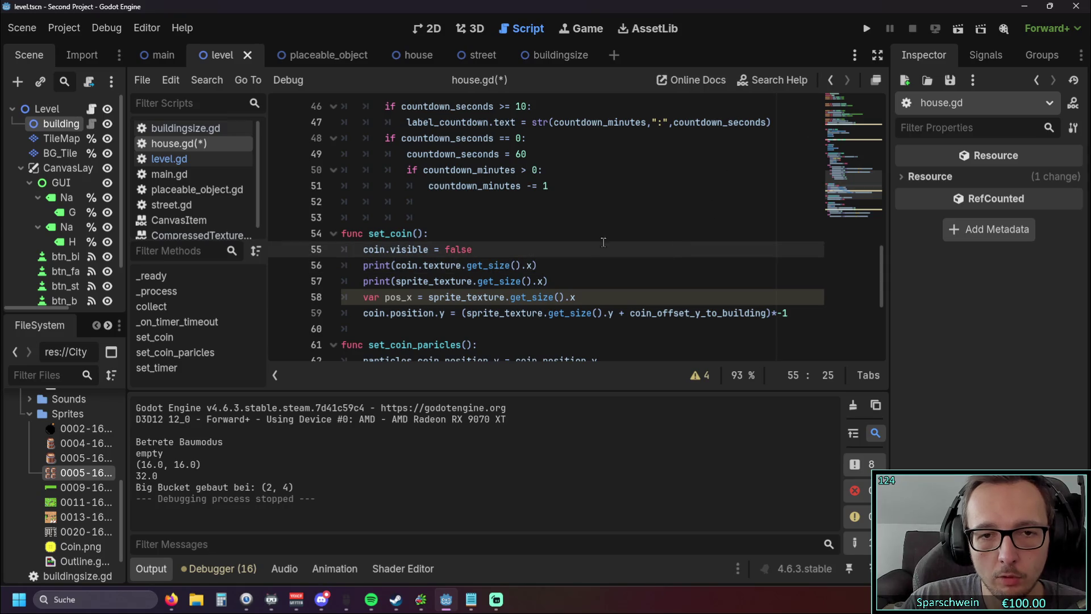
{"action": "left_click", "coordinate": [867, 28]}
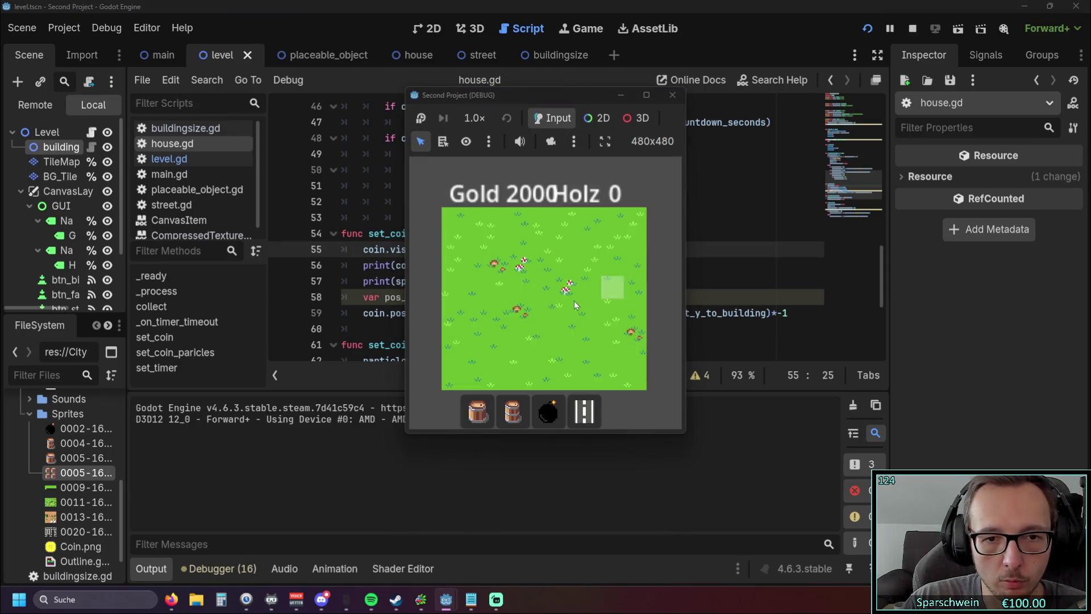
- Place a barrel on the grass, logging 16.0 twice, then stop the game
{"action": "left_click", "coordinate": [510, 410]}
{"action": "left_click", "coordinate": [518, 295]}
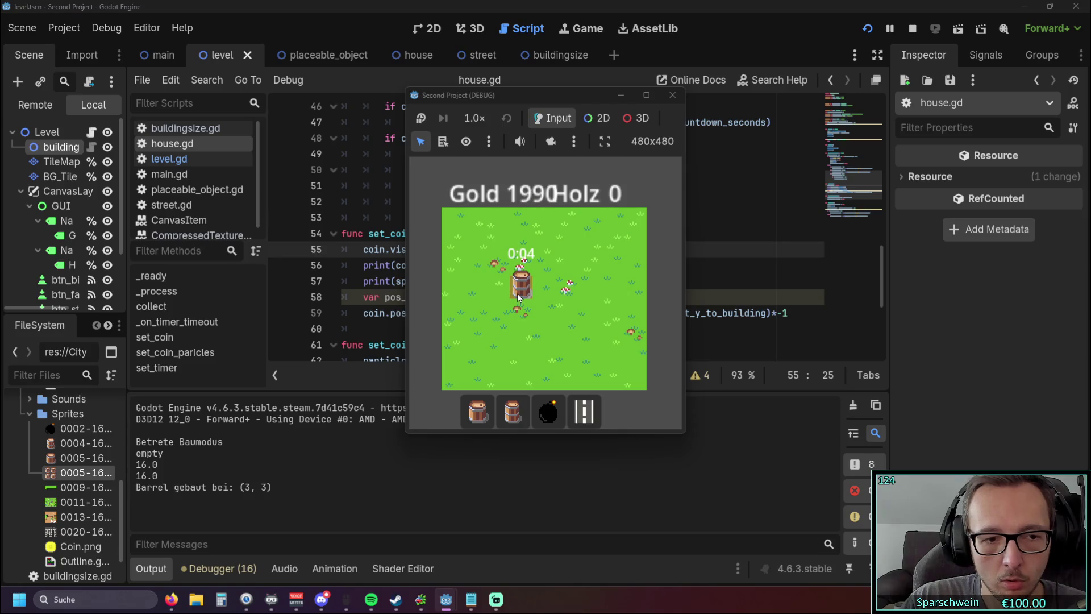
{"action": "left_click", "coordinate": [672, 95]}
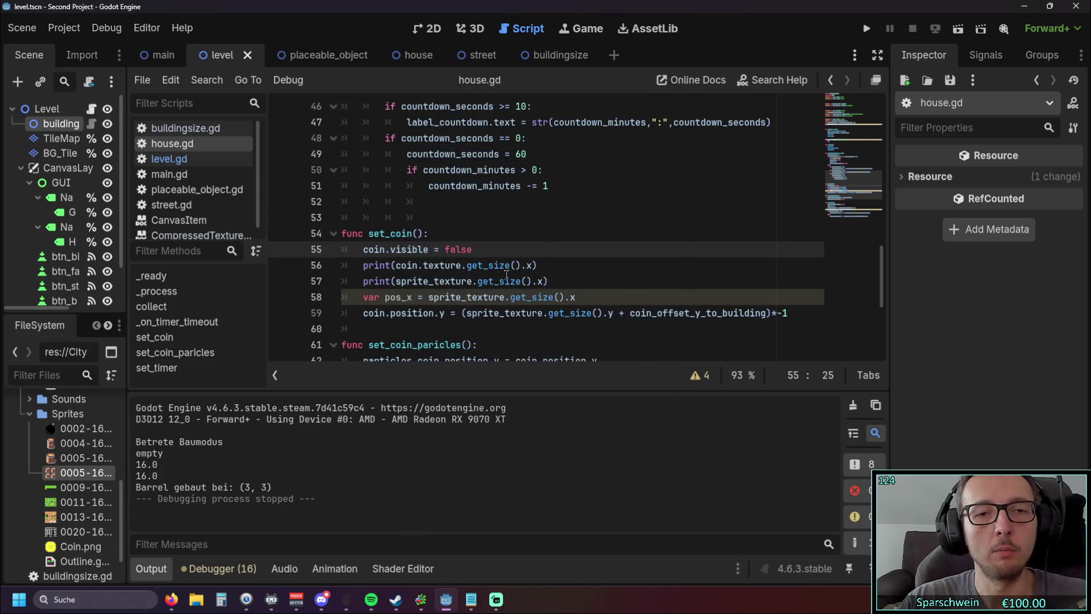
{"action": "mouse_move", "coordinate": [506, 274]}
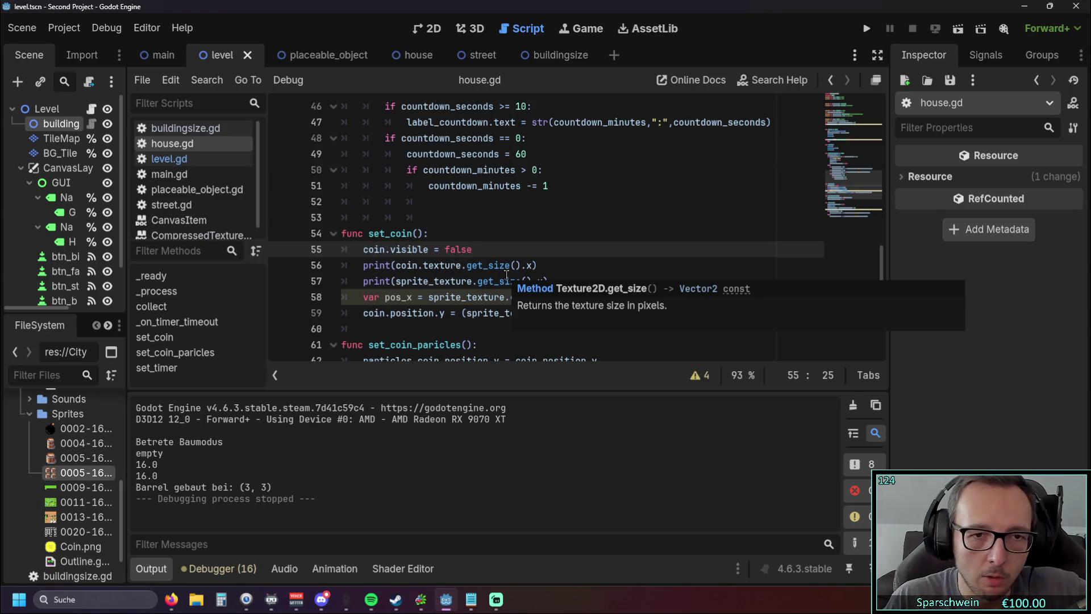
{"action": "left_click", "coordinate": [543, 233]}
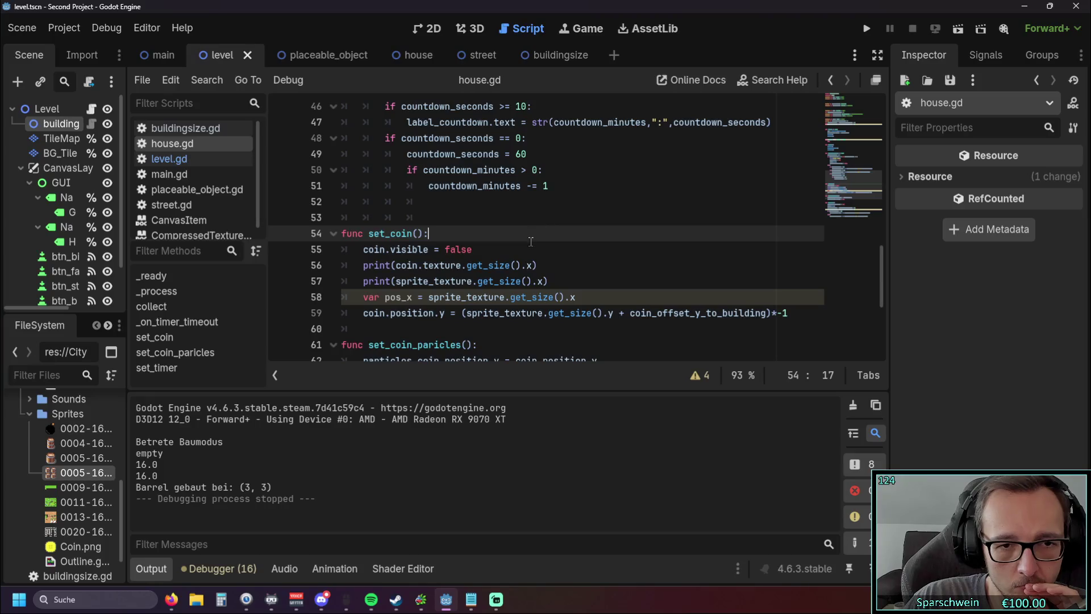
{"action": "scroll", "coordinate": [529, 244], "scroll_direction": "up", "scroll_amount": 15}
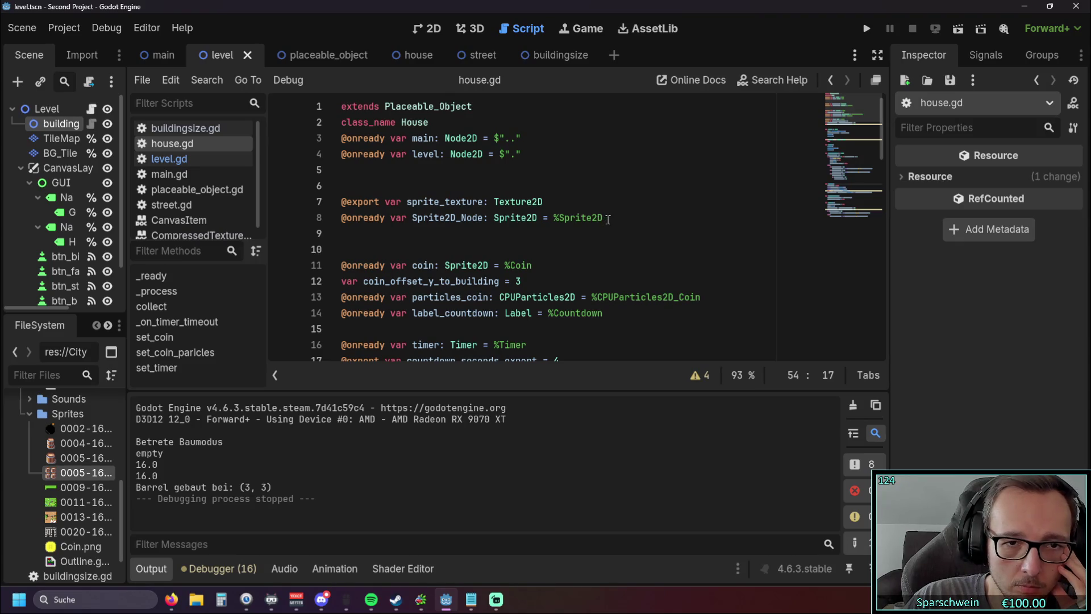
{"action": "left_click_drag", "start_coordinate": [608, 219], "coordinate": [326, 217]}
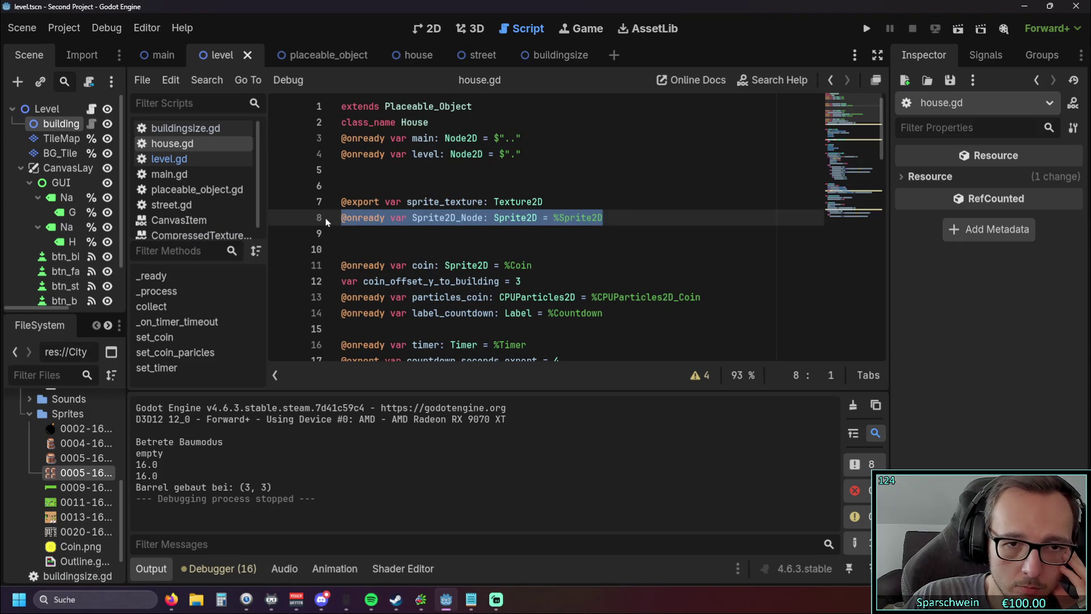
{"action": "left_click", "coordinate": [431, 238]}
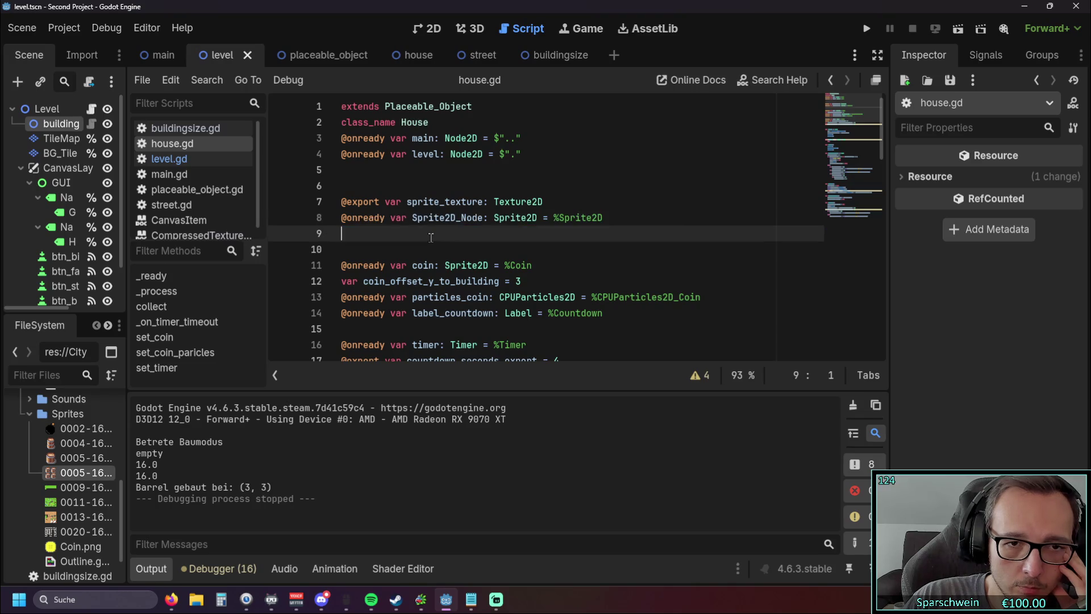
{"action": "left_click_drag", "start_coordinate": [420, 220], "coordinate": [602, 220]}
{"action": "left_click_drag", "start_coordinate": [407, 202], "coordinate": [441, 202]}
{"action": "key", "text": "End"}
{"action": "scroll", "coordinate": [522, 227], "scroll_direction": "down", "scroll_amount": 4}
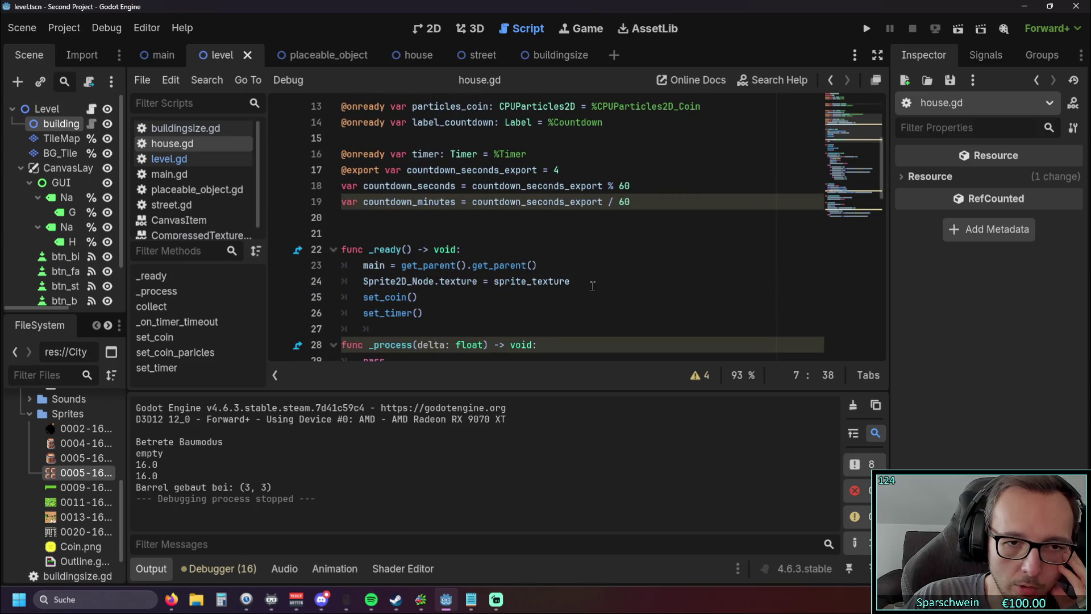
{"action": "left_click_drag", "start_coordinate": [592, 286], "coordinate": [330, 280]}
{"action": "left_click", "coordinate": [482, 296]}
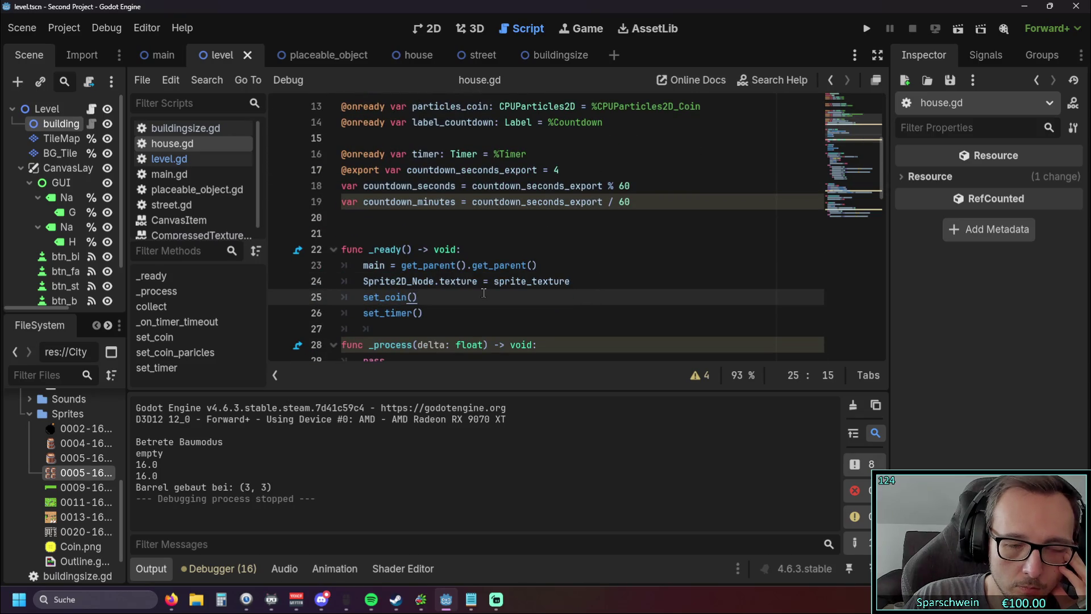
{"action": "scroll", "coordinate": [482, 290], "scroll_direction": "up", "scroll_amount": 3}
{"action": "scroll", "coordinate": [482, 290], "scroll_direction": "down", "scroll_amount": 8}
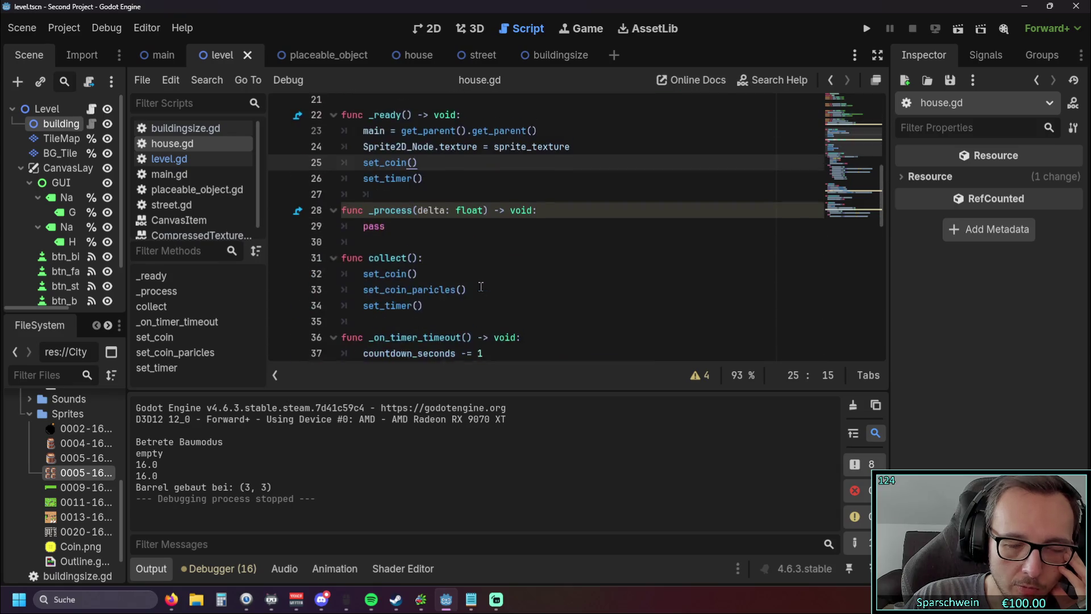
{"action": "scroll", "coordinate": [483, 284], "scroll_direction": "up", "scroll_amount": 2}
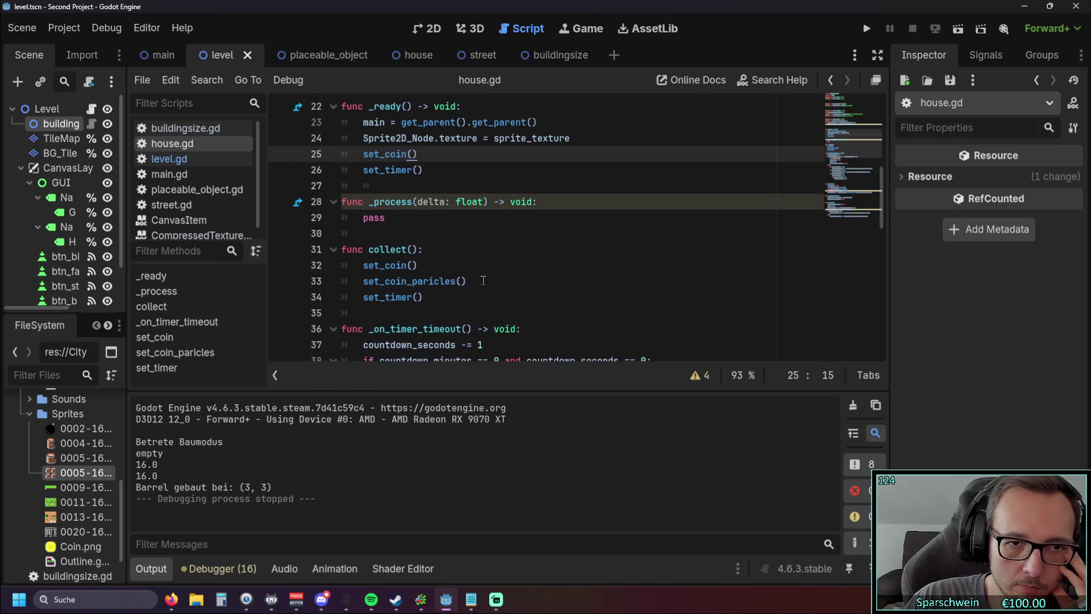
{"action": "scroll", "coordinate": [483, 276], "scroll_direction": "up", "scroll_amount": 1}
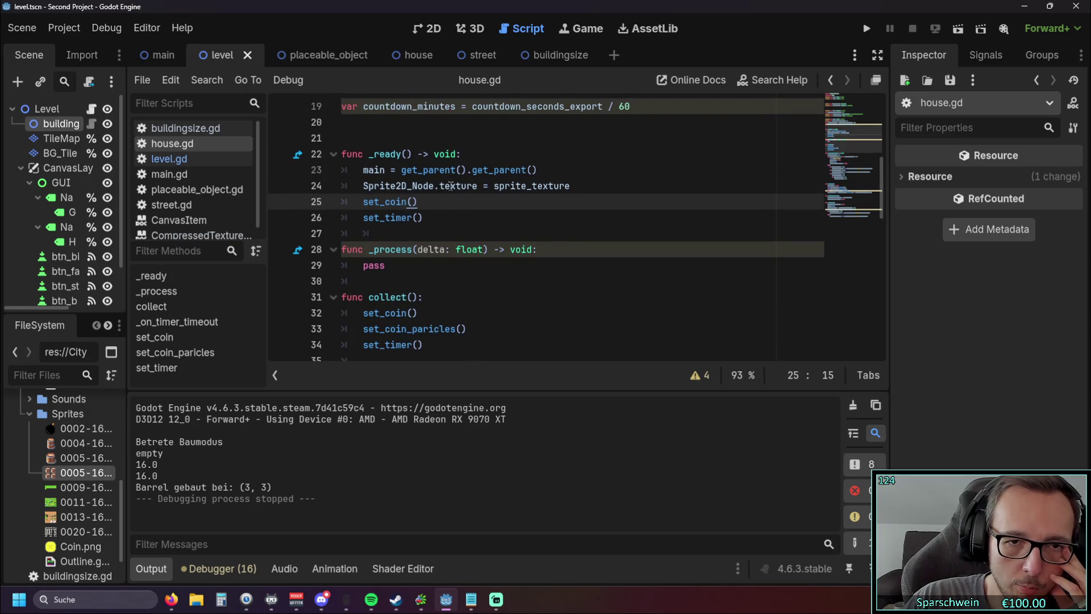
{"action": "scroll", "coordinate": [511, 211], "scroll_direction": "down", "scroll_amount": 3}
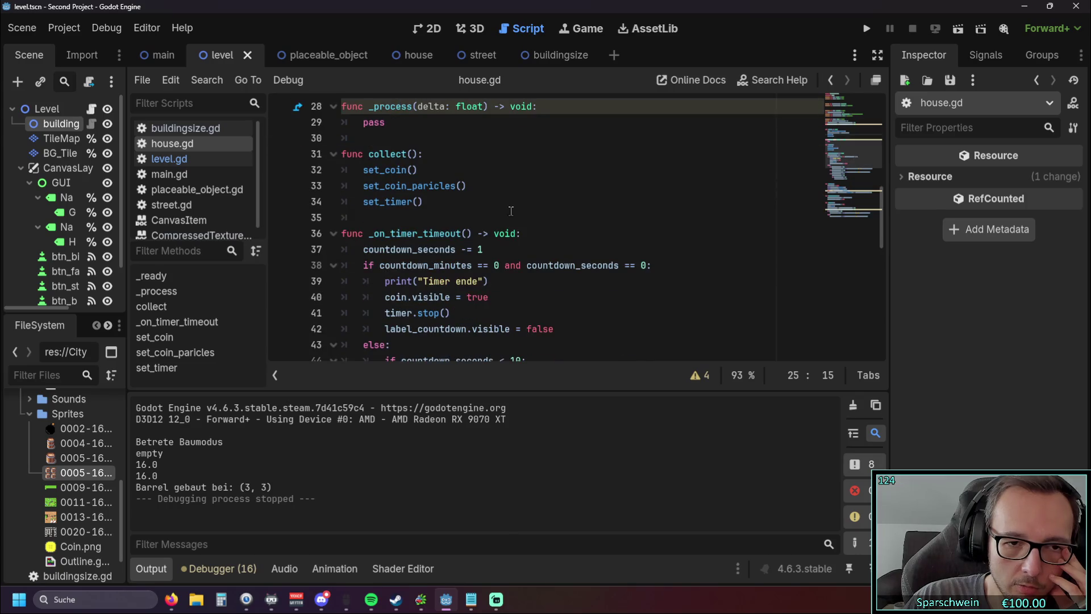
{"action": "scroll", "coordinate": [511, 211], "scroll_direction": "up", "scroll_amount": 2}
{"action": "scroll", "coordinate": [529, 206], "scroll_direction": "down", "scroll_amount": 3}
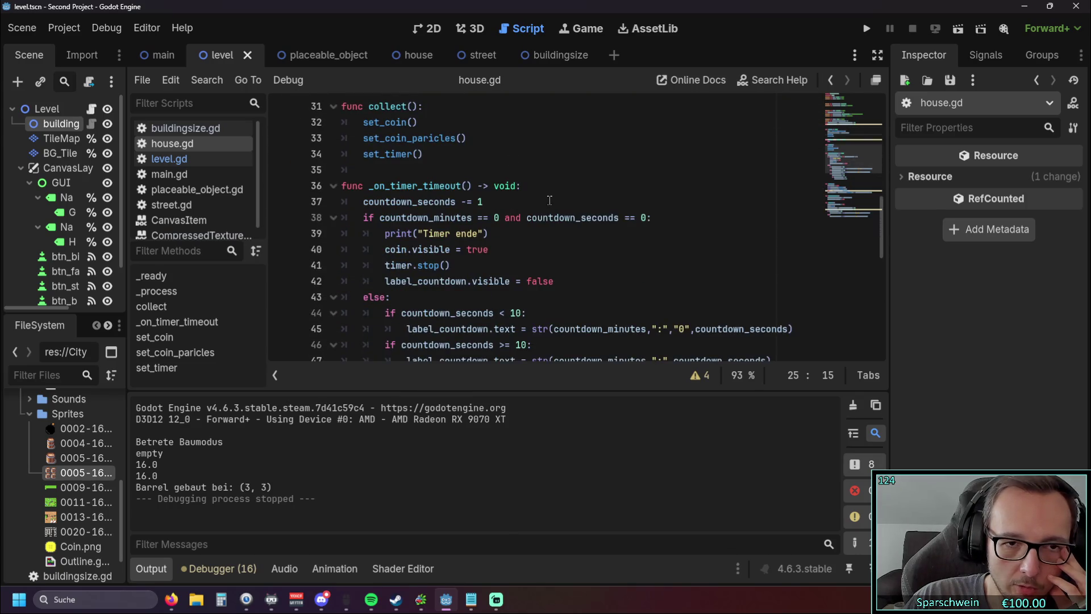
{"action": "scroll", "coordinate": [550, 200], "scroll_direction": "up", "scroll_amount": 5}
{"action": "double_click", "coordinate": [431, 234]}
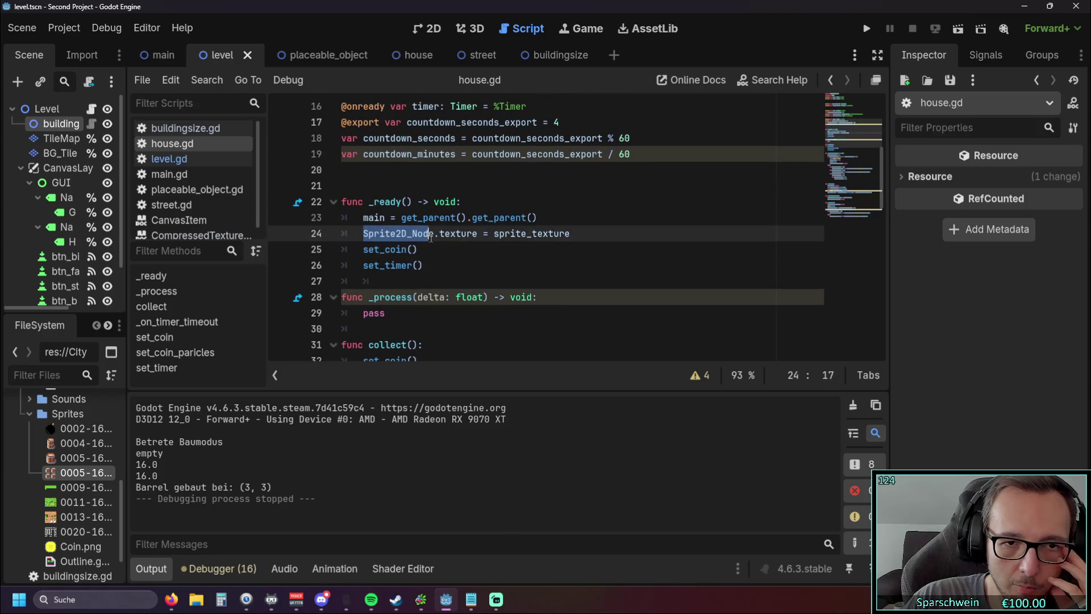
{"action": "key", "text": "ctrl+f"}
{"action": "scroll", "coordinate": [513, 268], "scroll_direction": "up", "scroll_amount": 1}
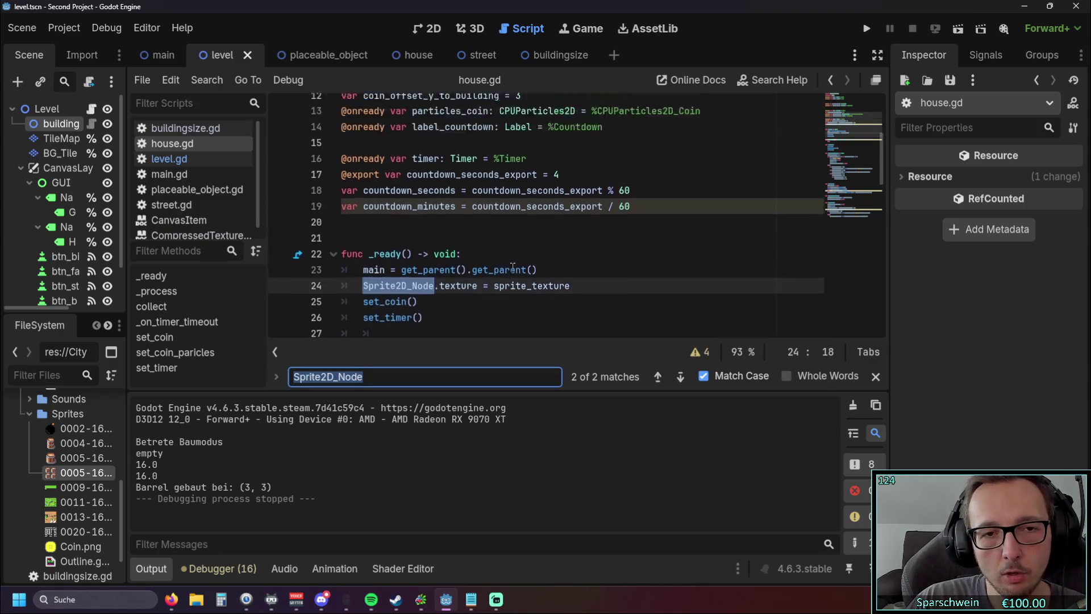
{"action": "scroll", "coordinate": [512, 267], "scroll_direction": "up", "scroll_amount": 4}
{"action": "scroll", "coordinate": [521, 218], "scroll_direction": "down", "scroll_amount": 1}
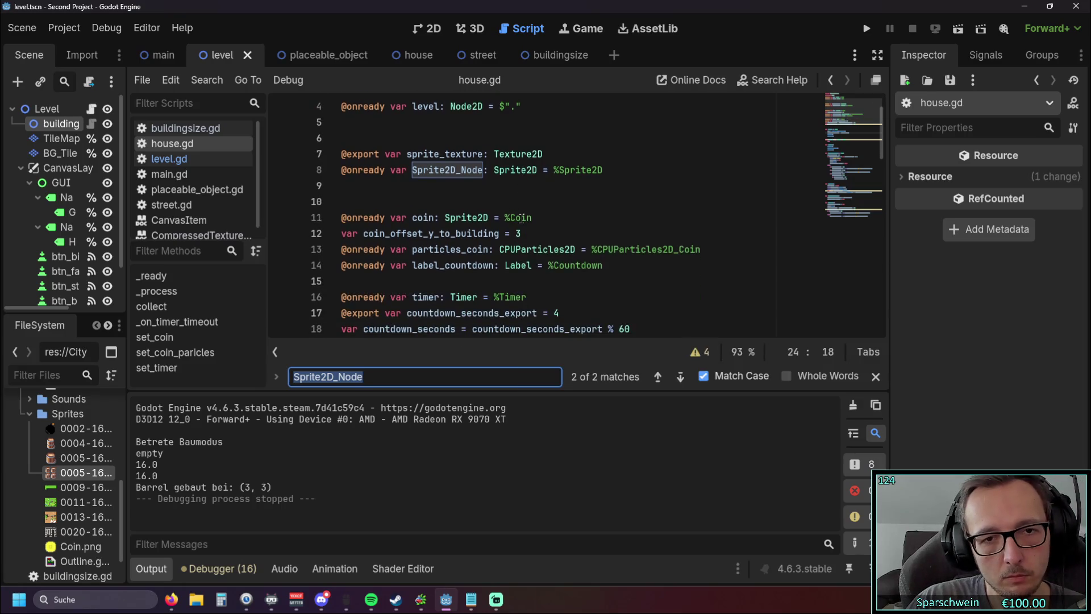
{"action": "scroll", "coordinate": [485, 215], "scroll_direction": "down", "scroll_amount": 4}
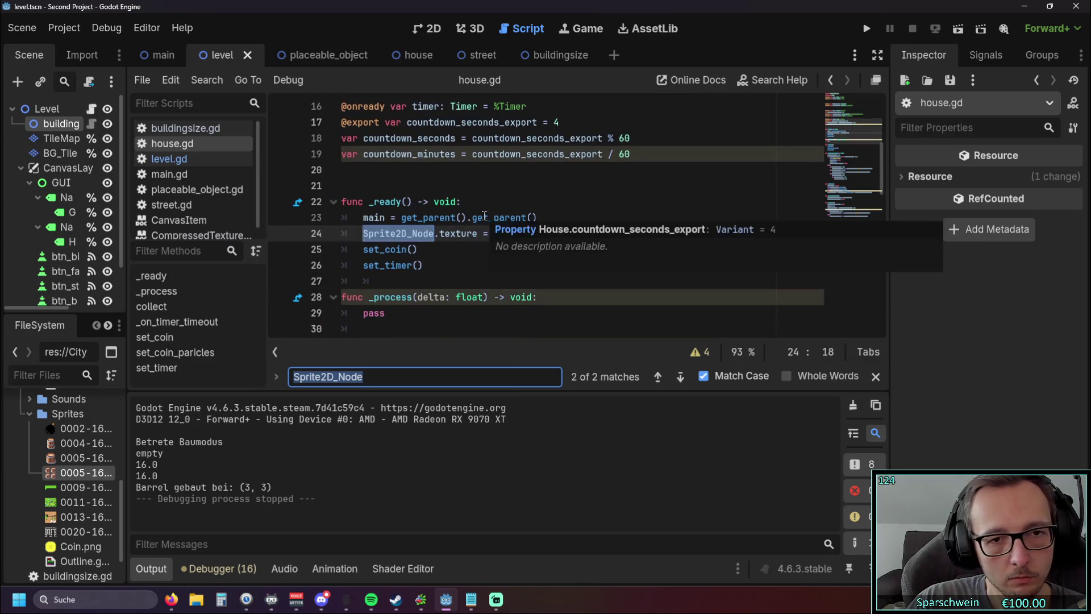
{"action": "scroll", "coordinate": [484, 215], "scroll_direction": "up", "scroll_amount": 1}
{"action": "left_click", "coordinate": [484, 249]}
{"action": "double_click", "coordinate": [532, 281]}
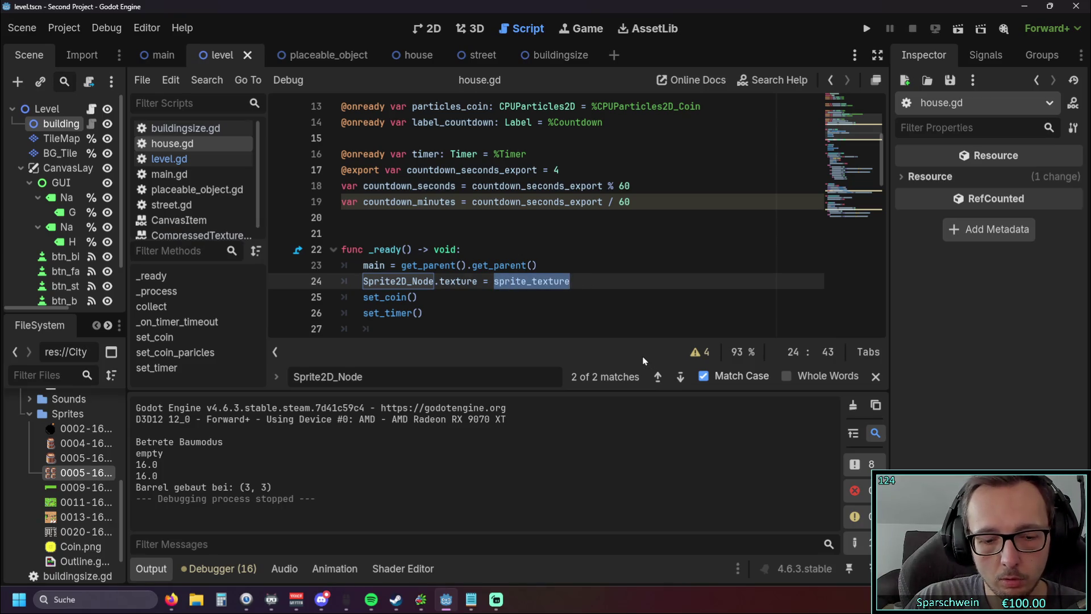
{"action": "key", "text": "ctrl+f"}
{"action": "scroll", "coordinate": [541, 269], "scroll_direction": "down", "scroll_amount": 5}
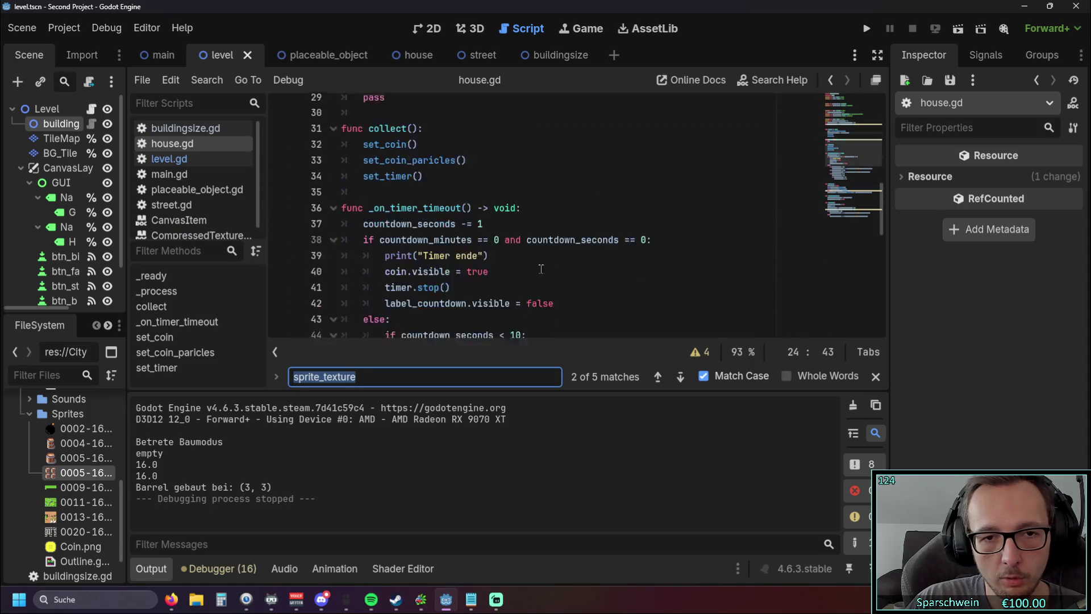
{"action": "scroll", "coordinate": [541, 268], "scroll_direction": "down", "scroll_amount": 8}
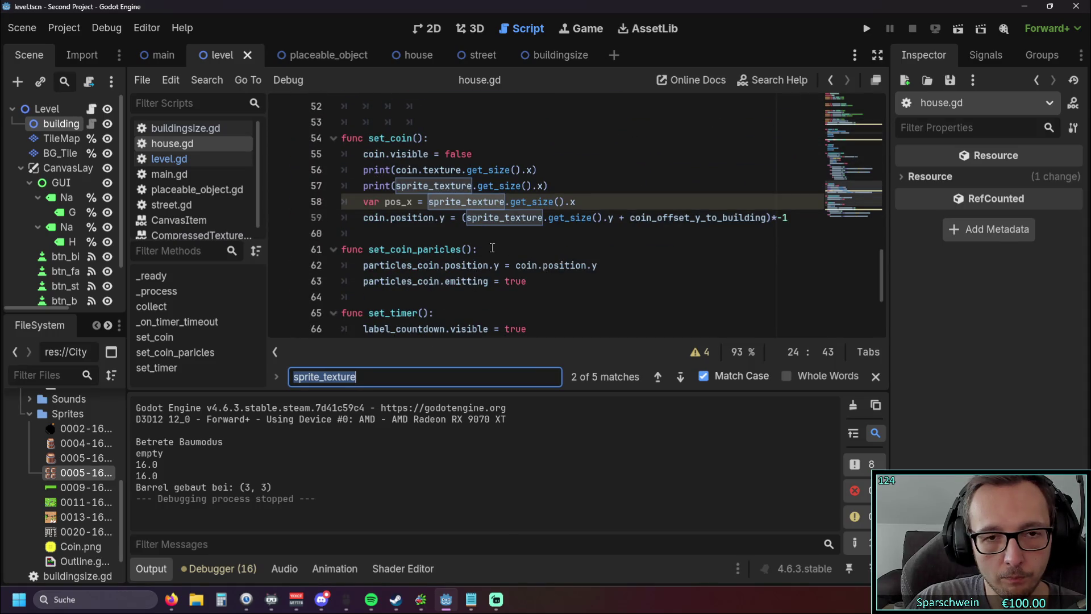
{"action": "scroll", "coordinate": [491, 247], "scroll_direction": "up", "scroll_amount": 5}
{"action": "scroll", "coordinate": [497, 245], "scroll_direction": "down", "scroll_amount": 3}
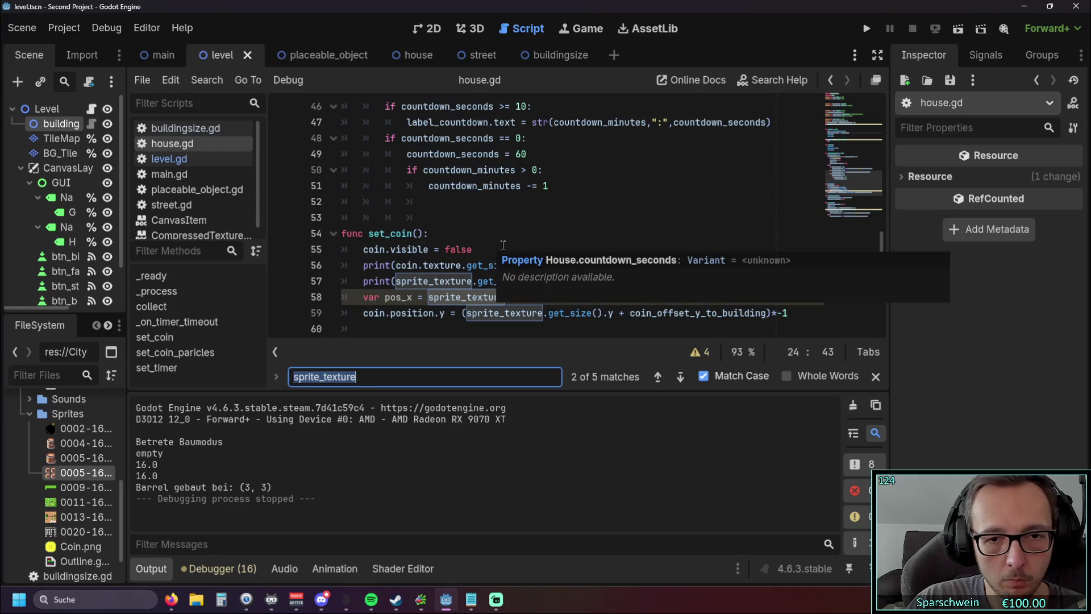
{"action": "scroll", "coordinate": [506, 238], "scroll_direction": "up", "scroll_amount": 1}
{"action": "scroll", "coordinate": [505, 237], "scroll_direction": "up", "scroll_amount": 7}
{"action": "left_click", "coordinate": [506, 234]}
{"action": "scroll", "coordinate": [507, 236], "scroll_direction": "up", "scroll_amount": 2}
{"action": "left_click", "coordinate": [517, 249]}
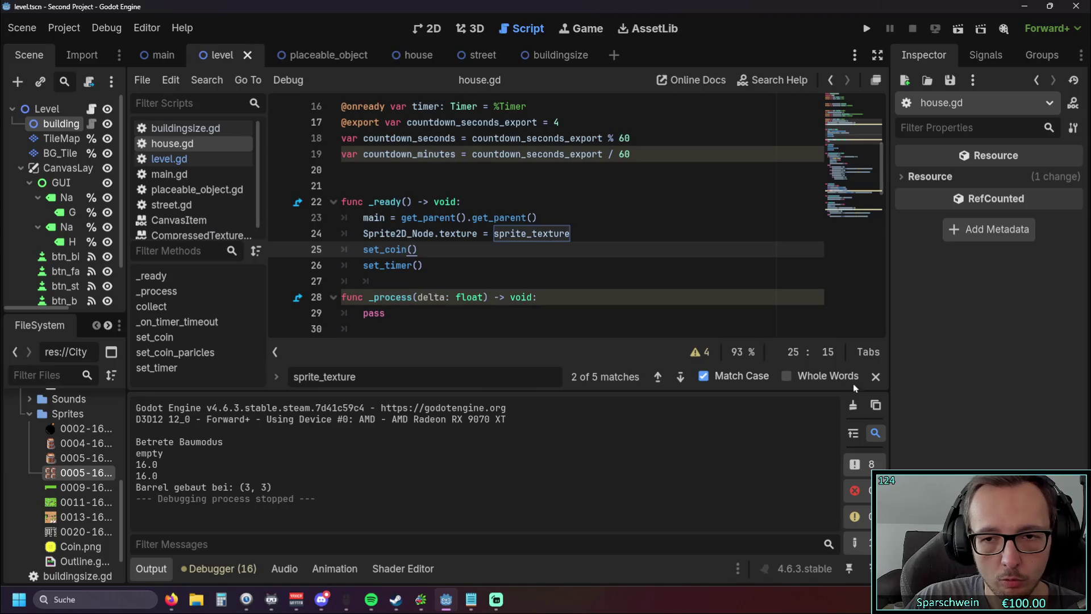
{"action": "left_click", "coordinate": [876, 376]}
{"action": "scroll", "coordinate": [504, 257], "scroll_direction": "up", "scroll_amount": 5}
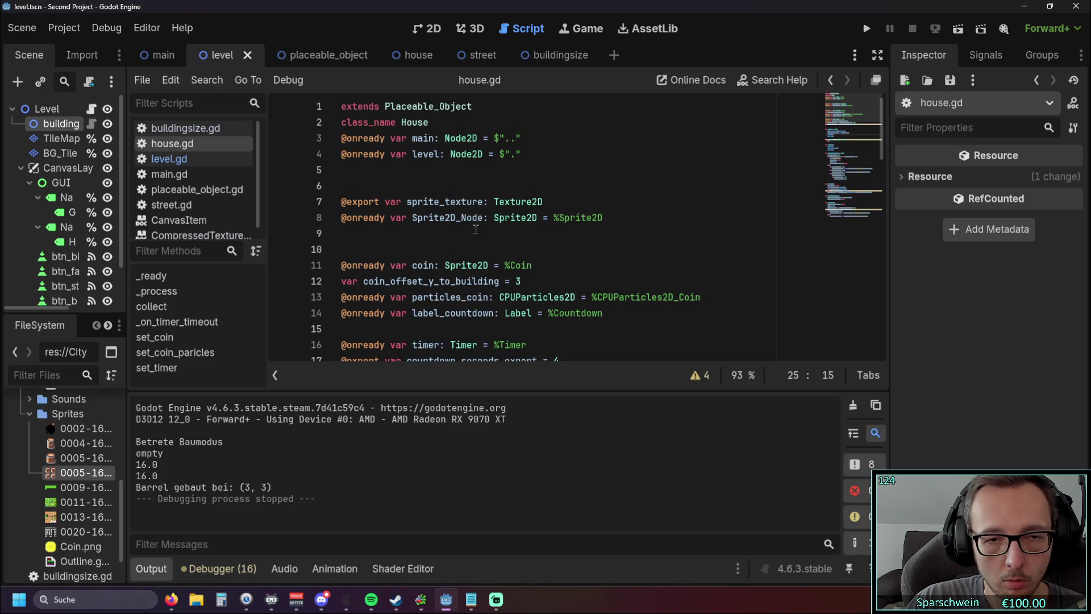
{"action": "left_click_drag", "start_coordinate": [482, 221], "coordinate": [413, 220]}
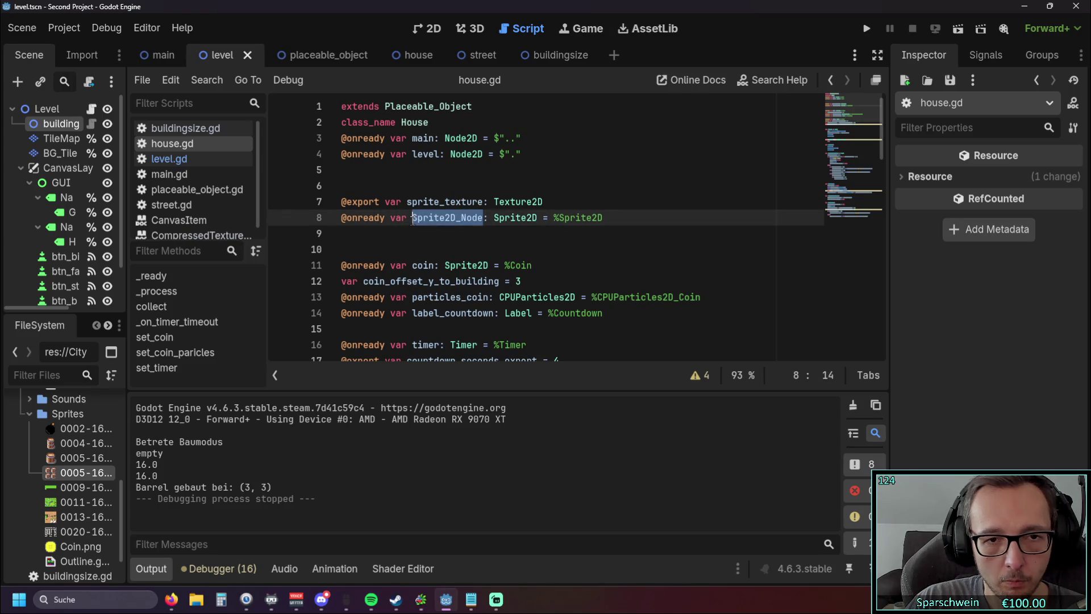
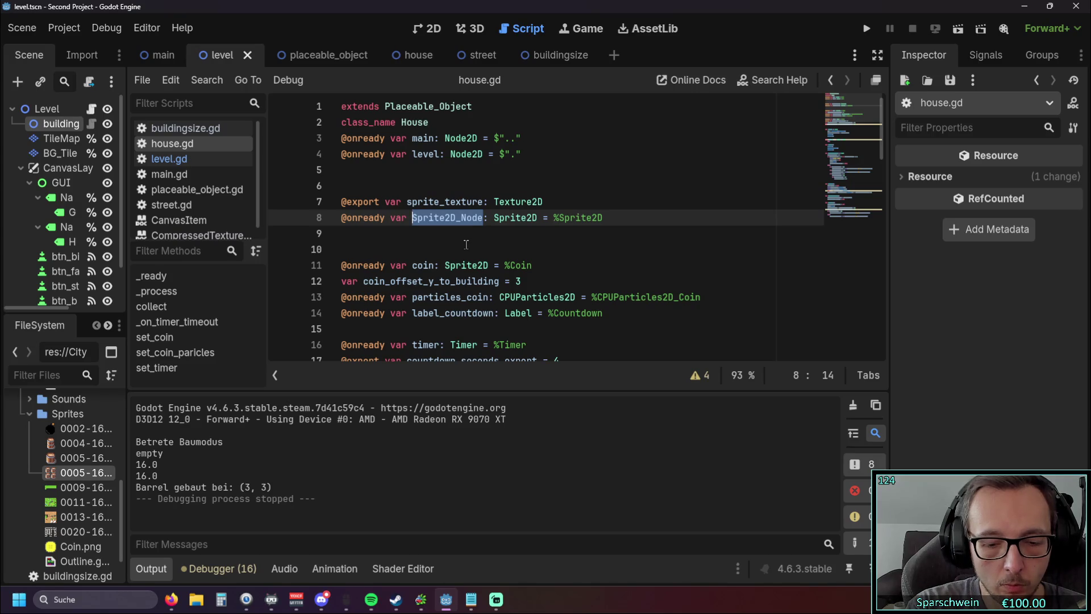
- Rename the line-8 variable Sprite2D_Node to sprite
{"action": "type", "text": "object"}
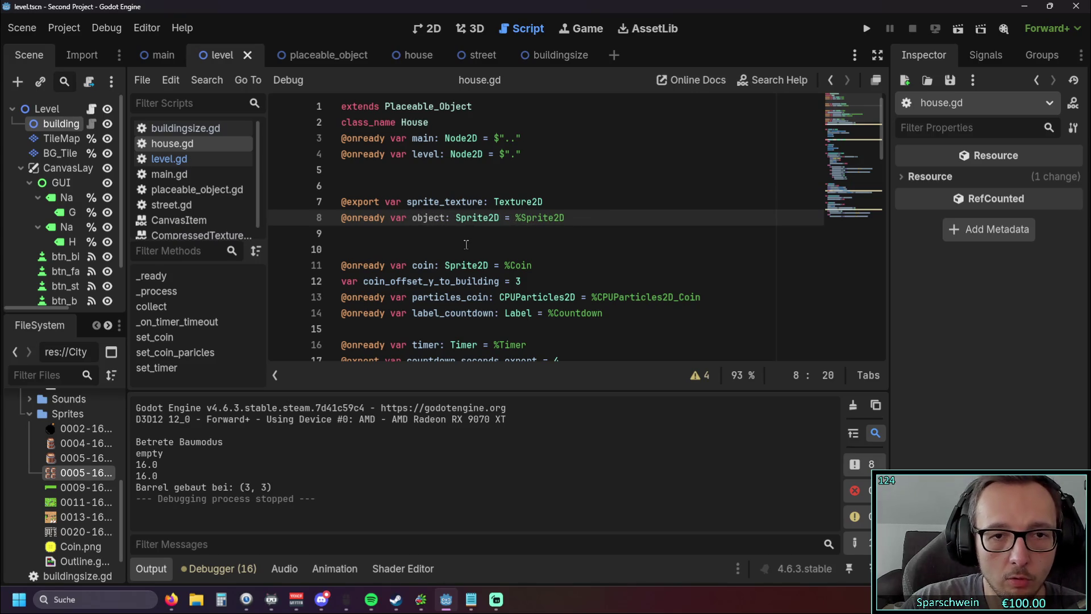
{"action": "left_click_drag", "start_coordinate": [413, 218], "coordinate": [447, 218]}
{"action": "type", "text": "building"}
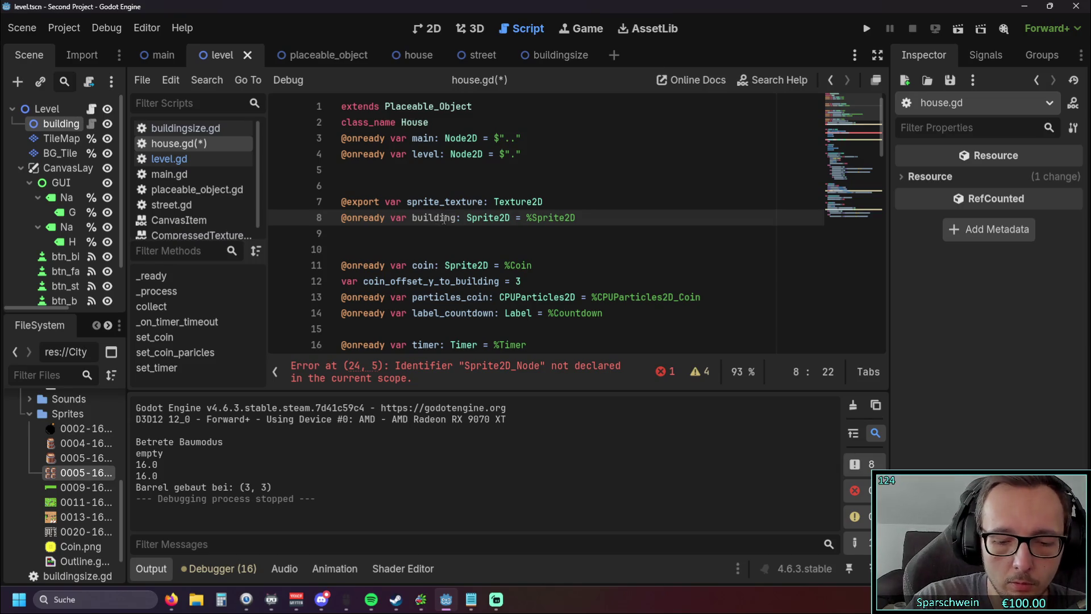
{"action": "key", "text": "BackSpace"}
{"action": "key", "text": "BackSpace"}
{"action": "key", "text": "BackSpace"}
{"action": "key", "text": "BackSpace"}
{"action": "key", "text": "BackSpace"}
{"action": "type", "text": "sp"}
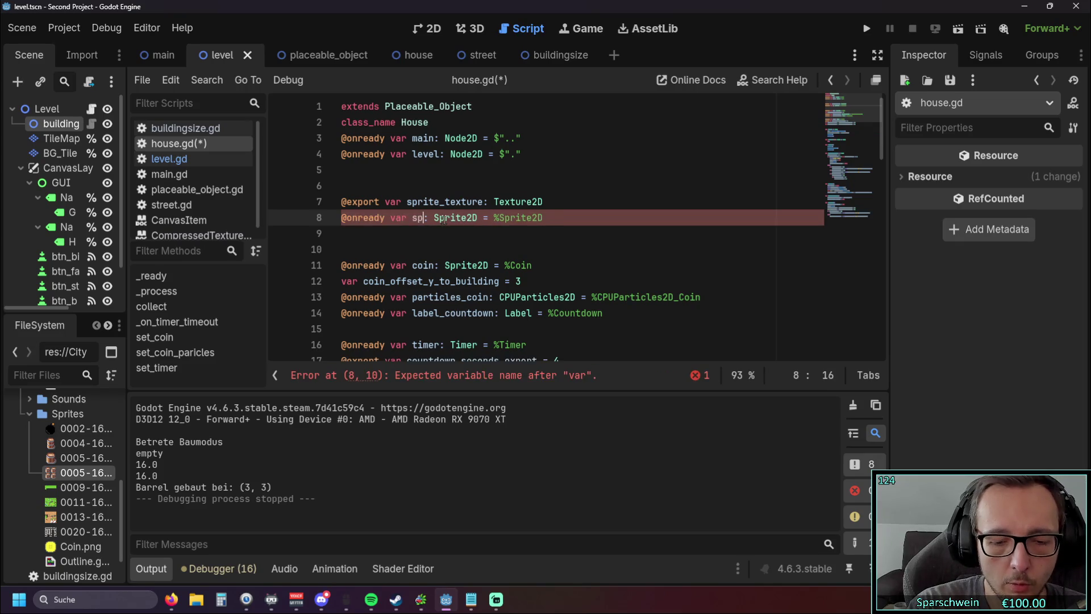
{"action": "type", "text": "rite"}
{"action": "left_click", "coordinate": [443, 238]}
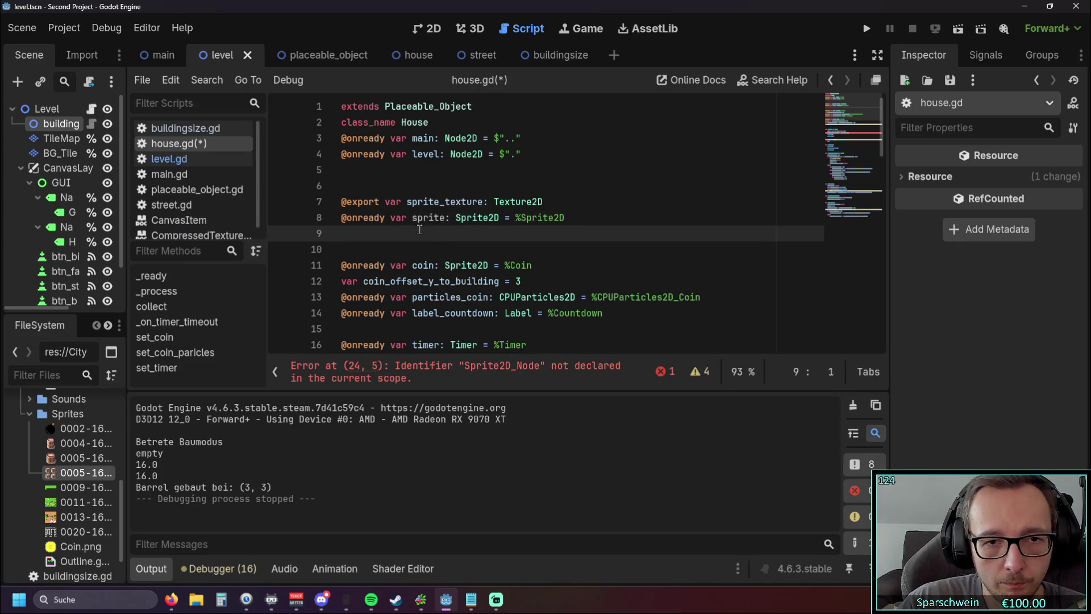
{"action": "left_click_drag", "start_coordinate": [413, 218], "coordinate": [444, 218]}
{"action": "scroll", "coordinate": [487, 235], "scroll_direction": "down", "scroll_amount": 10}
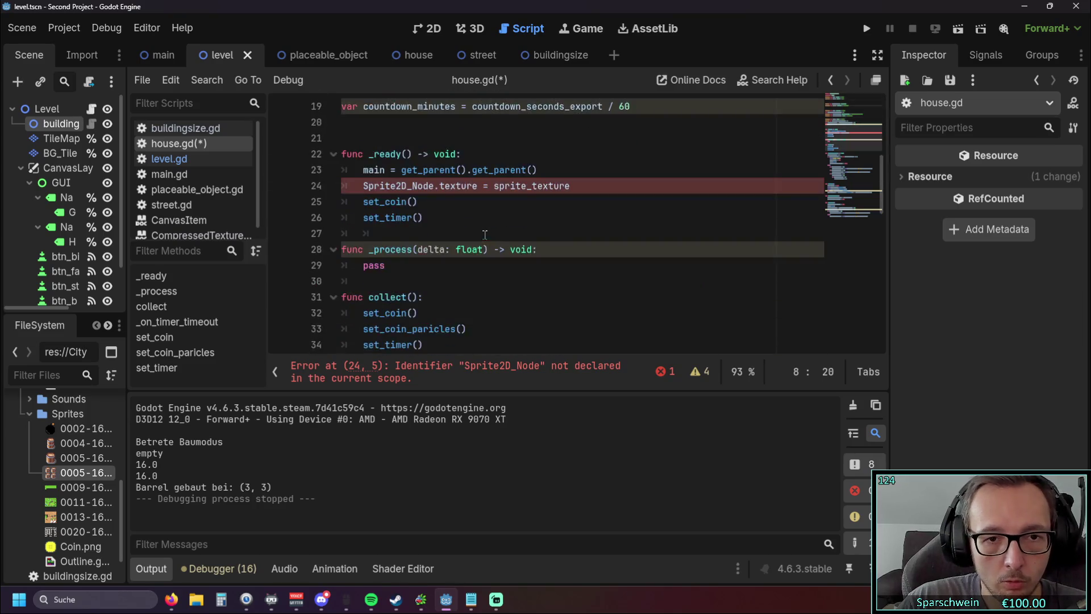
{"action": "scroll", "coordinate": [476, 229], "scroll_direction": "up", "scroll_amount": 6}
{"action": "scroll", "coordinate": [477, 230], "scroll_direction": "up", "scroll_amount": 3}
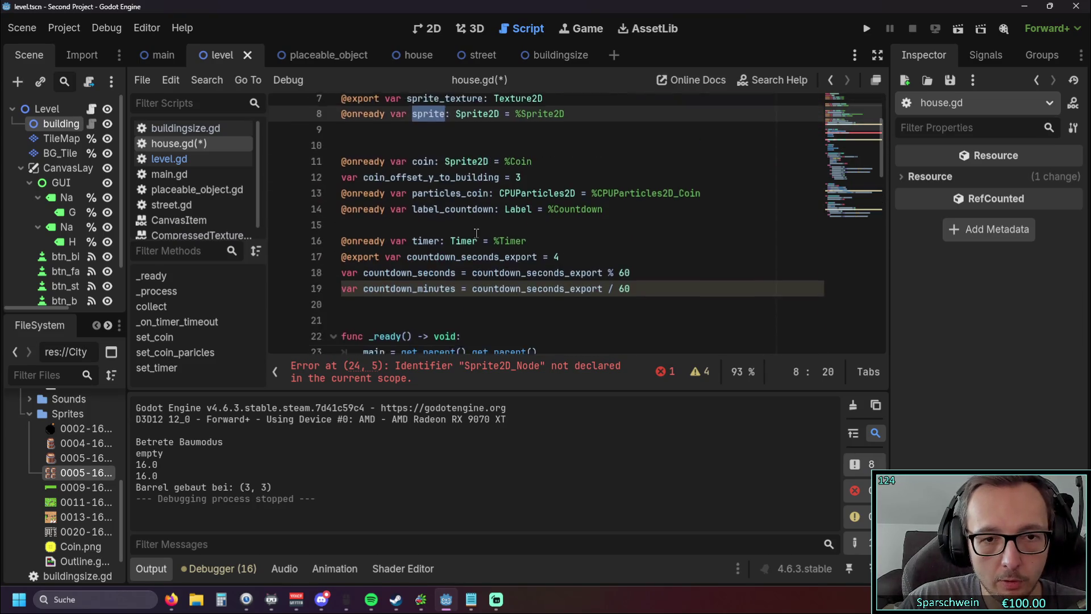
{"action": "scroll", "coordinate": [477, 230], "scroll_direction": "down", "scroll_amount": 2}
{"action": "left_click_drag", "start_coordinate": [572, 280], "coordinate": [286, 289]}
{"action": "key", "text": "BackSpace"}
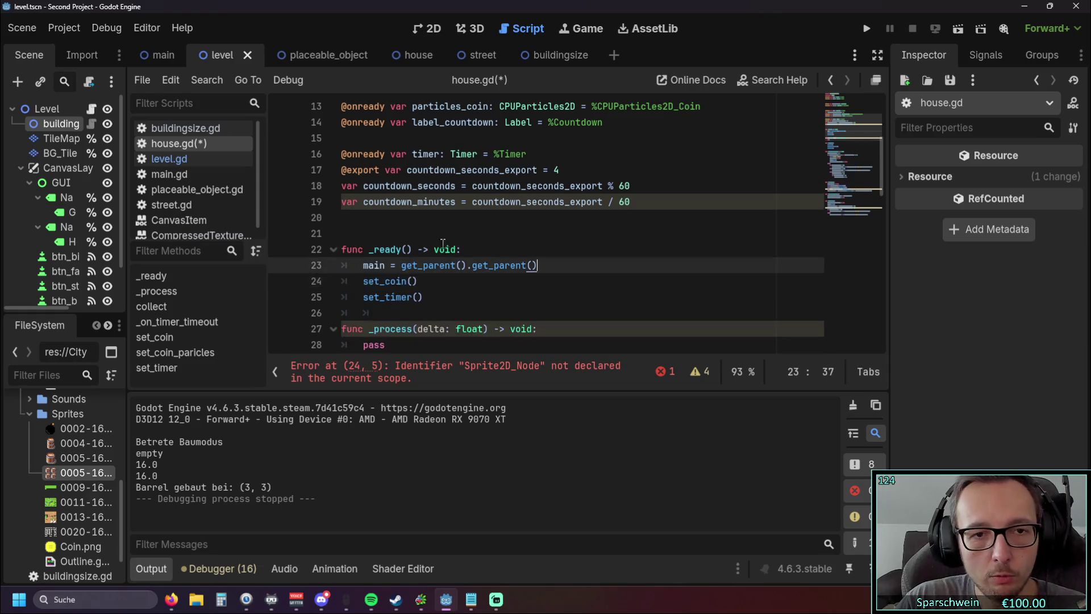
{"action": "scroll", "coordinate": [476, 243], "scroll_direction": "up", "scroll_amount": 4}
{"action": "left_click_drag", "start_coordinate": [603, 186], "coordinate": [341, 186]}
{"action": "key", "text": "BackSpace"}
{"action": "left_click", "coordinate": [532, 224]}
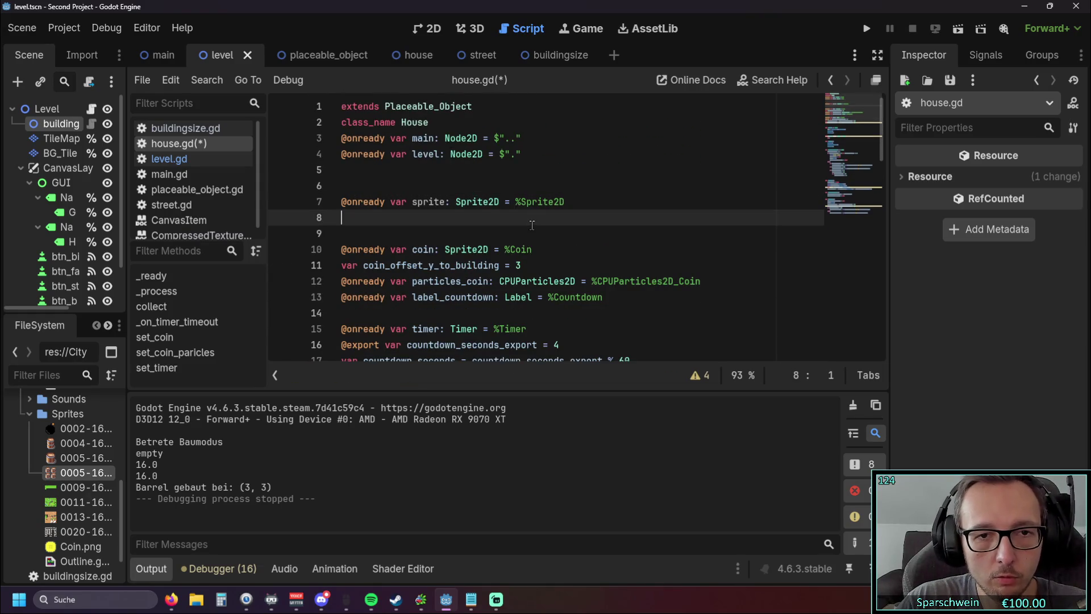
{"action": "scroll", "coordinate": [531, 224], "scroll_direction": "down", "scroll_amount": 15}
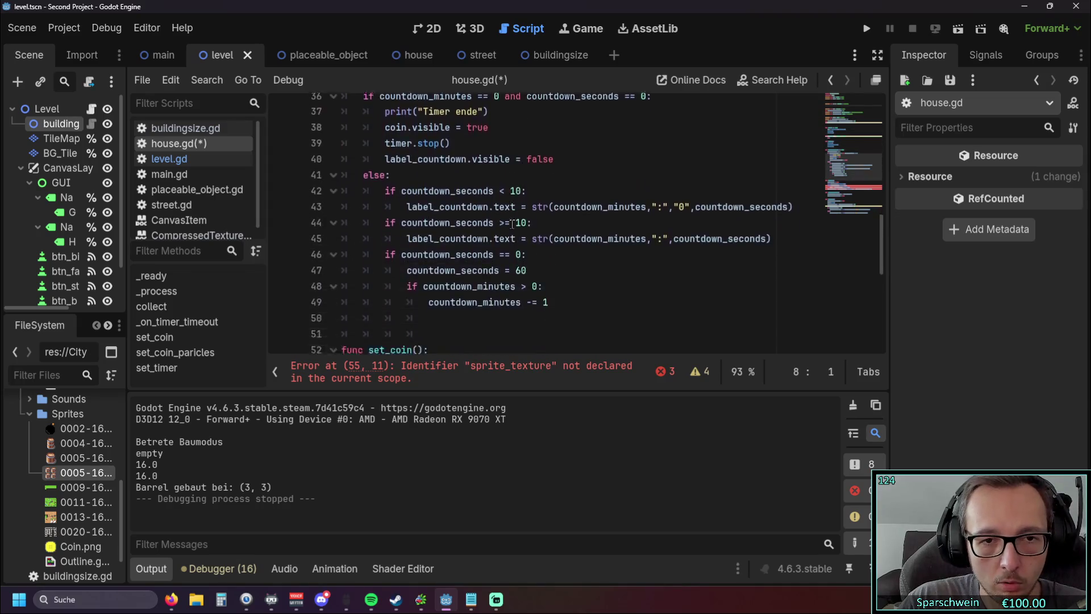
{"action": "left_click_drag", "start_coordinate": [396, 202], "coordinate": [434, 205]}
- Replace sprite_texture with sprite.texture on lines 55–57 of set_coin
{"action": "type", "text": "sprite"}
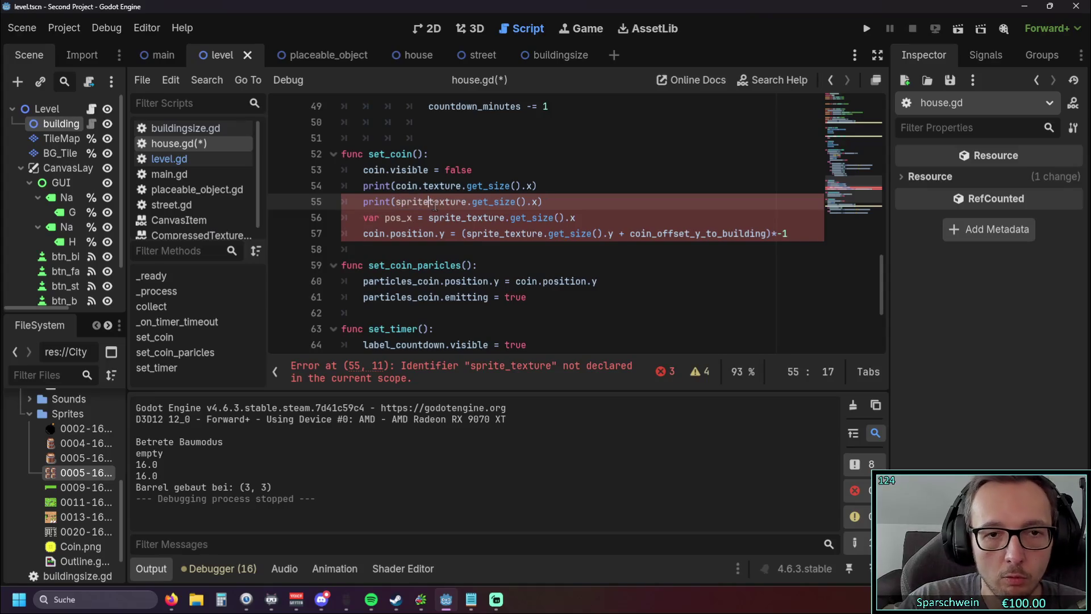
{"action": "type", "text": "."}
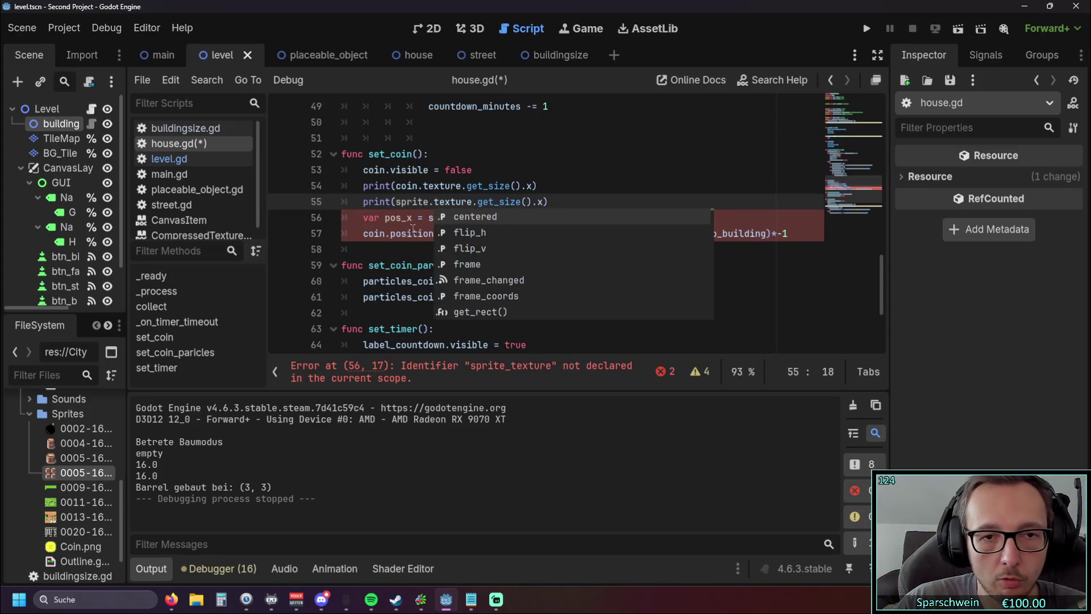
{"action": "left_click", "coordinate": [407, 233]}
{"action": "left_click_drag", "start_coordinate": [466, 218], "coordinate": [429, 221]}
{"action": "type", "text": "sprite.texture.get_size().x"}
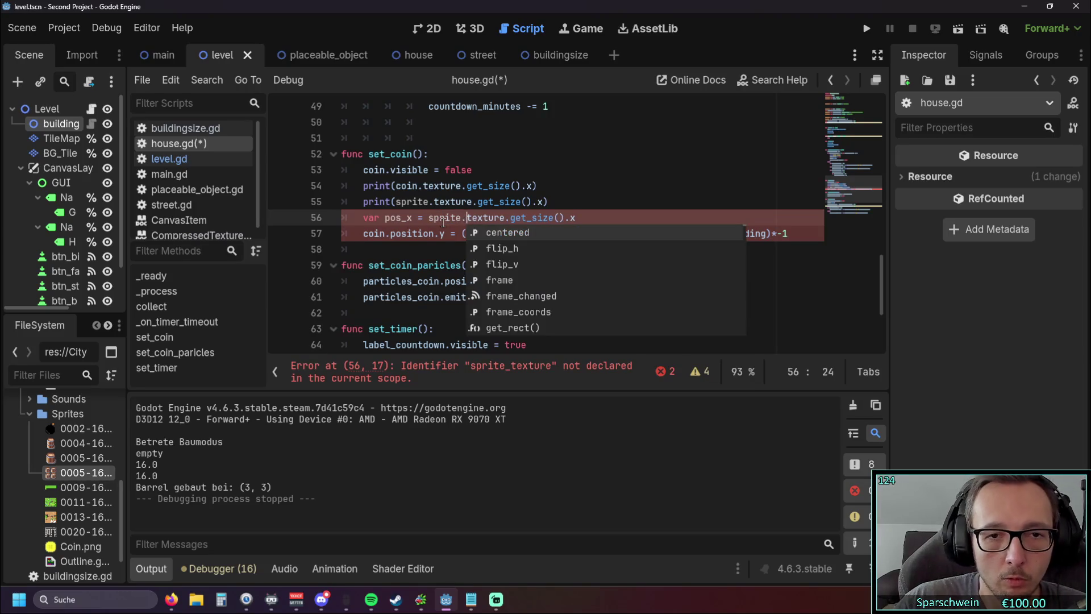
{"action": "left_click", "coordinate": [444, 234]}
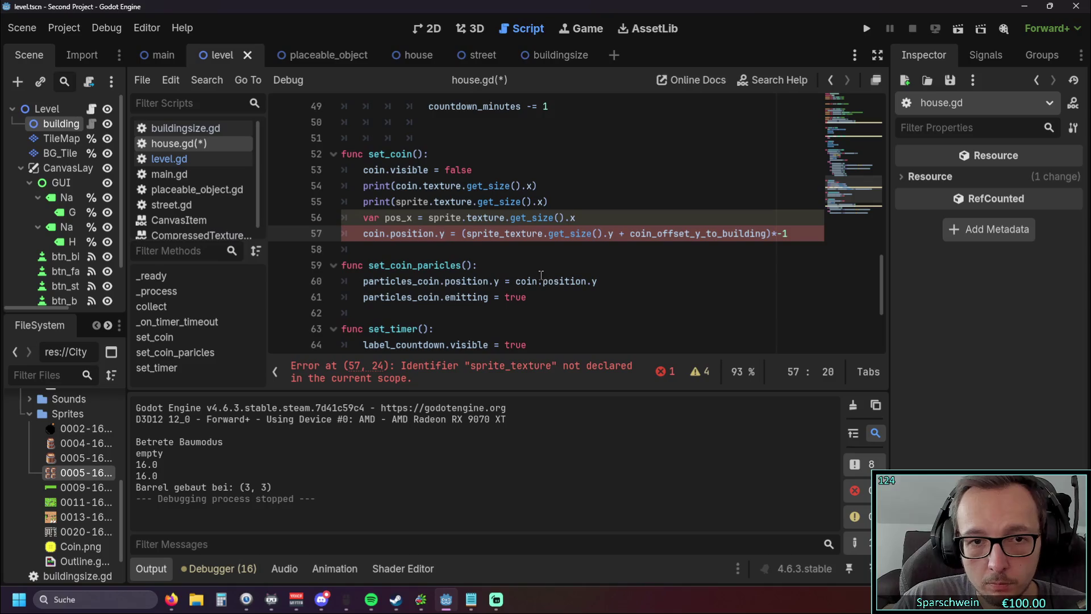
{"action": "left_click_drag", "start_coordinate": [466, 233], "coordinate": [544, 238]}
{"action": "type", "text": "sprite."}
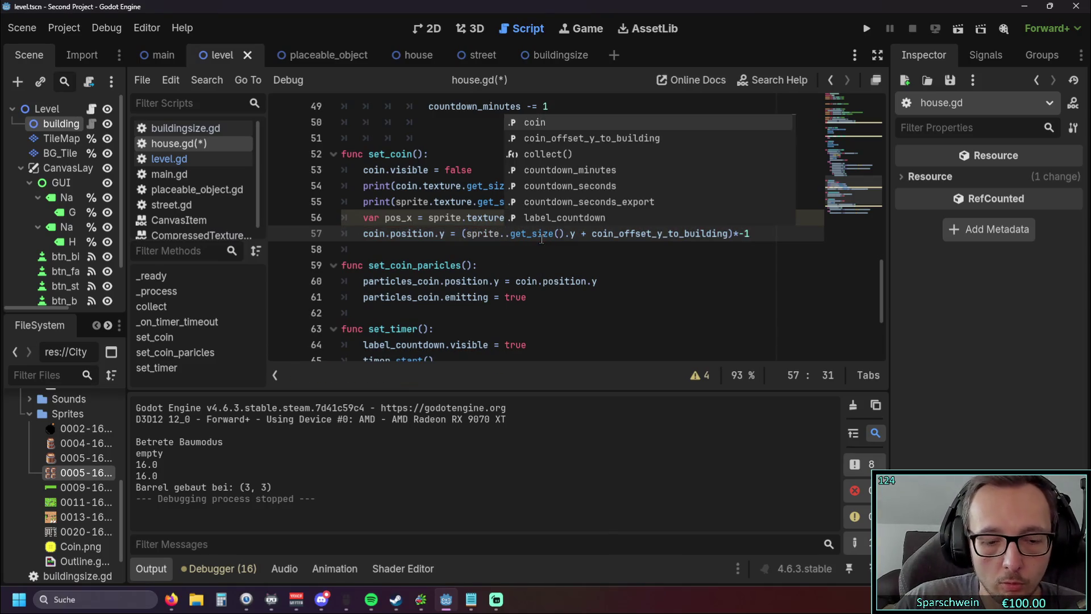
{"action": "type", "text": "texture"}
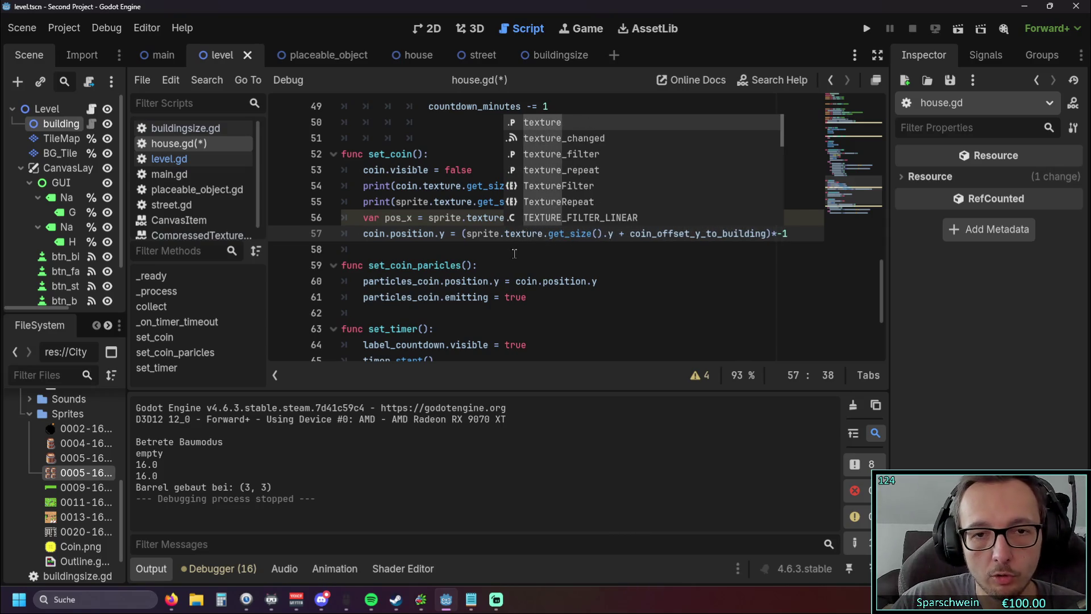
{"action": "left_click", "coordinate": [515, 254]}
- Remove the extra blank line 9, then save the script and run the game with F5
{"action": "scroll", "coordinate": [523, 254], "scroll_direction": "down", "scroll_amount": 3}
{"action": "scroll", "coordinate": [540, 254], "scroll_direction": "up", "scroll_amount": 15}
{"action": "scroll", "coordinate": [550, 255], "scroll_direction": "up", "scroll_amount": 3}
{"action": "scroll", "coordinate": [573, 171], "scroll_direction": "down", "scroll_amount": 5}
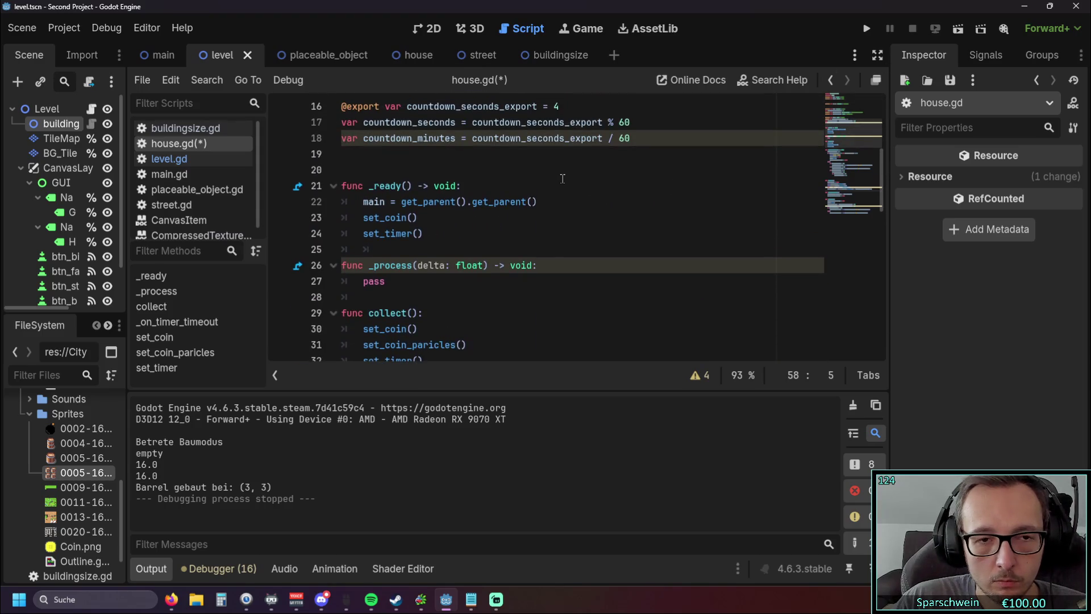
{"action": "scroll", "coordinate": [560, 184], "scroll_direction": "up", "scroll_amount": 5}
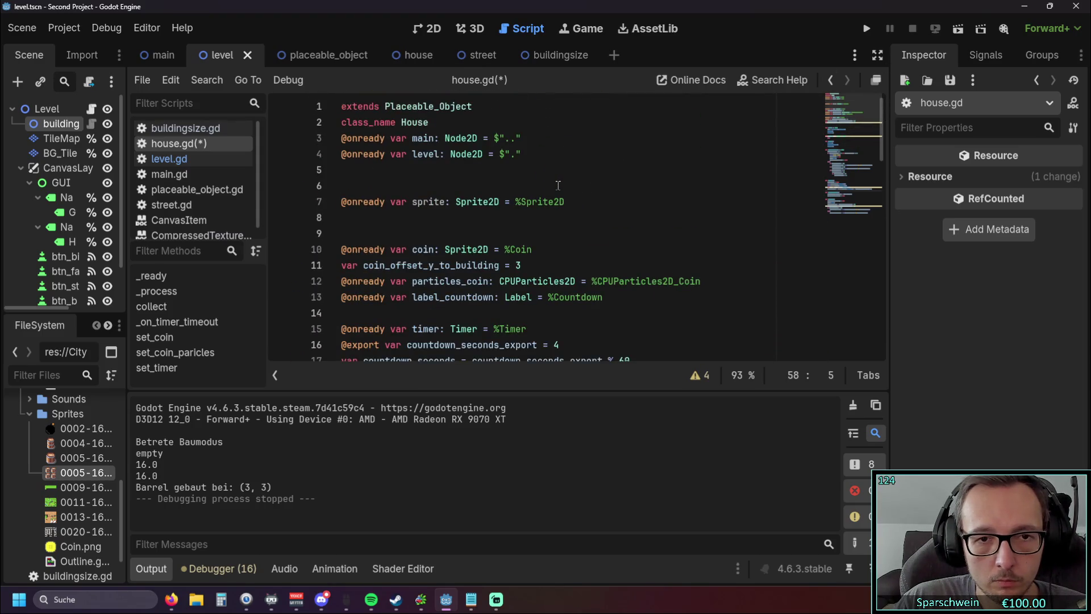
{"action": "left_click", "coordinate": [352, 238]}
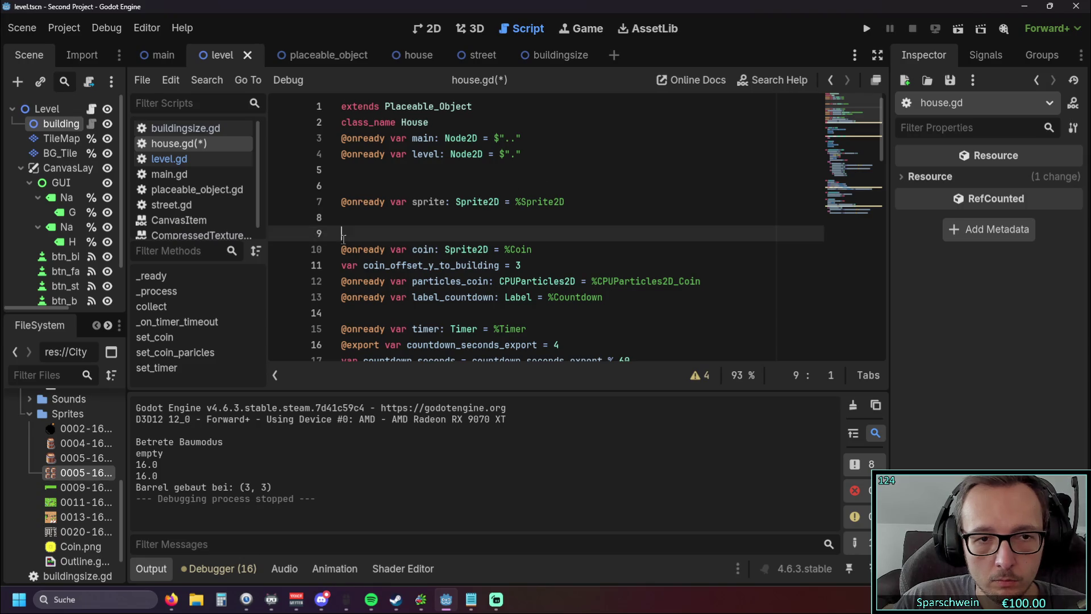
{"action": "key", "text": "BackSpace"}
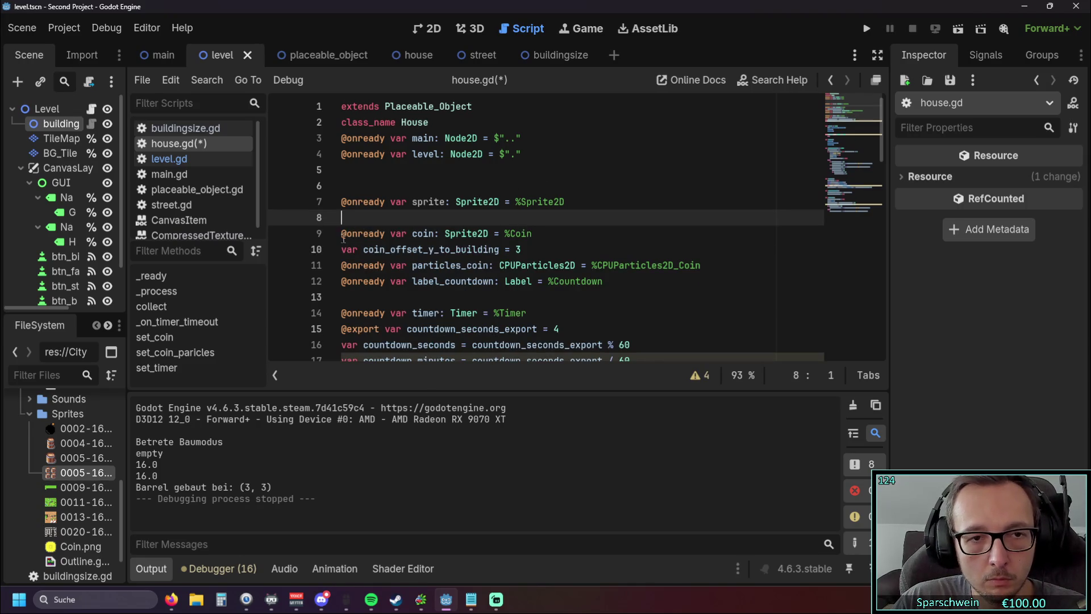
{"action": "left_click", "coordinate": [544, 238]}
{"action": "key", "text": "Return"}
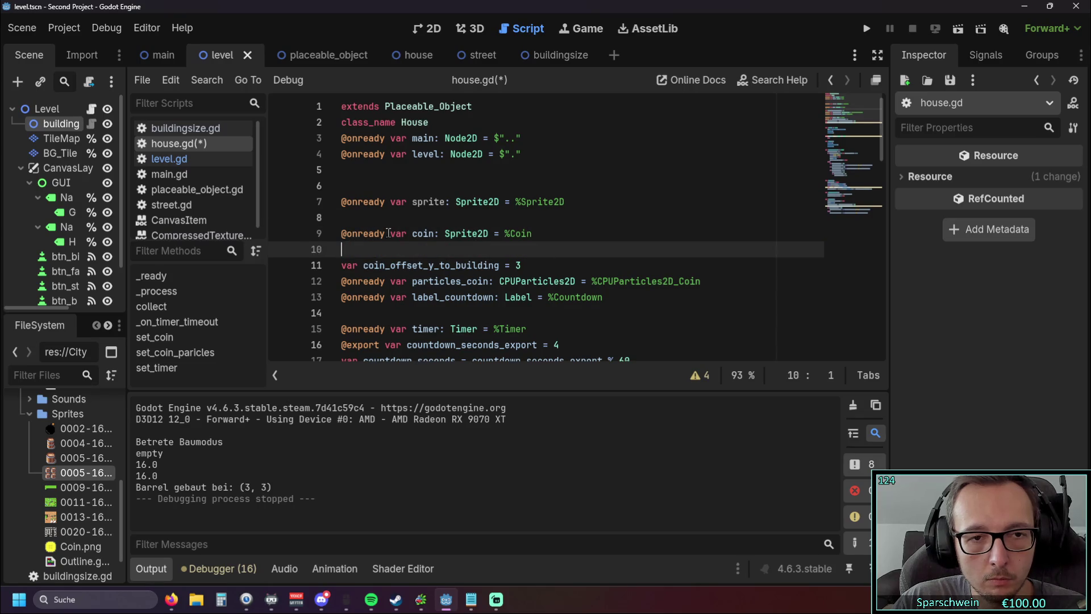
{"action": "key", "text": "BackSpace"}
{"action": "key", "text": "F5"}
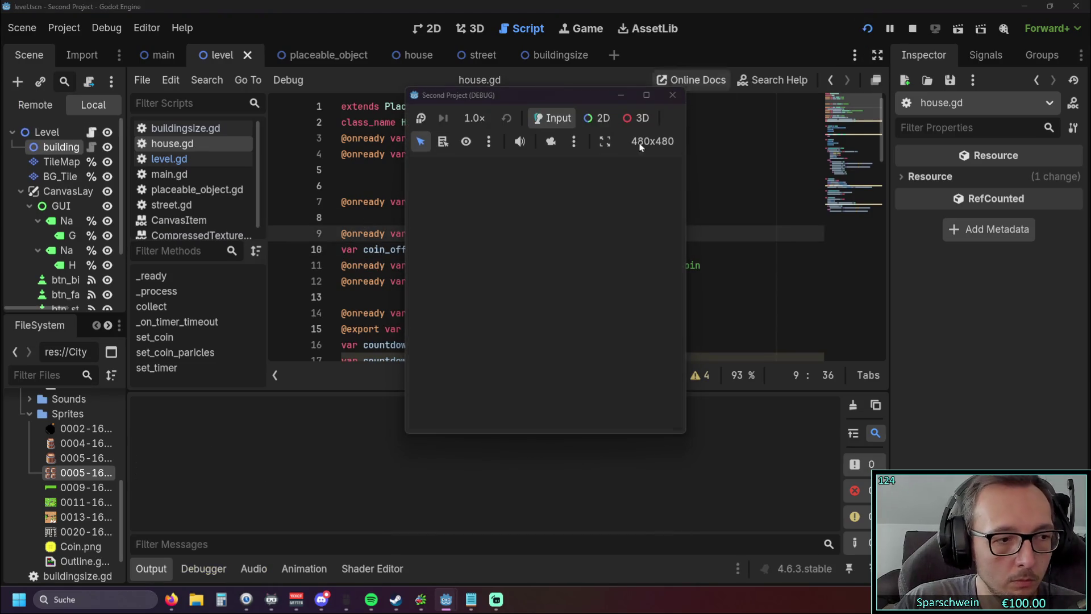
- Place a house in the game, edit level.gd line 182 to object.sprite.texture, and restart
{"action": "left_click", "coordinate": [477, 411]}
{"action": "left_click", "coordinate": [523, 282]}
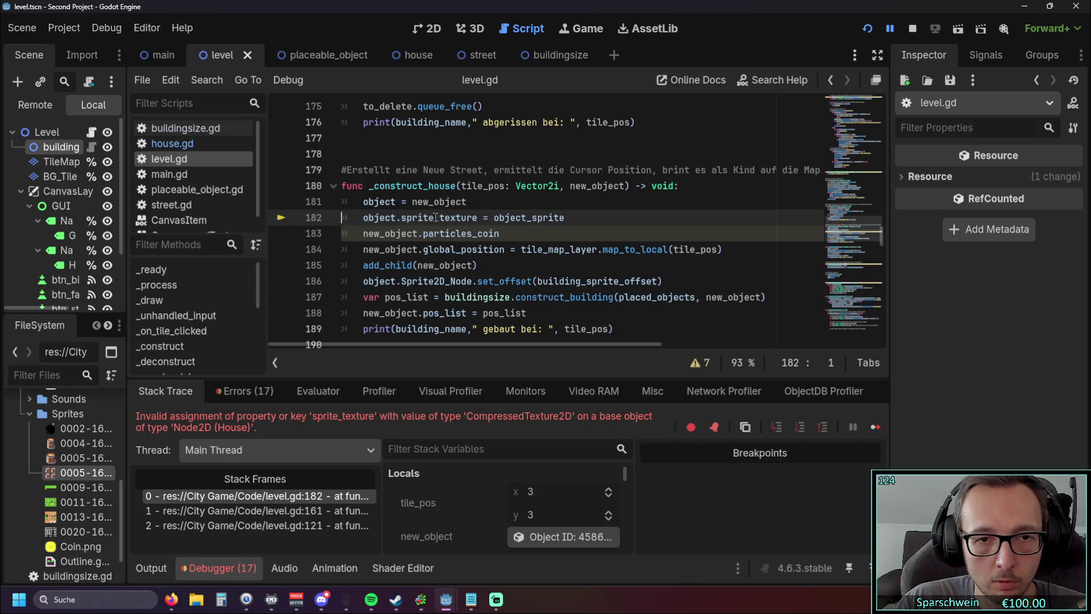
{"action": "left_click", "coordinate": [532, 234]}
{"action": "left_click", "coordinate": [868, 28]}
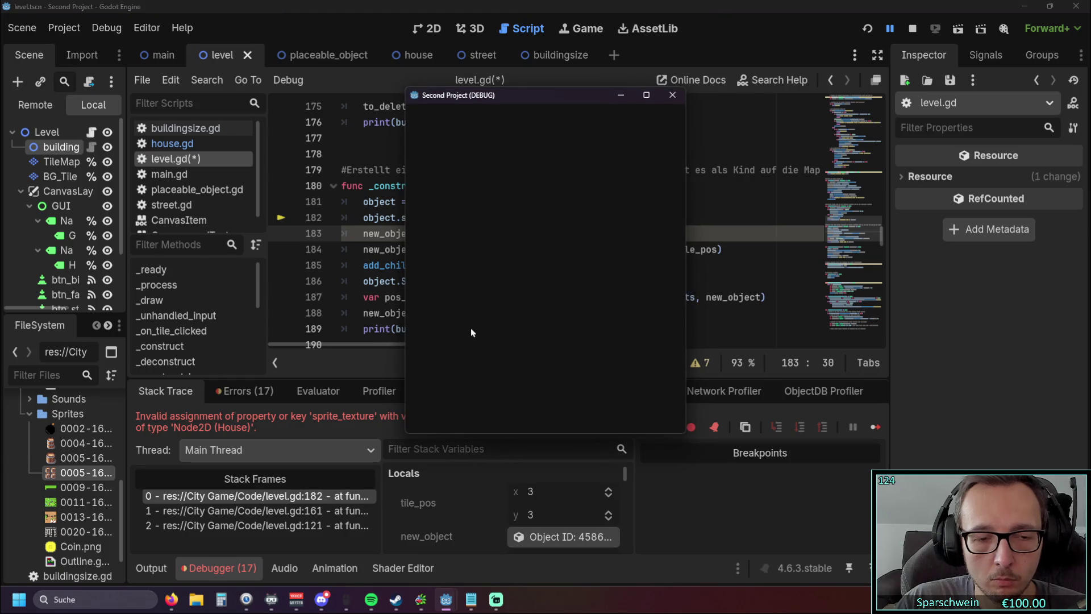
- Place a house again, hitting the Nil texture error, and jump to object_sprite's definition
{"action": "left_click", "coordinate": [513, 410]}
{"action": "left_click", "coordinate": [509, 291]}
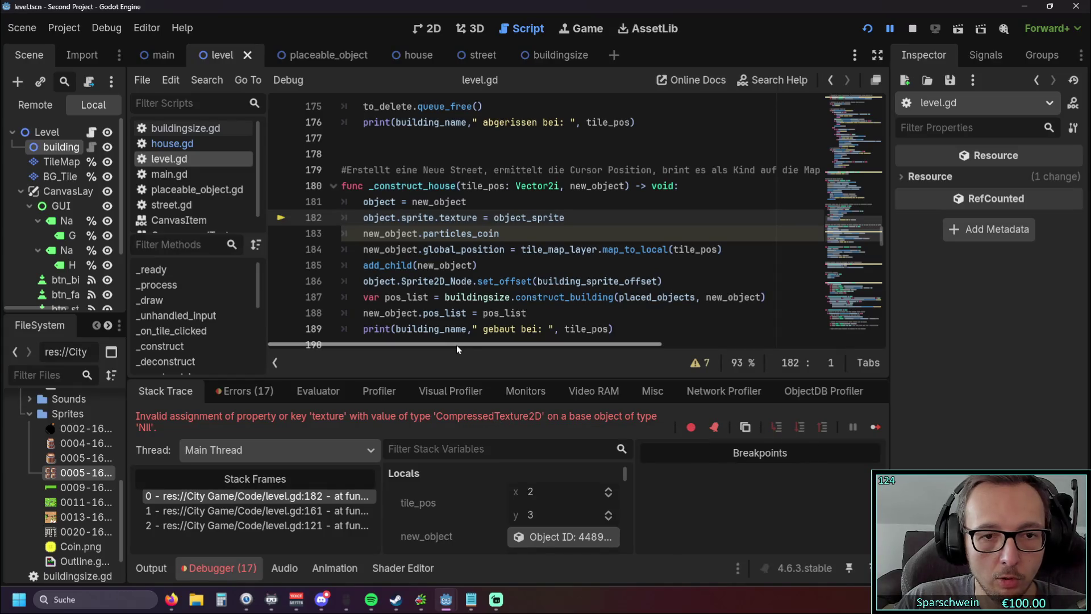
{"action": "left_click", "coordinate": [439, 218]}
{"action": "left_click", "coordinate": [509, 298], "text": "ctrl"}
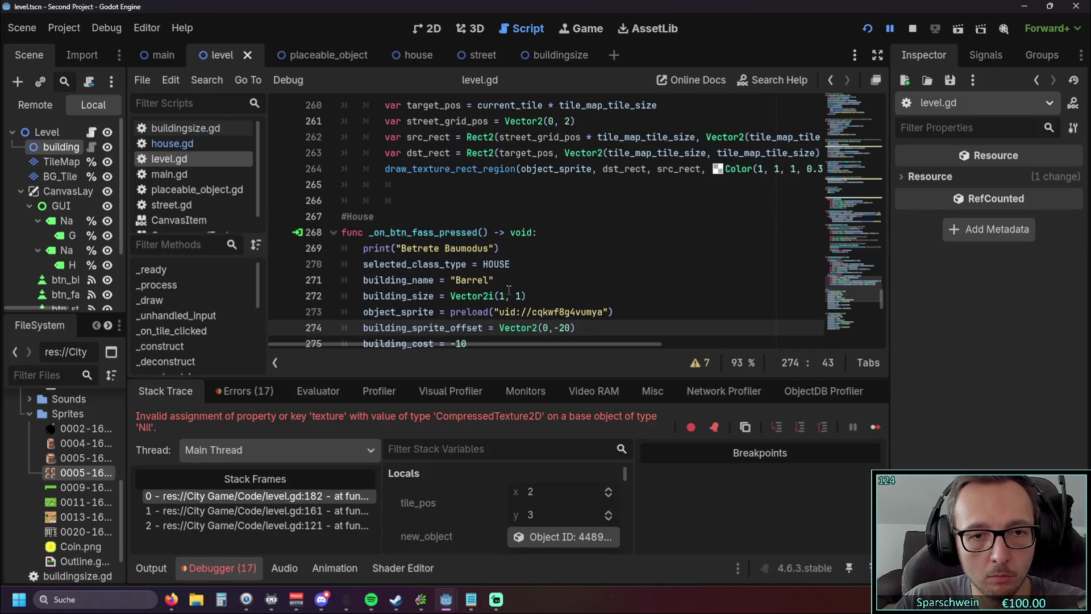
- Open house.gd after briefly visiting buildingsize.gd and the house scene
{"action": "key", "text": "BackSpace"}
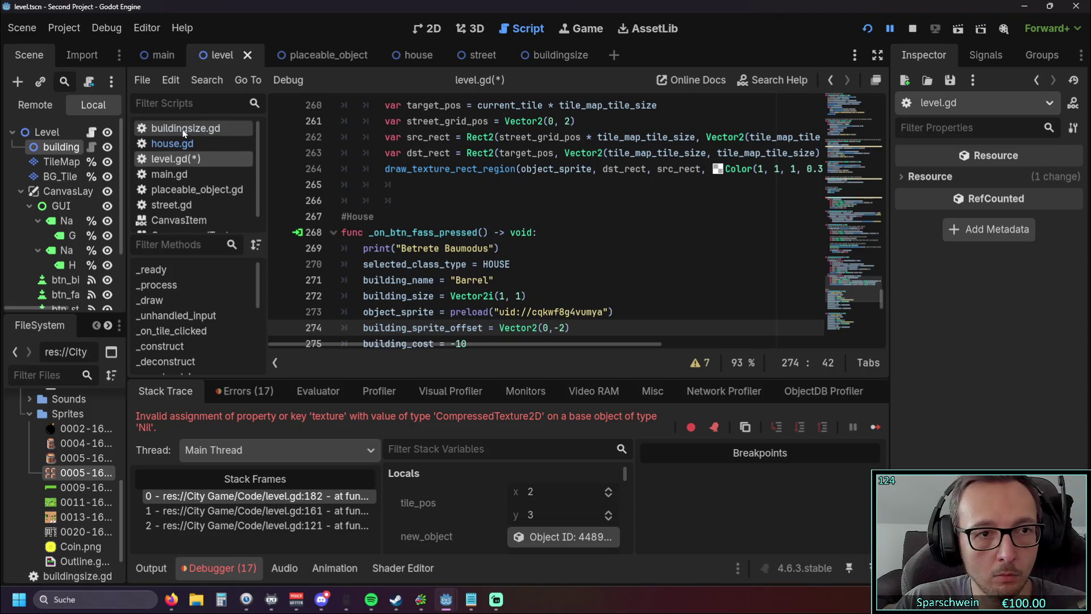
{"action": "left_click", "coordinate": [183, 131]}
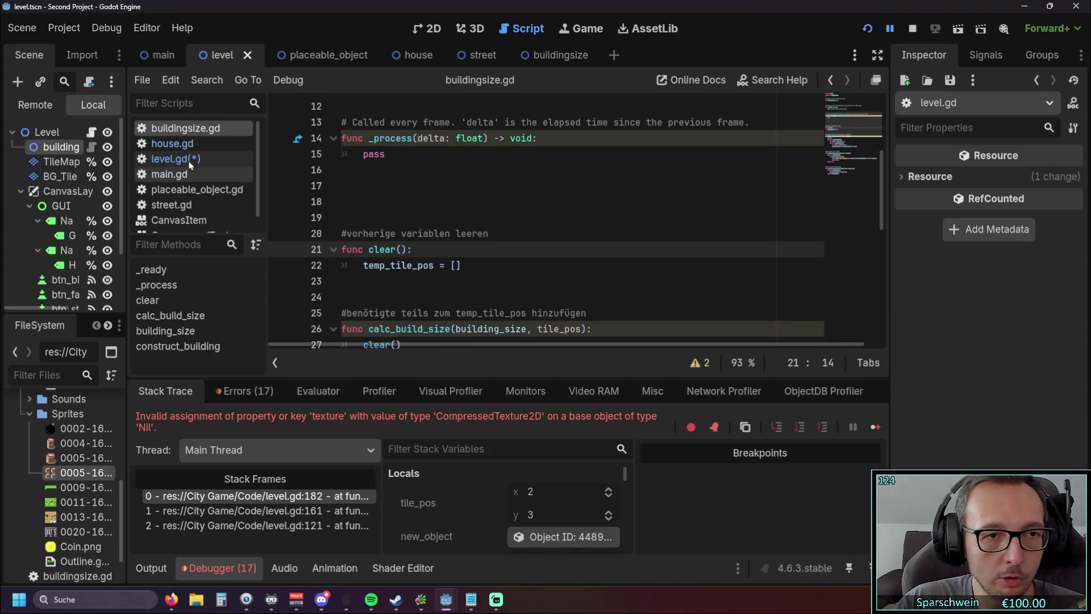
{"action": "left_click", "coordinate": [408, 53]}
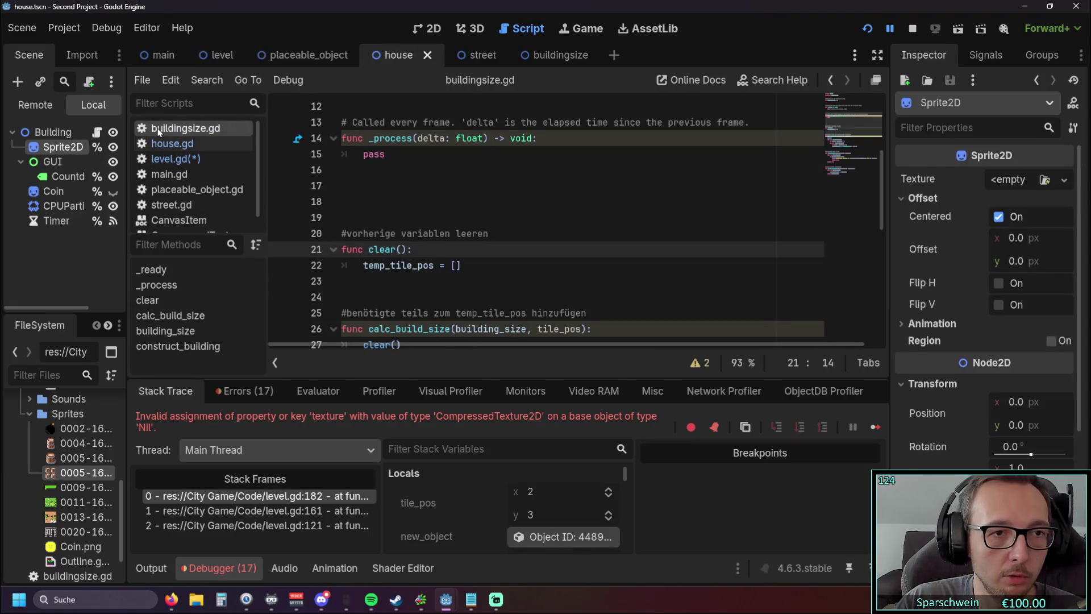
{"action": "scroll", "coordinate": [443, 216], "scroll_direction": "down", "scroll_amount": 3}
{"action": "scroll", "coordinate": [444, 217], "scroll_direction": "up", "scroll_amount": 3}
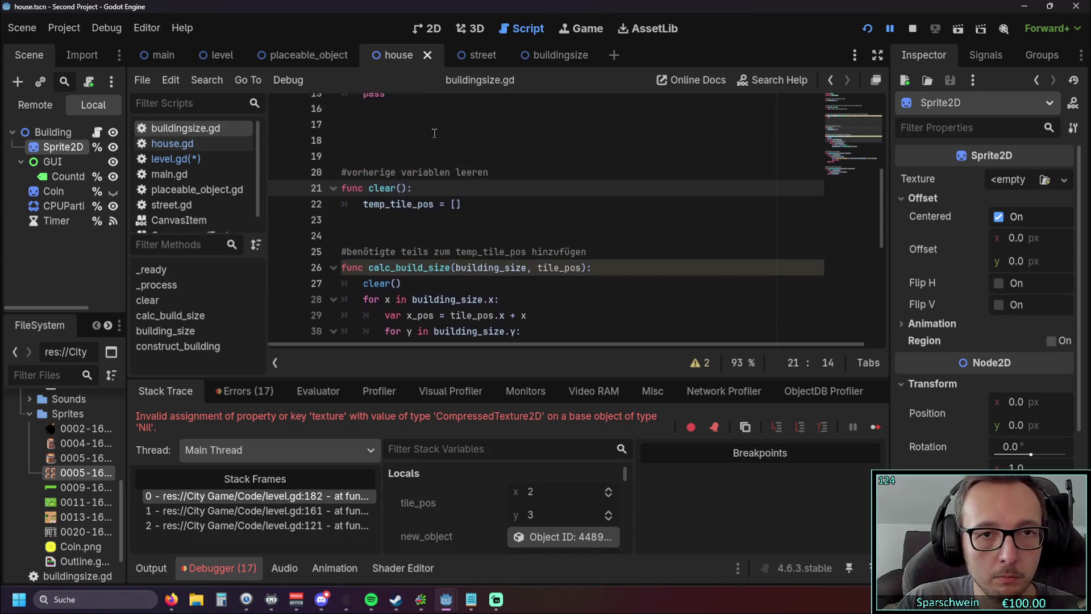
{"action": "left_click", "coordinate": [198, 148]}
- Undo house.gd edits until the sprite_texture export and its _ready assignment return
{"action": "key", "text": "Home"}
{"action": "key", "text": "Return"}
{"action": "left_click", "coordinate": [565, 226]}
{"action": "key", "text": "ctrl+z"}
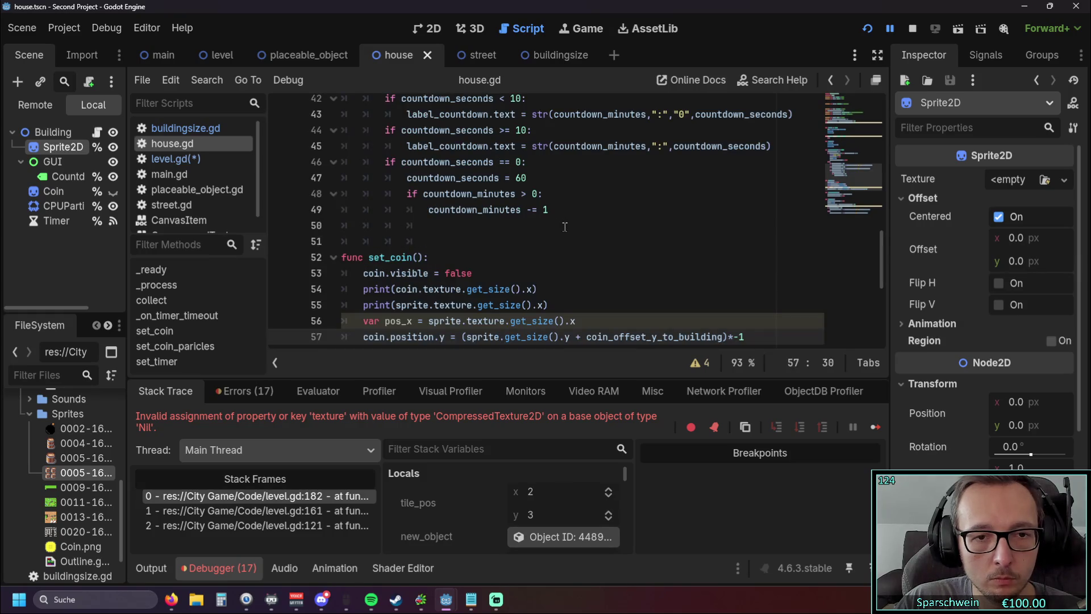
{"action": "key", "text": "ctrl+z"}
{"action": "key", "text": "ctrl+z"}
{"action": "key", "text": "ctrl+z"}
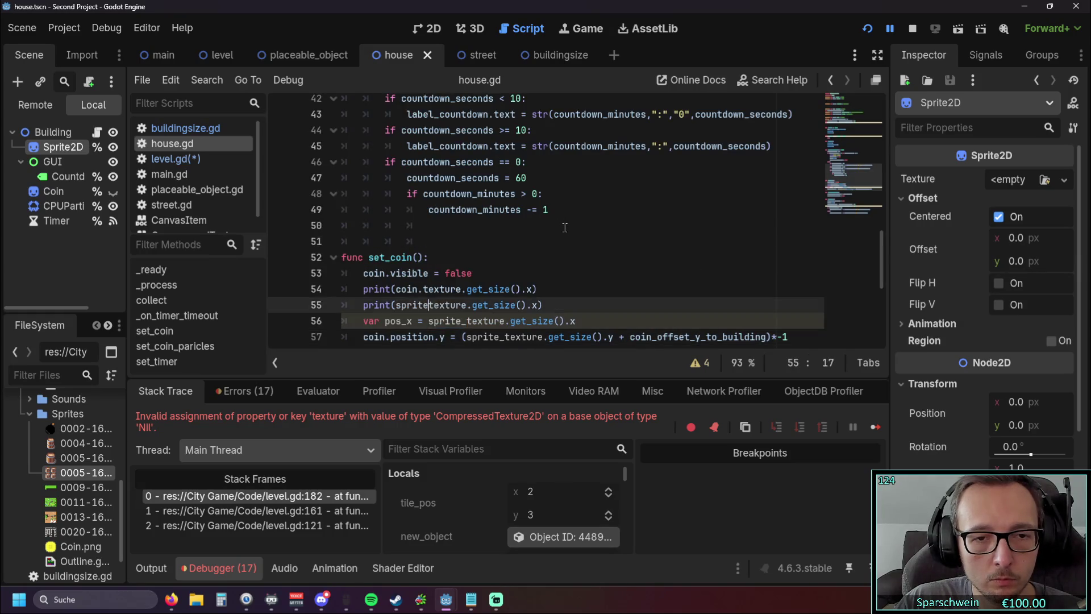
{"action": "key", "text": "ctrl+z"}
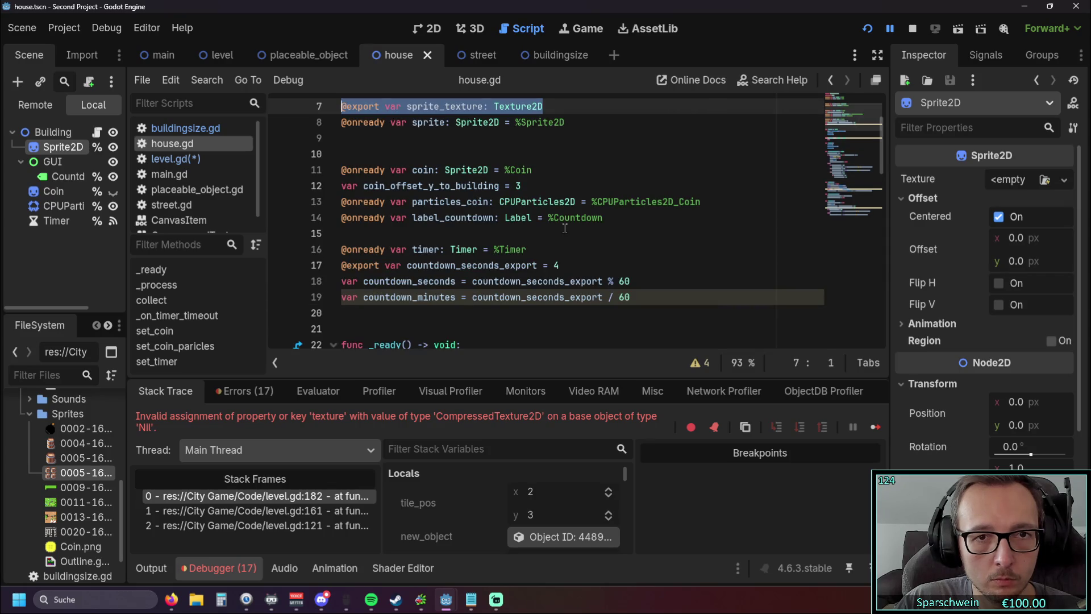
{"action": "key", "text": "ctrl+z"}
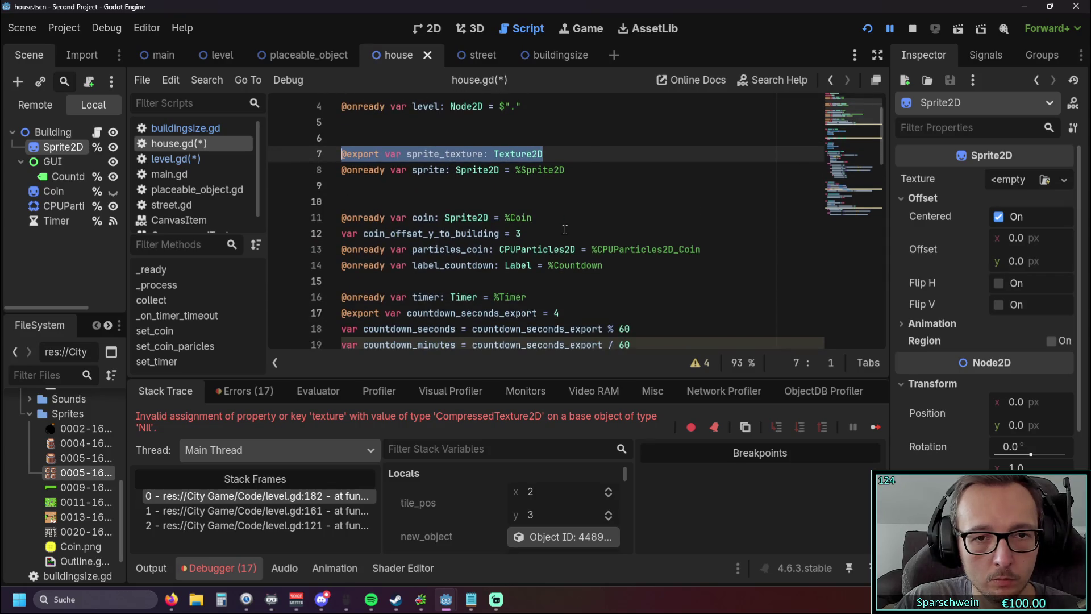
{"action": "key", "text": "ctrl+z"}
{"action": "key", "text": "ctrl+z"}
{"action": "key", "text": "ctrl+z"}
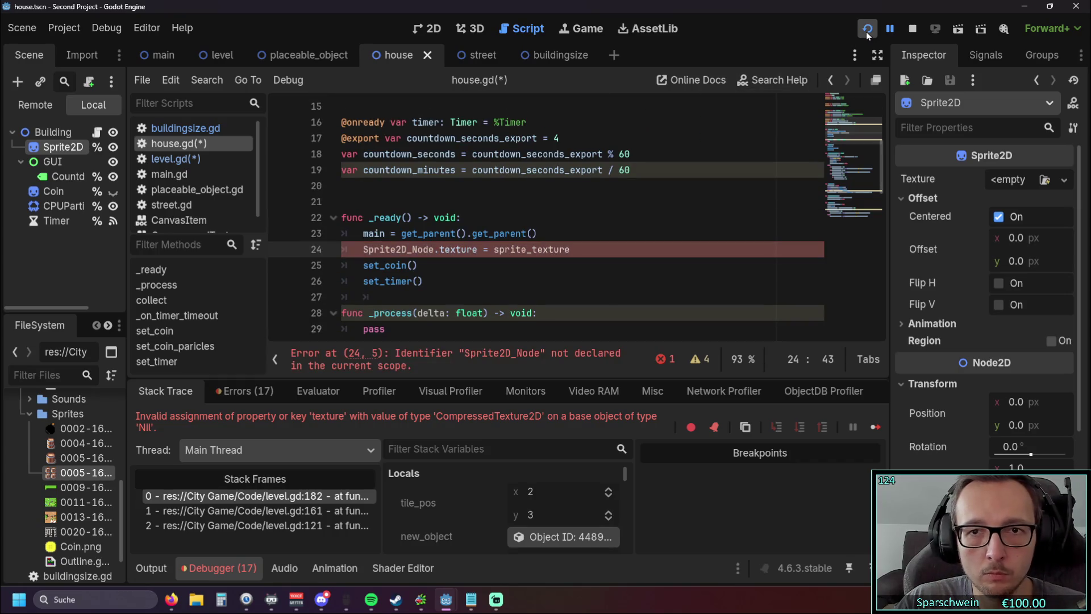
- Name the line-8 Sprite2D variable Sprite2D_Node by pasting over 'building'
{"action": "scroll", "coordinate": [512, 275], "scroll_direction": "up", "scroll_amount": 1}
{"action": "left_click", "coordinate": [512, 267]}
{"action": "scroll", "coordinate": [550, 259], "scroll_direction": "down", "scroll_amount": 1}
{"action": "key", "text": "ctrl+z"}
{"action": "key", "text": "ctrl+z"}
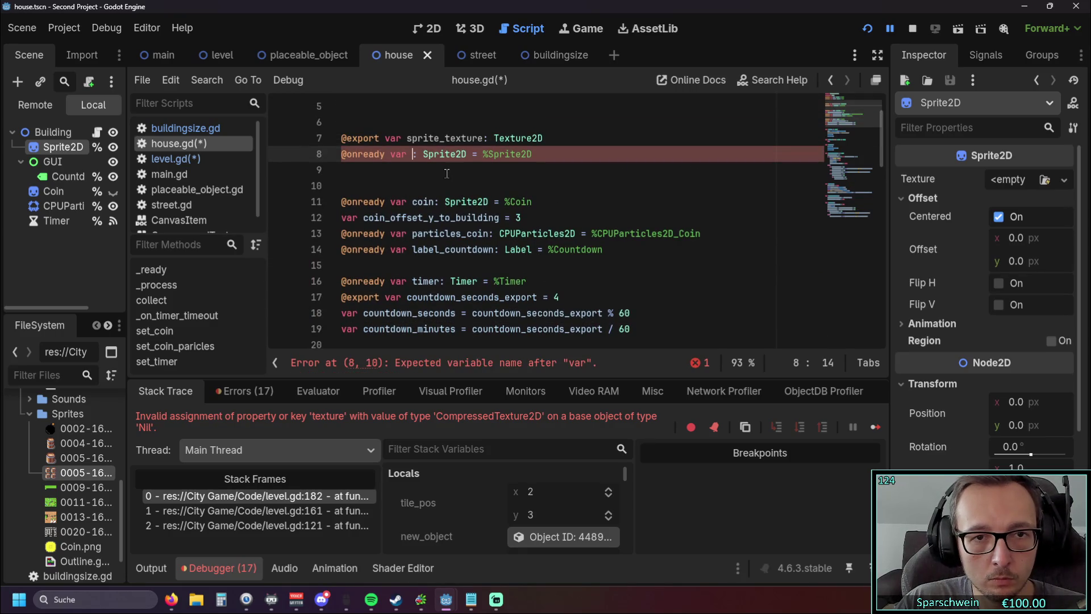
{"action": "type", "text": "building"}
{"action": "double_click", "coordinate": [432, 154]}
{"action": "type", "text": "Sprite2D_Node"}
- Test-run the game, then close the debug game window
{"action": "left_click", "coordinate": [517, 169]}
{"action": "left_click", "coordinate": [868, 28]}
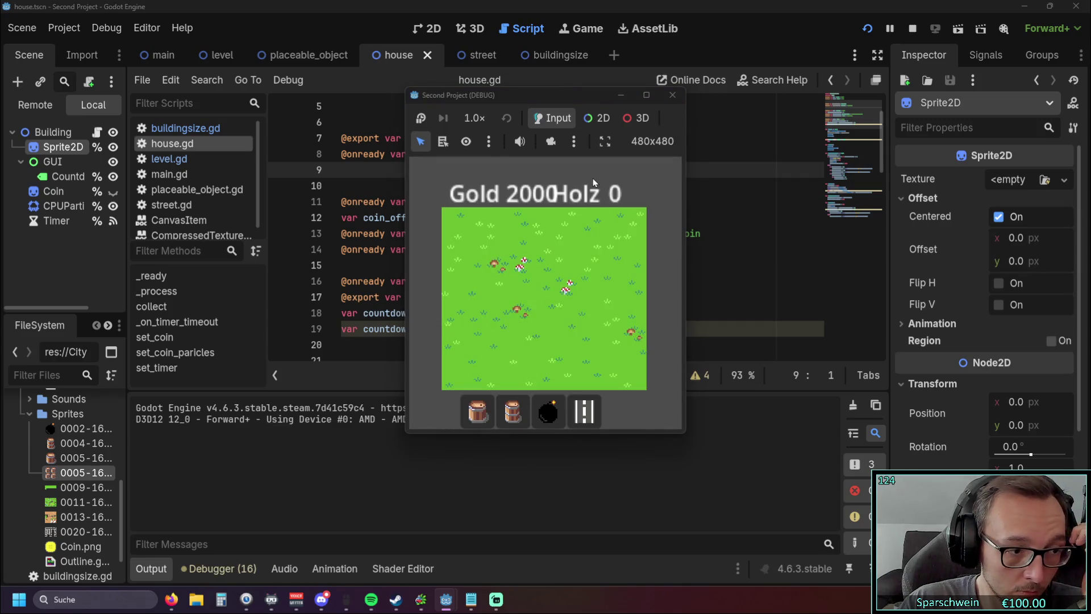
{"action": "left_click", "coordinate": [672, 95]}
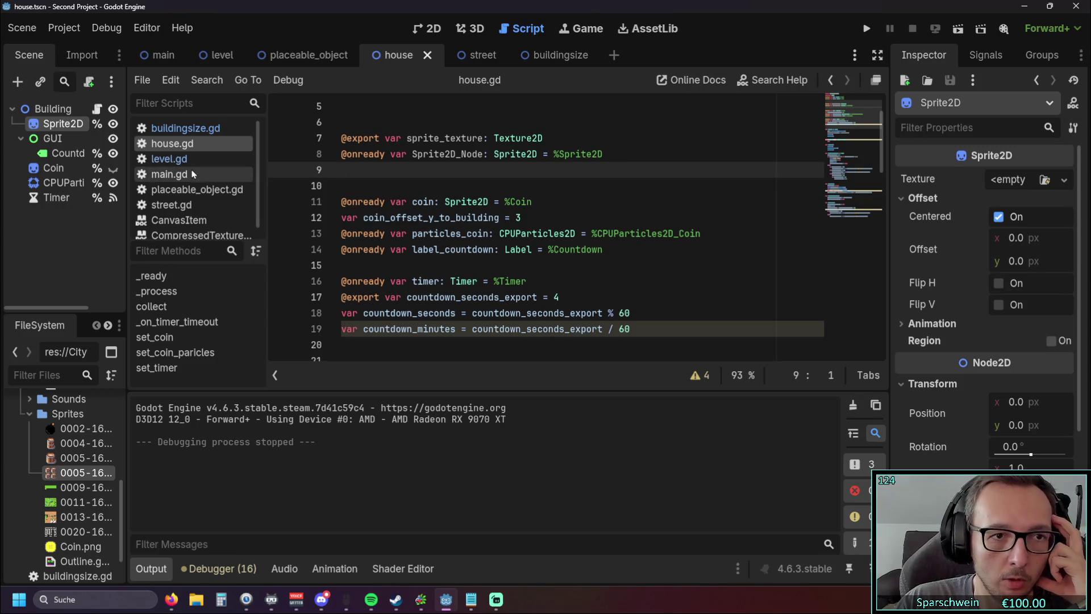
{"action": "left_click", "coordinate": [169, 159]}
{"action": "scroll", "coordinate": [465, 229], "scroll_direction": "up", "scroll_amount": 20}
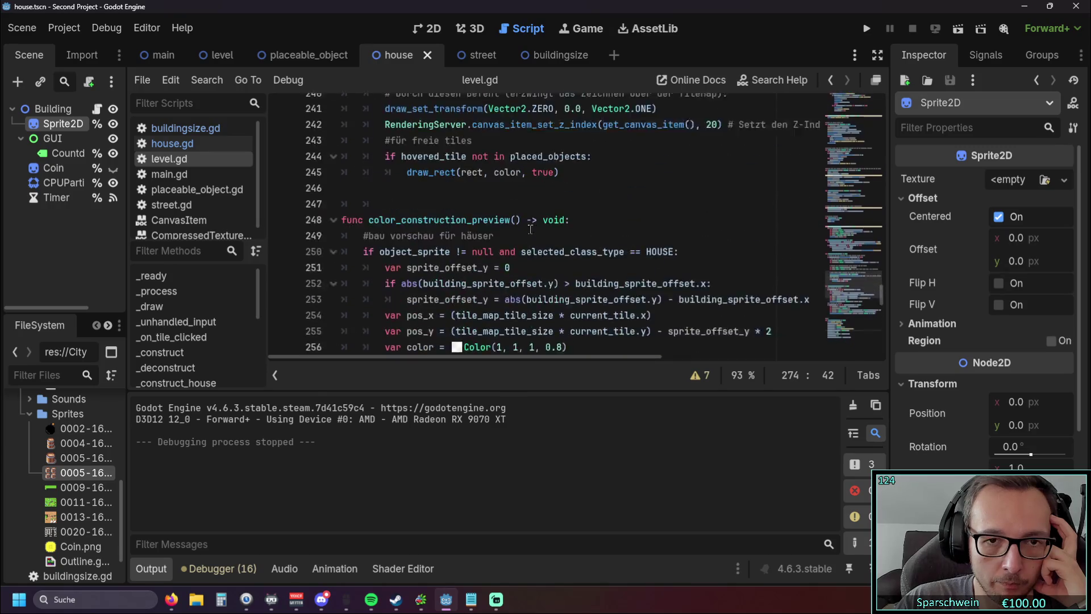
{"action": "scroll", "coordinate": [528, 227], "scroll_direction": "up", "scroll_amount": 20}
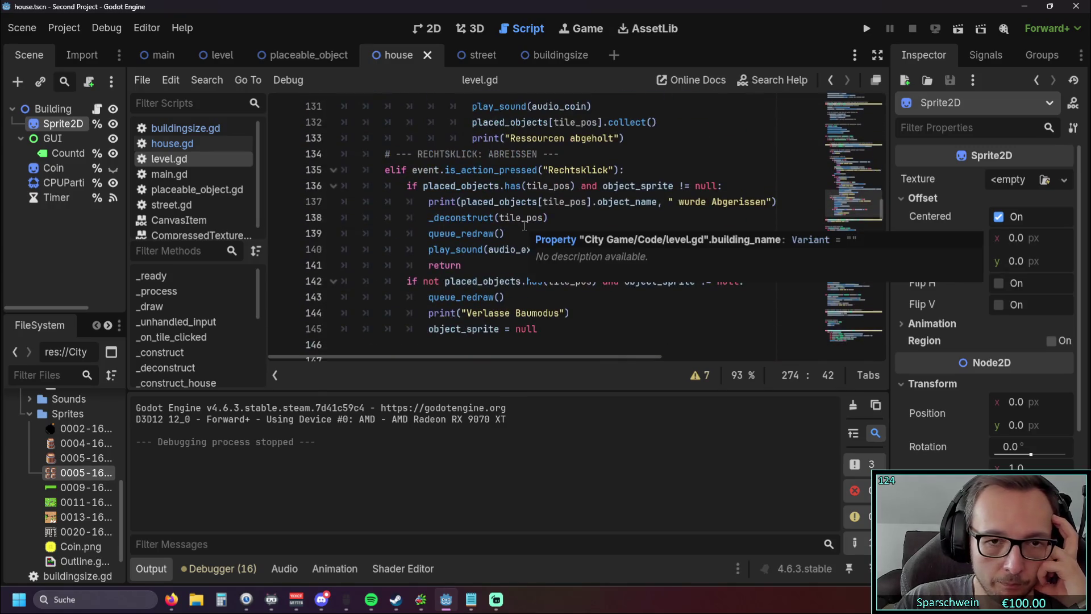
{"action": "scroll", "coordinate": [525, 227], "scroll_direction": "up", "scroll_amount": 7}
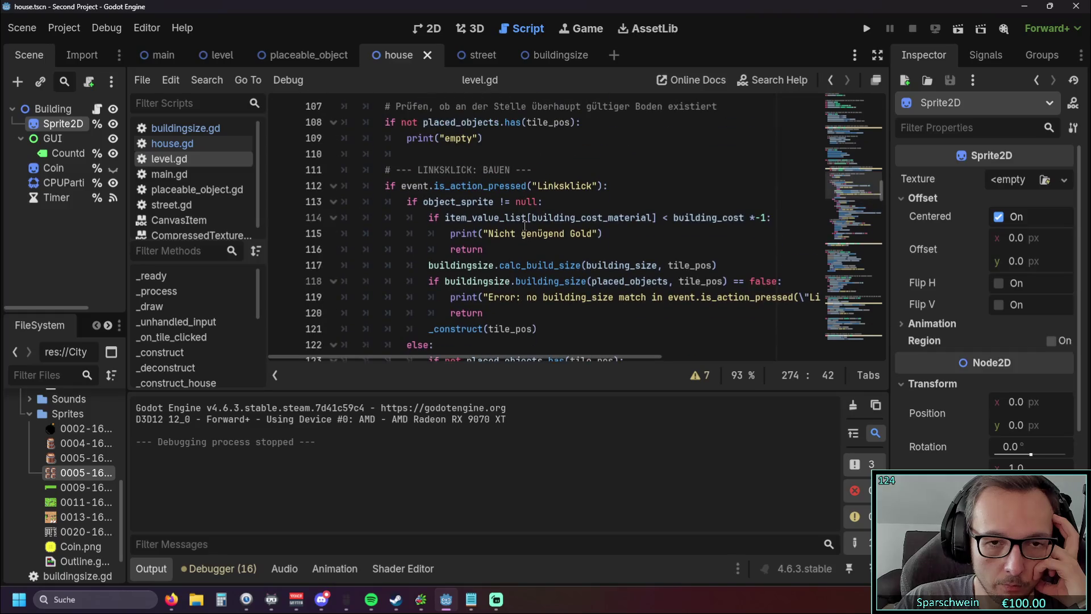
{"action": "scroll", "coordinate": [567, 232], "scroll_direction": "down", "scroll_amount": 1}
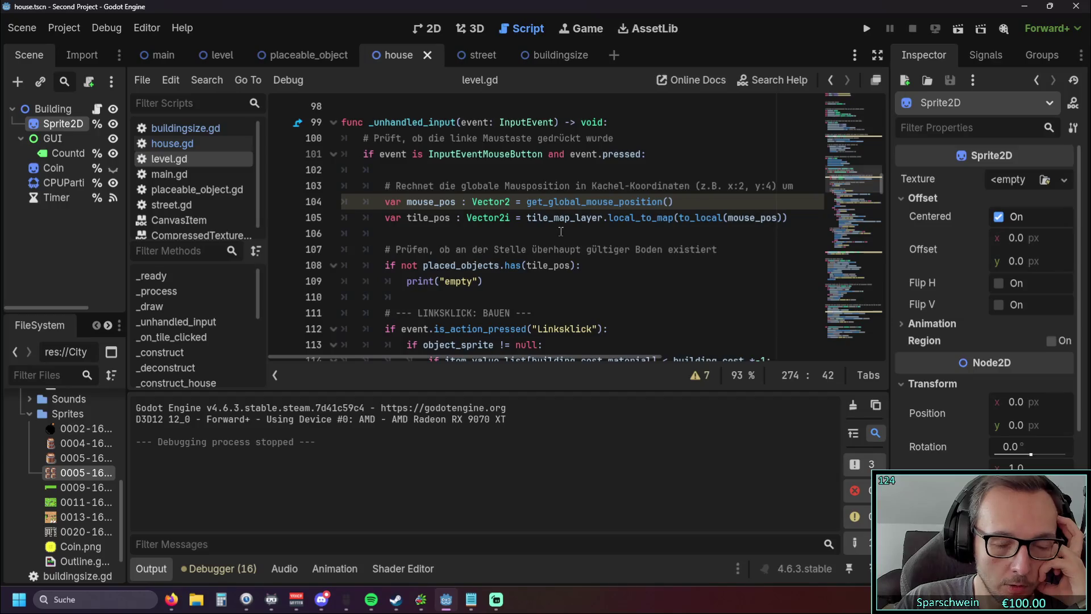
{"action": "scroll", "coordinate": [560, 231], "scroll_direction": "down", "scroll_amount": 1}
{"action": "scroll", "coordinate": [560, 232], "scroll_direction": "down", "scroll_amount": 2}
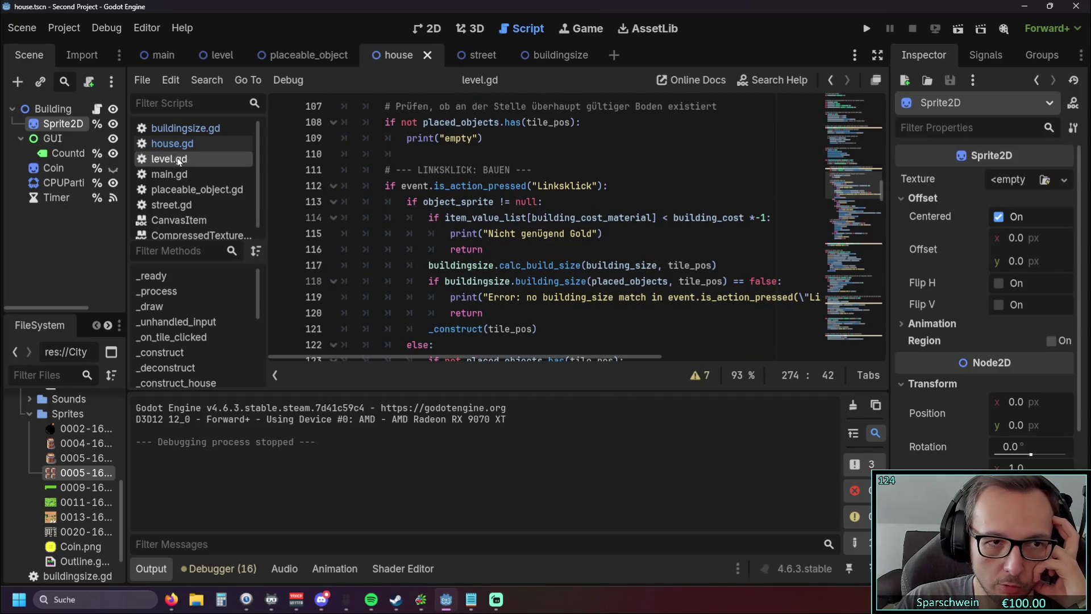
{"action": "scroll", "coordinate": [560, 184], "scroll_direction": "down", "scroll_amount": 3}
{"action": "scroll", "coordinate": [560, 185], "scroll_direction": "down", "scroll_amount": 2}
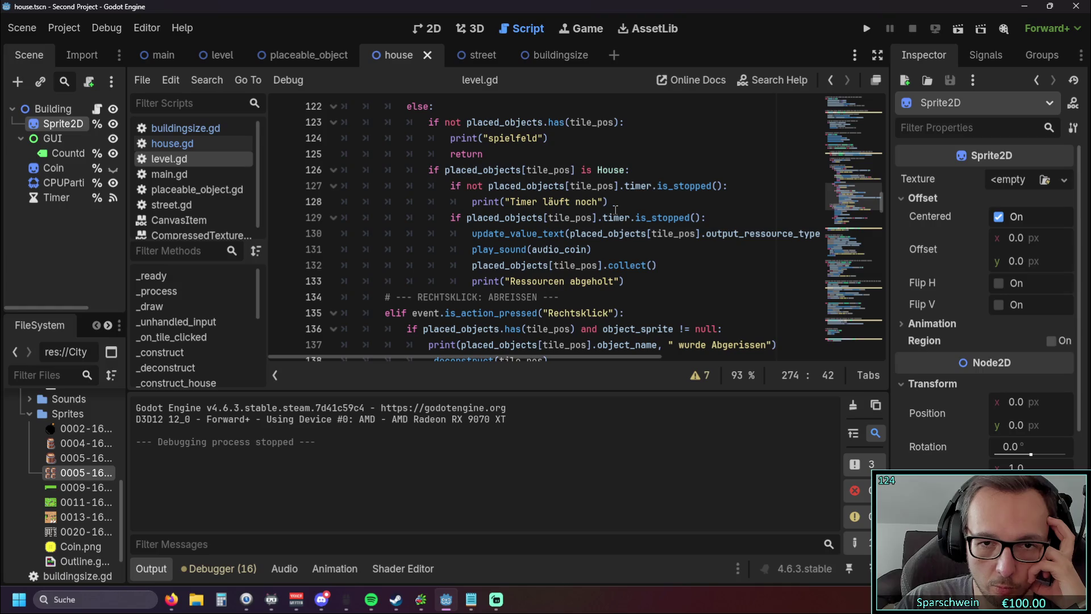
{"action": "left_click", "coordinate": [480, 55]}
{"action": "left_click", "coordinate": [552, 56]}
{"action": "left_click", "coordinate": [464, 55]}
{"action": "left_click", "coordinate": [307, 55]}
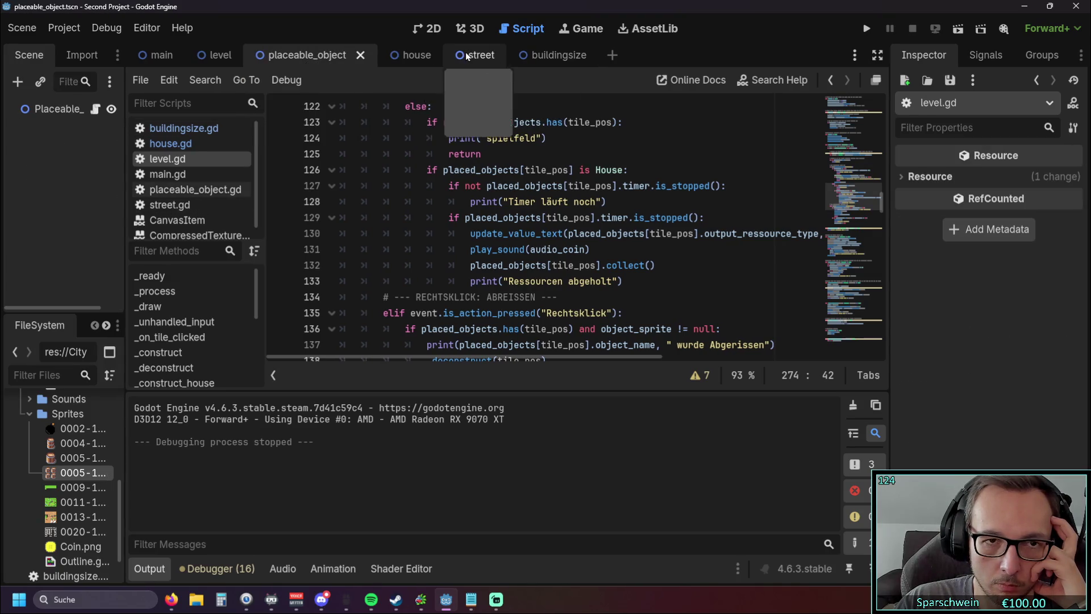
{"action": "left_click", "coordinate": [463, 55]}
{"action": "left_click", "coordinate": [237, 59]}
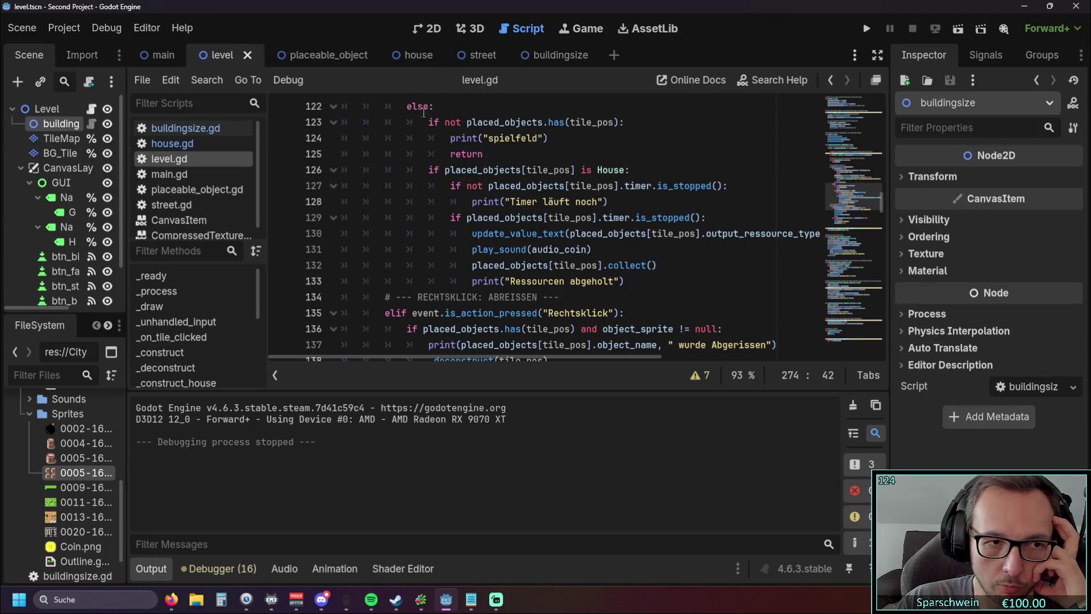
{"action": "left_click", "coordinate": [411, 64]}
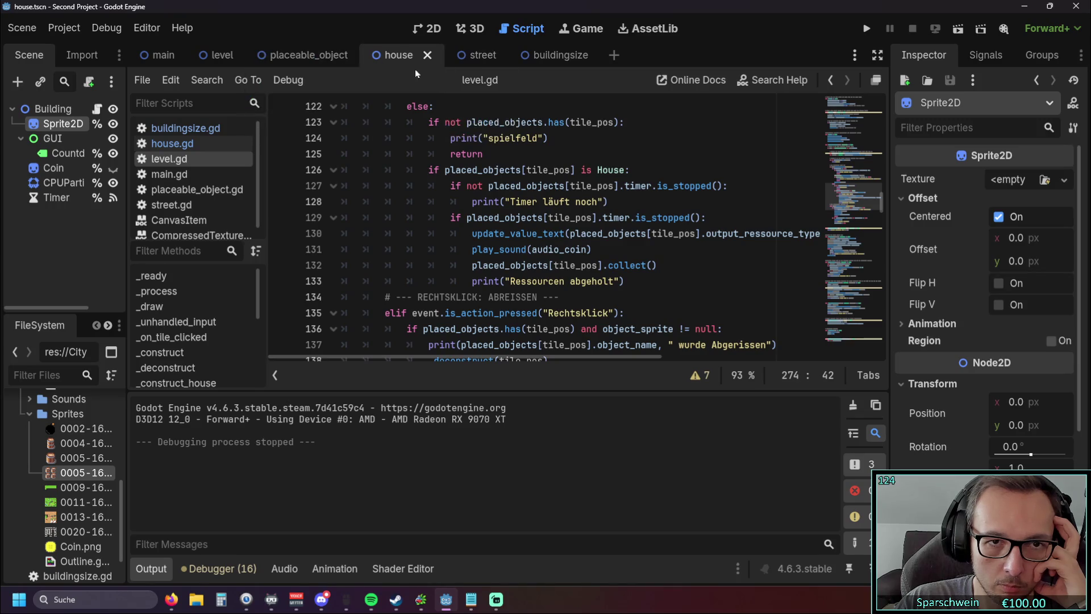
{"action": "left_click", "coordinate": [203, 142]}
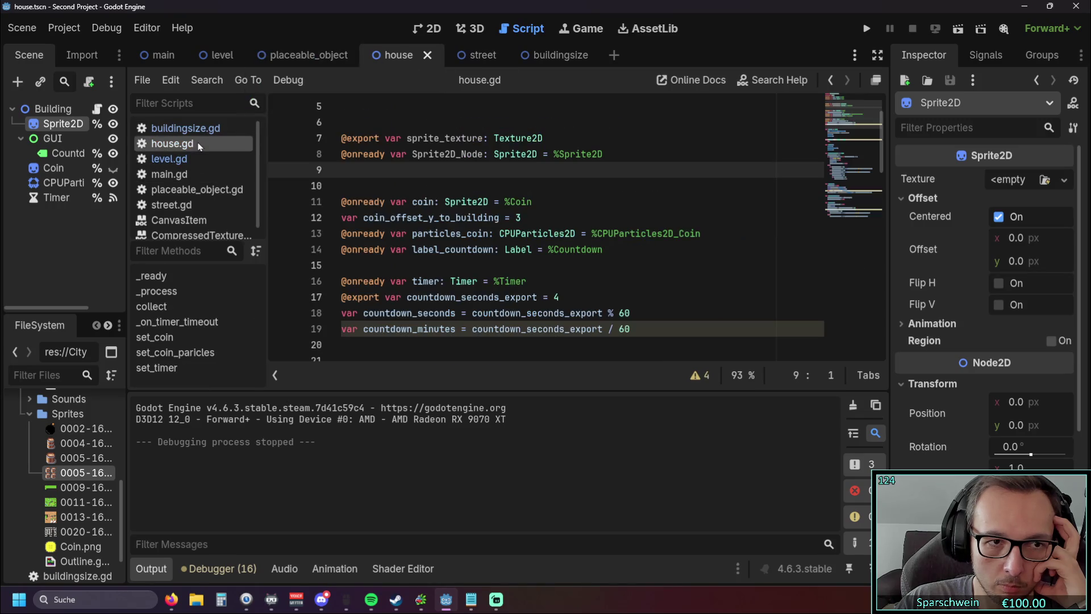
- Rename Sprite2D_Node on line 8 to sprite by pasting the copied name
{"action": "left_click", "coordinate": [447, 230]}
{"action": "left_click_drag", "start_coordinate": [407, 186], "coordinate": [483, 186]}
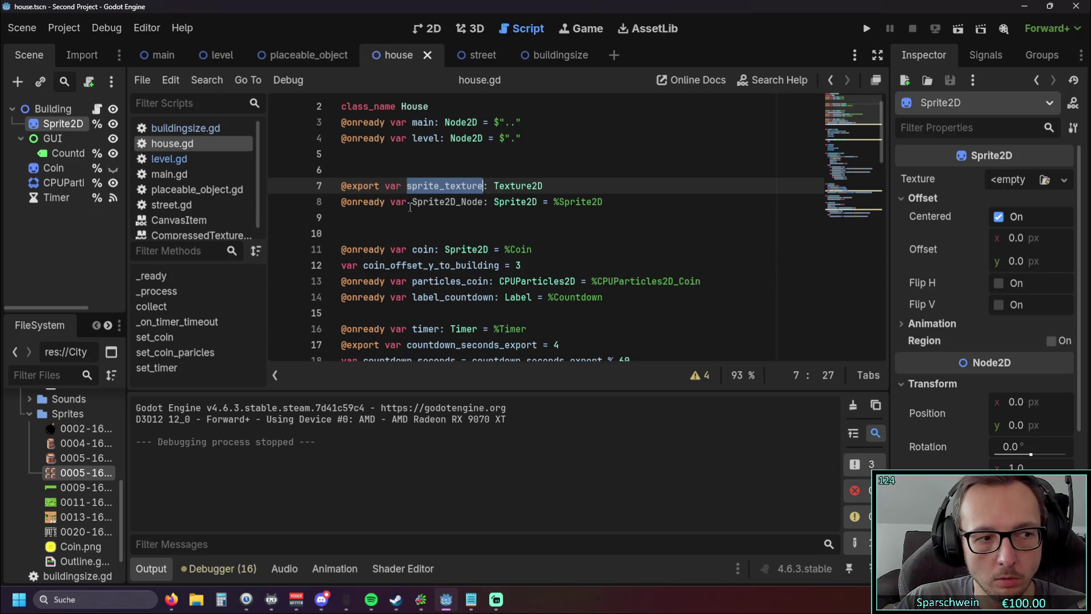
{"action": "left_click", "coordinate": [388, 219]}
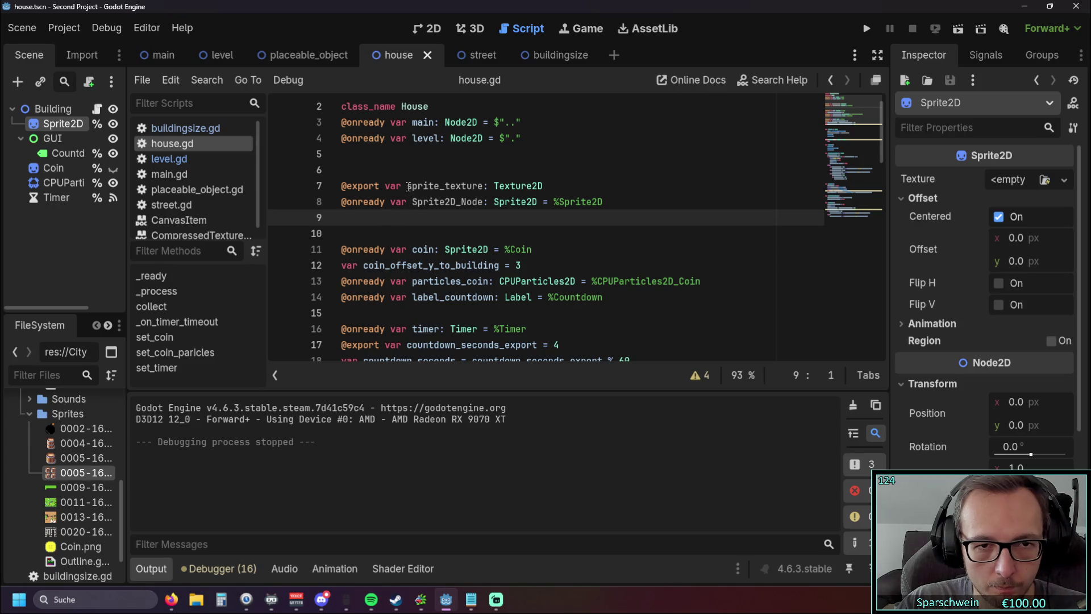
{"action": "mouse_move", "coordinate": [409, 186]}
{"action": "left_mouse_down"}
{"action": "mouse_move", "coordinate": [446, 187]}
{"action": "mouse_move", "coordinate": [436, 203]}
{"action": "mouse_move", "coordinate": [482, 204]}
{"action": "left_mouse_up"}
{"action": "left_click", "coordinate": [464, 235]}
{"action": "type", "text": "sprite"}
{"action": "left_click", "coordinate": [480, 221]}
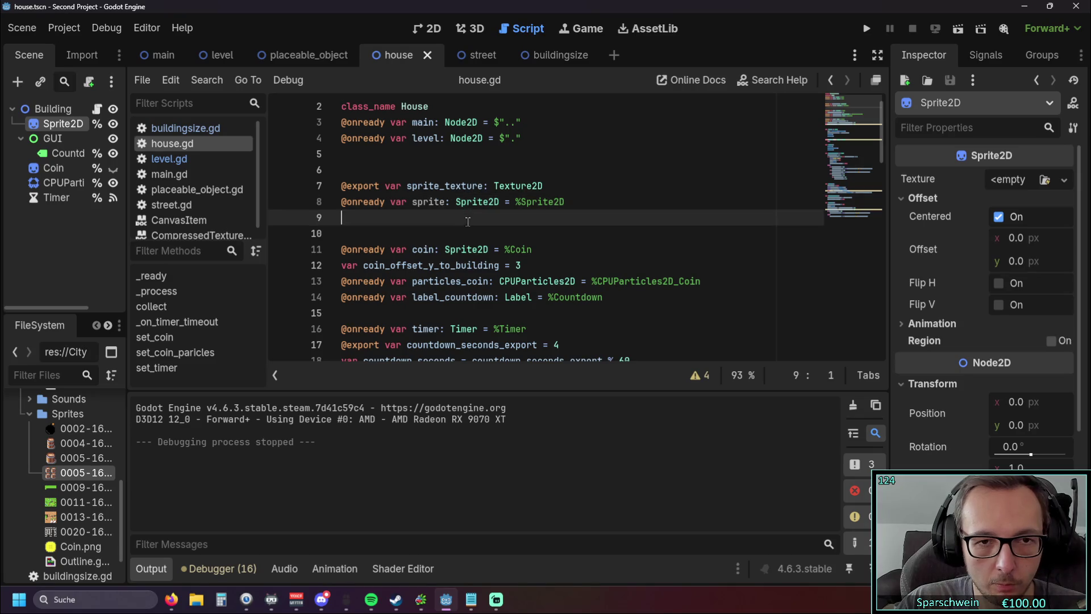
- Delete the _ready line assigning sprite_texture to Sprite2D_Node and select the sprite_texture export line
{"action": "scroll", "coordinate": [460, 219], "scroll_direction": "down", "scroll_amount": 5}
{"action": "scroll", "coordinate": [461, 219], "scroll_direction": "up", "scroll_amount": 5}
{"action": "left_click_drag", "start_coordinate": [570, 218], "coordinate": [279, 221]}
{"action": "key", "text": "BackSpace"}
{"action": "key", "text": "BackSpace"}
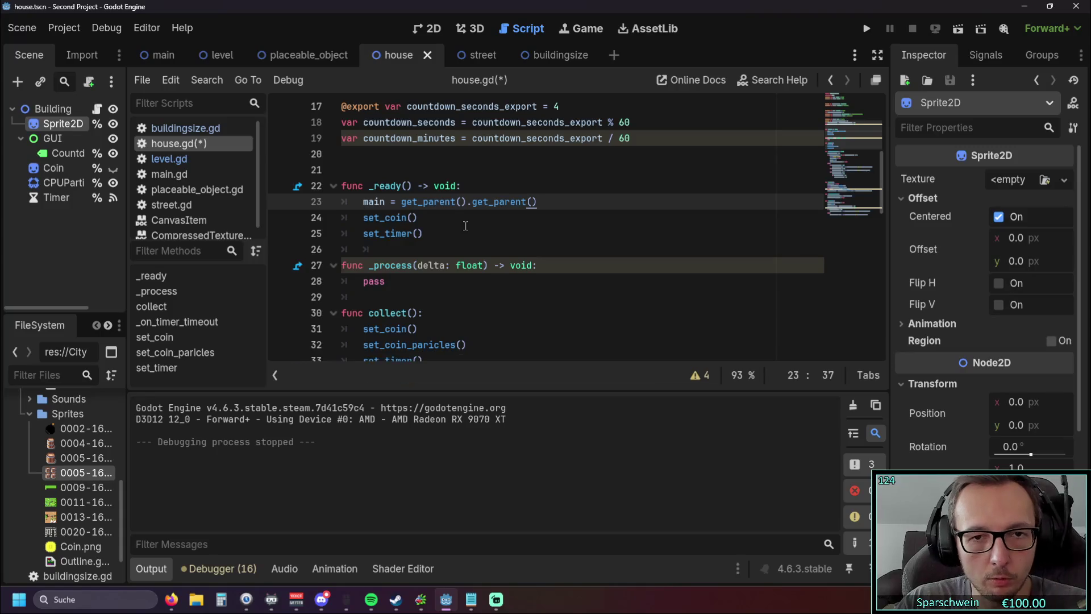
{"action": "scroll", "coordinate": [466, 224], "scroll_direction": "down", "scroll_amount": 8}
{"action": "scroll", "coordinate": [466, 225], "scroll_direction": "down", "scroll_amount": 6}
{"action": "scroll", "coordinate": [470, 227], "scroll_direction": "up", "scroll_amount": 3}
{"action": "scroll", "coordinate": [447, 217], "scroll_direction": "up", "scroll_amount": 16}
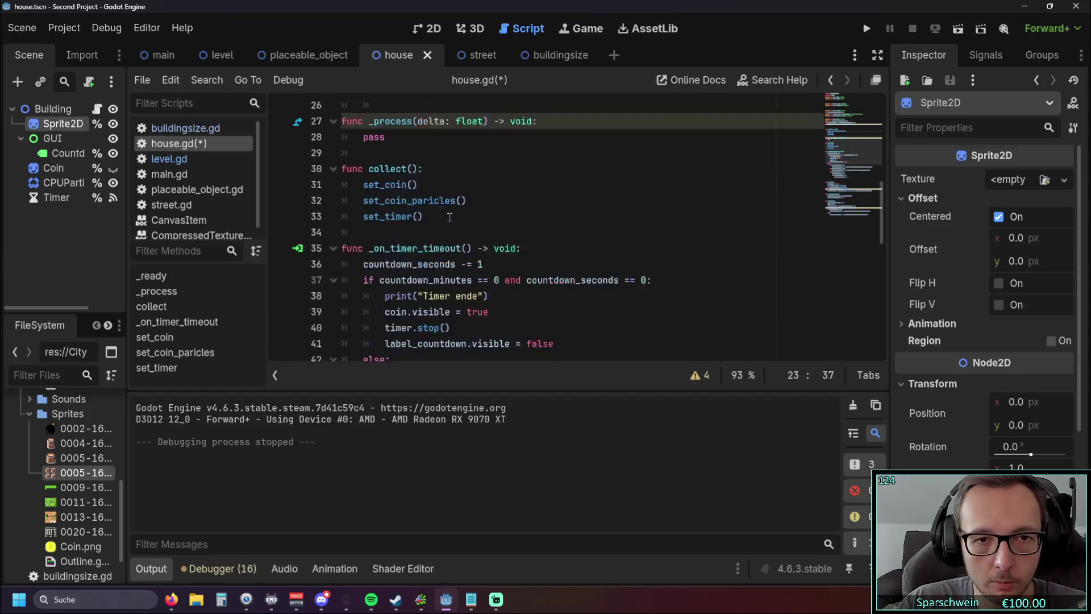
{"action": "left_click_drag", "start_coordinate": [571, 205], "coordinate": [295, 196]}
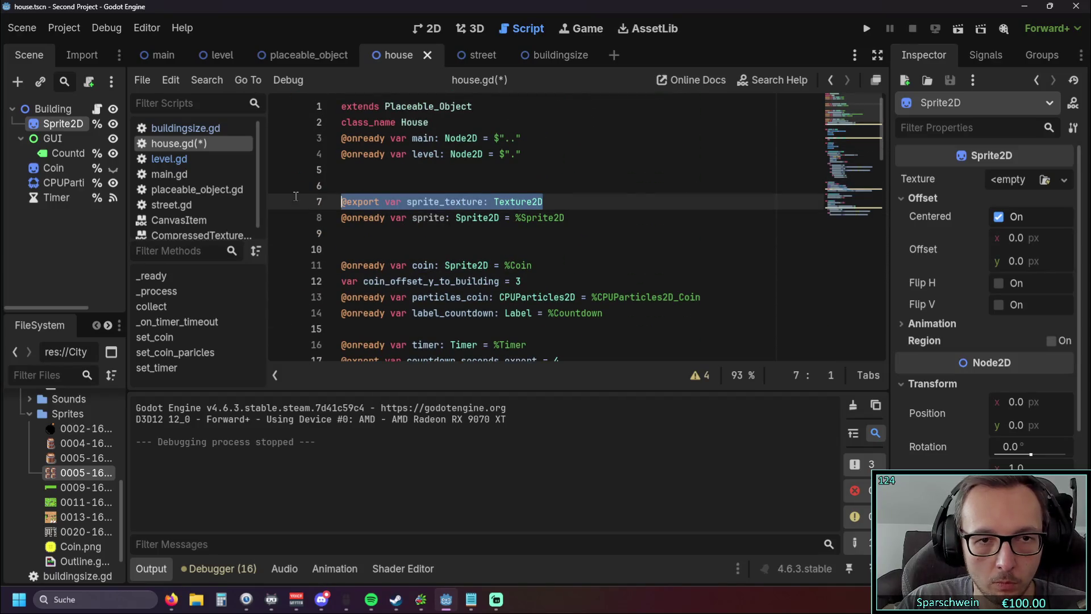
{"action": "key", "text": "BackSpace"}
{"action": "key", "text": "BackSpace"}
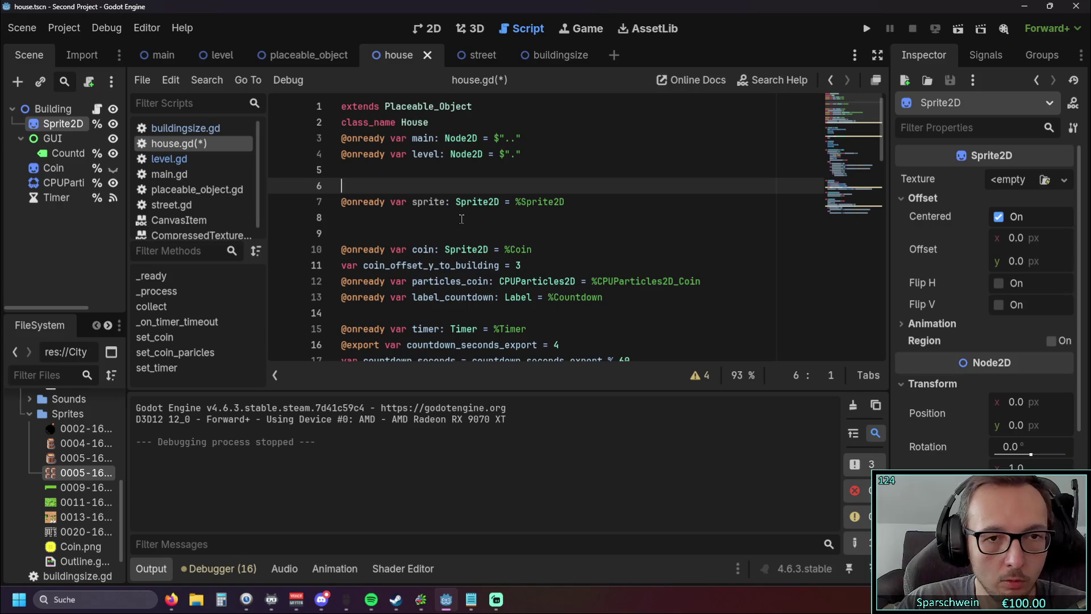
{"action": "scroll", "coordinate": [460, 221], "scroll_direction": "down", "scroll_amount": 10}
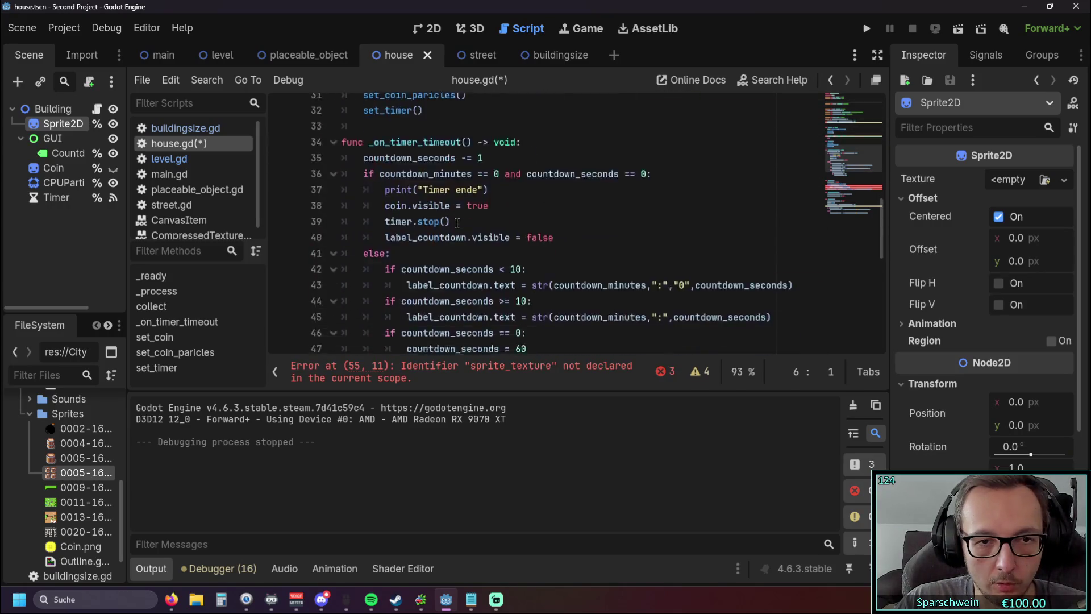
{"action": "scroll", "coordinate": [457, 224], "scroll_direction": "down", "scroll_amount": 6}
- Change sprite_texture to sprite.texture on lines 55, 56 and 57
{"action": "left_click_drag", "start_coordinate": [397, 201], "coordinate": [429, 203]}
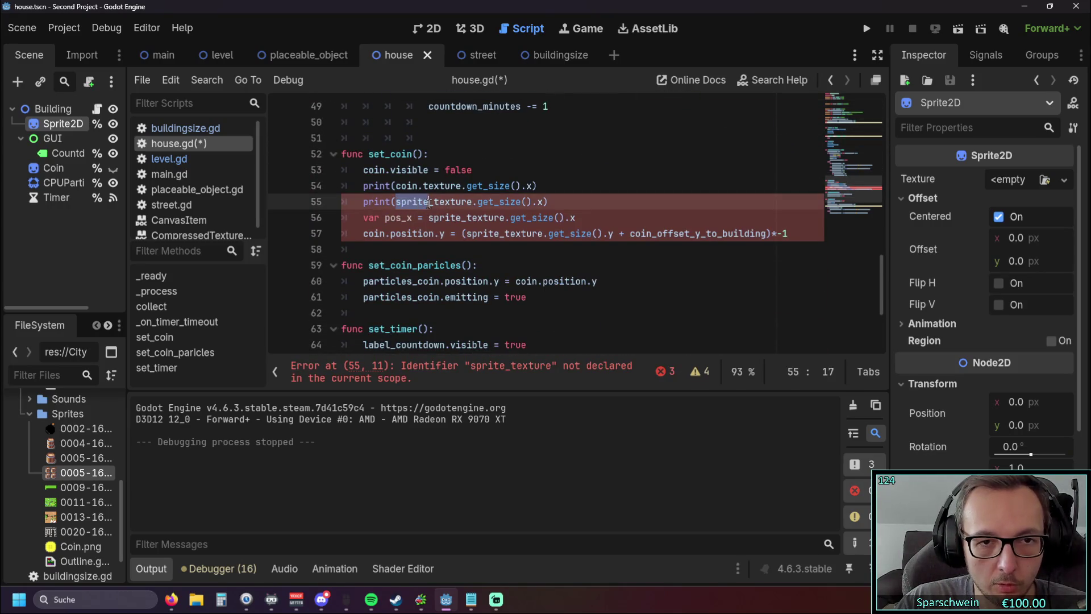
{"action": "left_click", "coordinate": [435, 205]}
{"action": "key", "text": "BackSpace"}
{"action": "type", "text": "."}
{"action": "left_click", "coordinate": [402, 218]}
{"action": "left_click", "coordinate": [468, 218]}
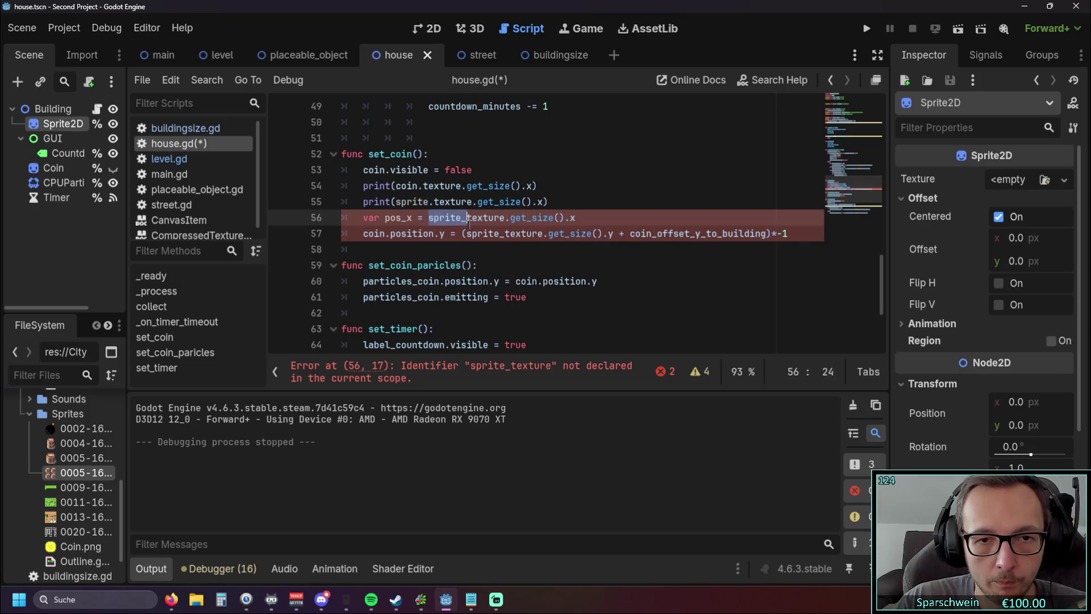
{"action": "key", "text": "BackSpace"}
{"action": "type", "text": "."}
{"action": "key", "text": "Escape"}
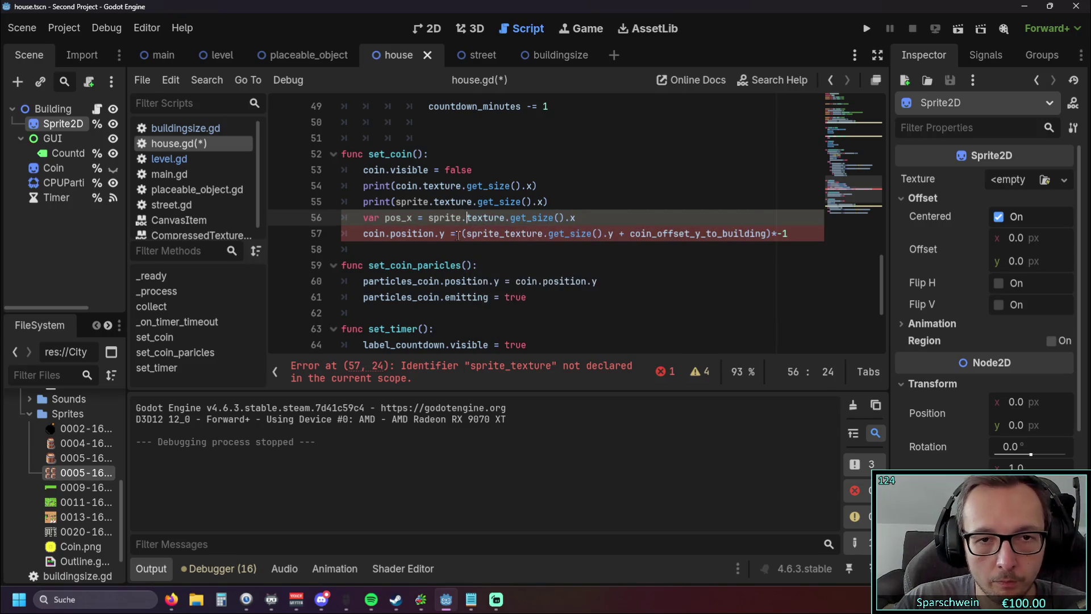
{"action": "left_click_drag", "start_coordinate": [467, 233], "coordinate": [548, 236]}
{"action": "left_click", "coordinate": [506, 233]}
{"action": "key", "text": "BackSpace"}
{"action": "type", "text": "."}
{"action": "scroll", "coordinate": [473, 227], "scroll_direction": "up", "scroll_amount": 15}
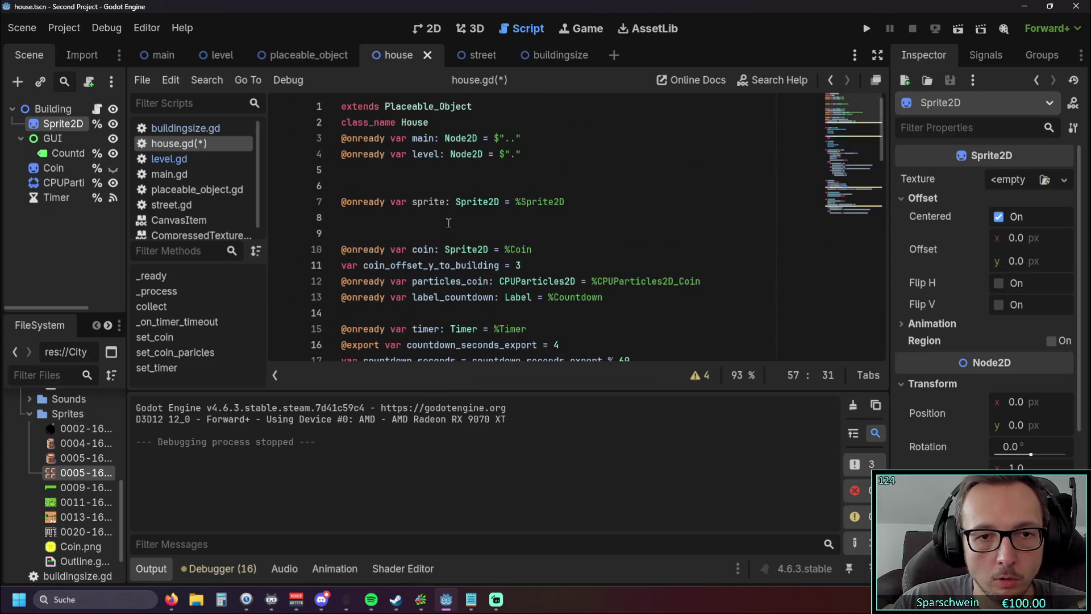
{"action": "left_click_drag", "start_coordinate": [384, 203], "coordinate": [347, 203]}
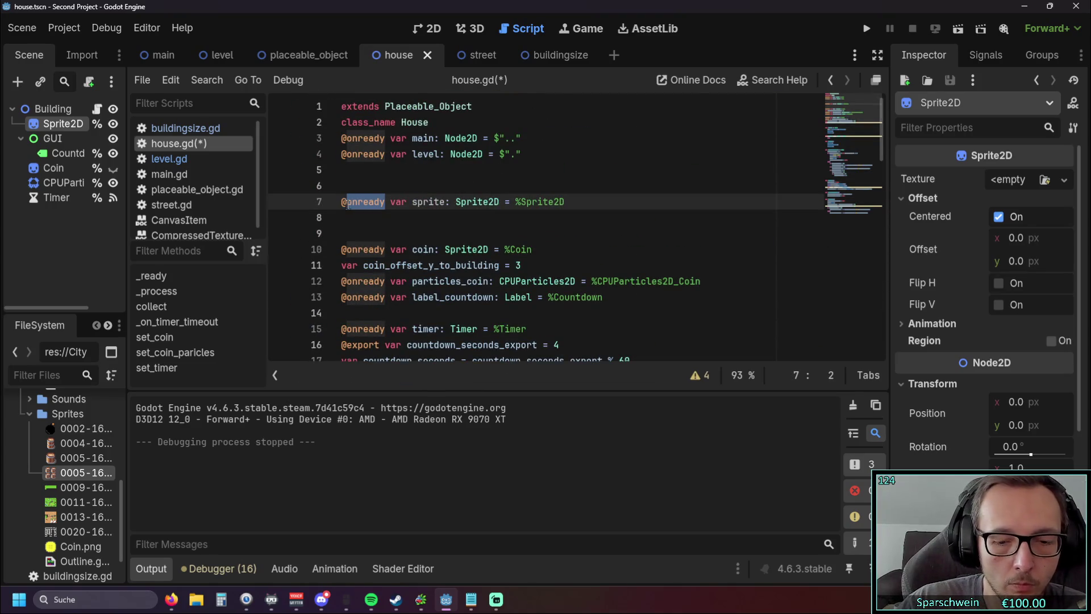
{"action": "type", "text": "export"}
{"action": "key", "text": "Escape"}
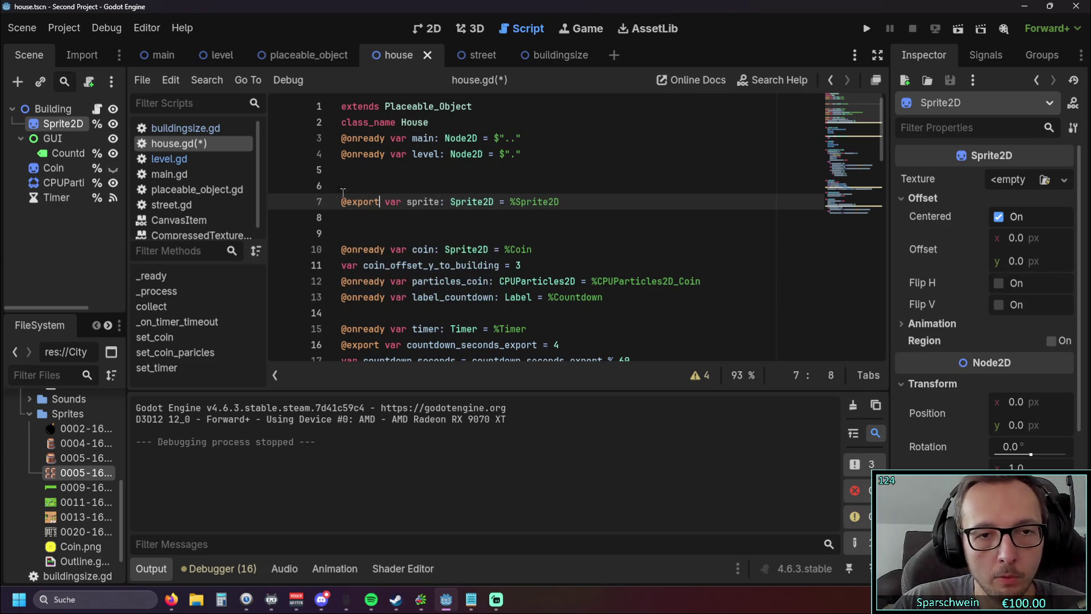
{"action": "key", "text": "Up"}
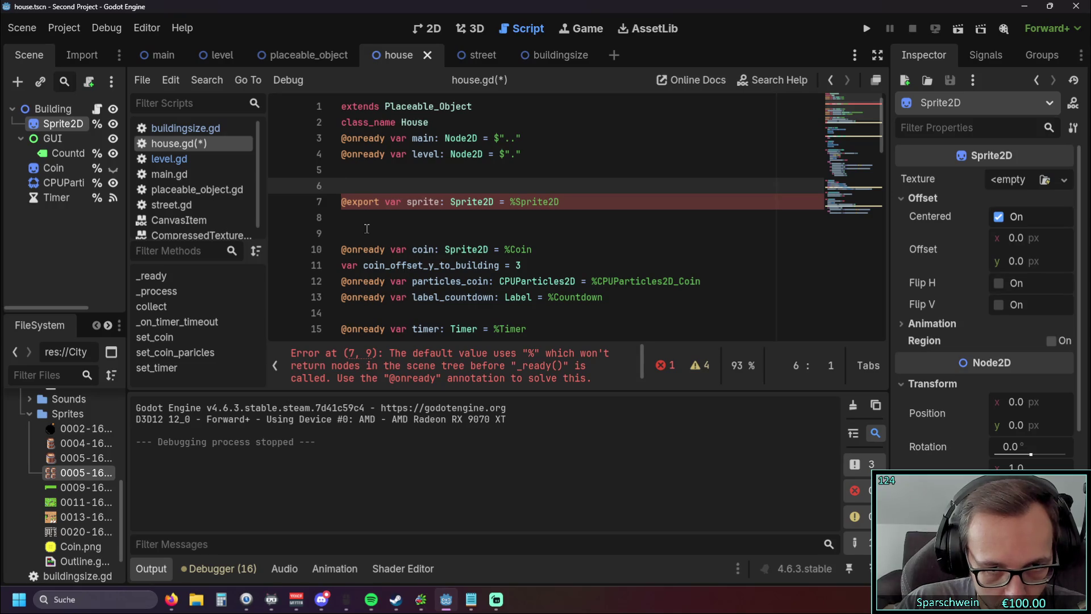
{"action": "type", "text": "n"}
{"action": "key", "text": "BackSpace"}
{"action": "key", "text": "BackSpace"}
{"action": "type", "text": "@onread"}
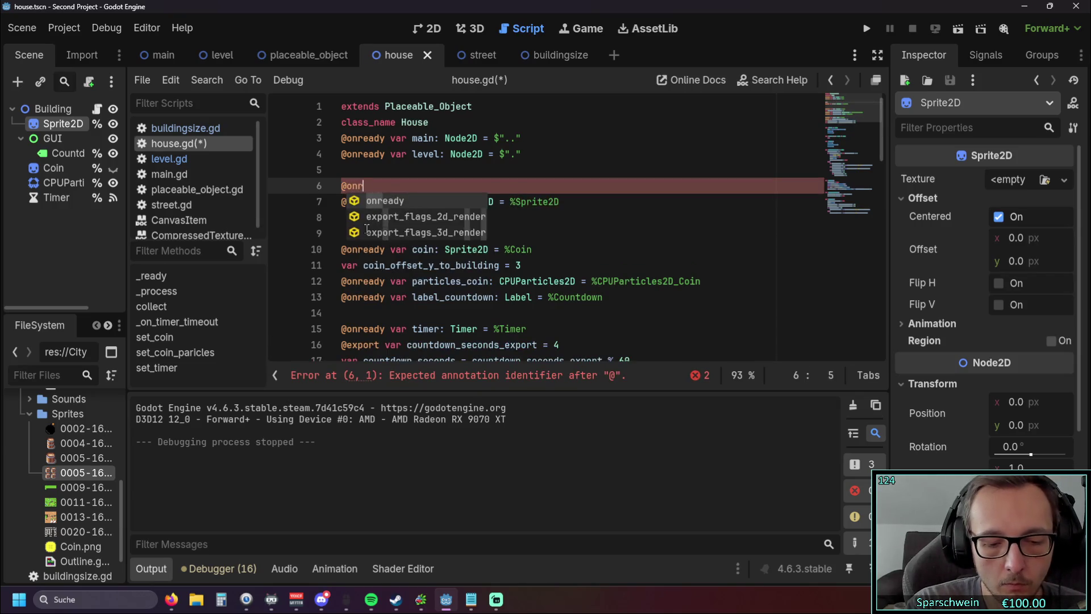
{"action": "type", "text": "y var"}
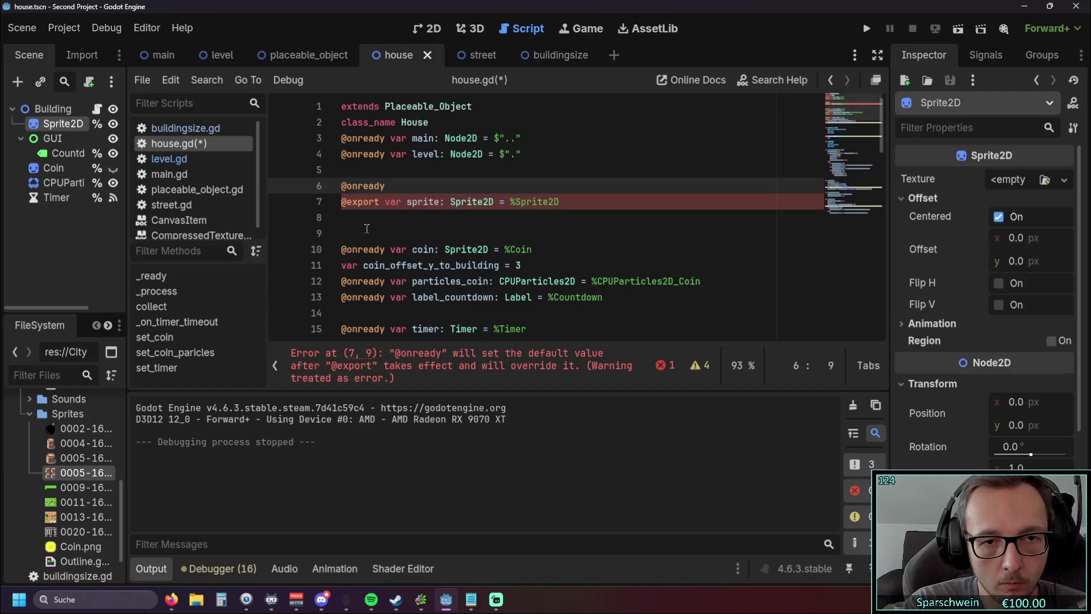
{"action": "type", "text": " sprite"}
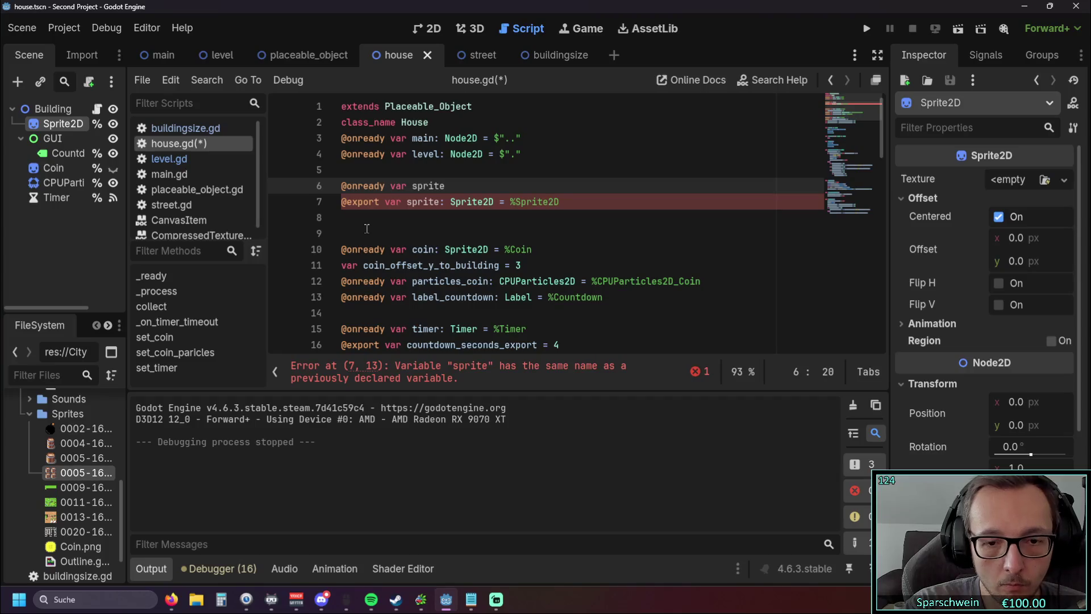
{"action": "type", "text": " : Sp"}
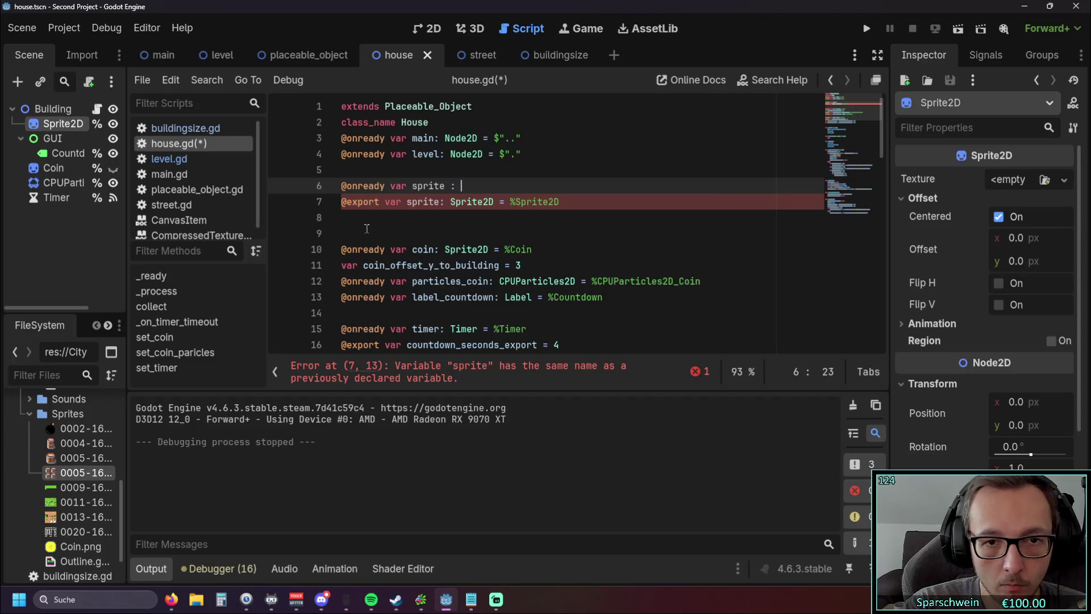
{"action": "type", "text": "rite"}
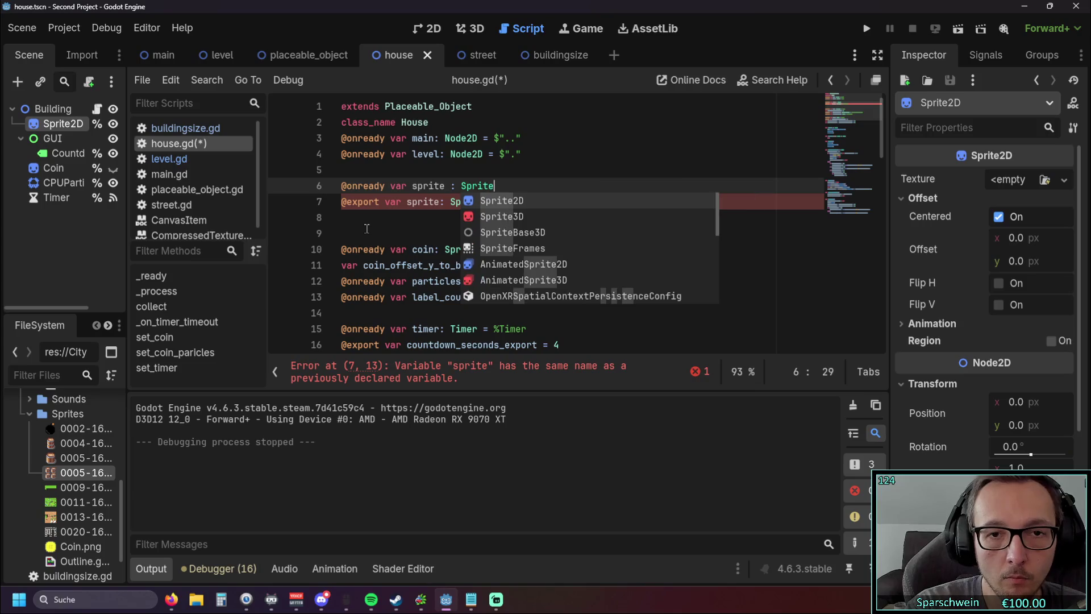
{"action": "key", "text": "Return"}
{"action": "left_click", "coordinate": [403, 235]}
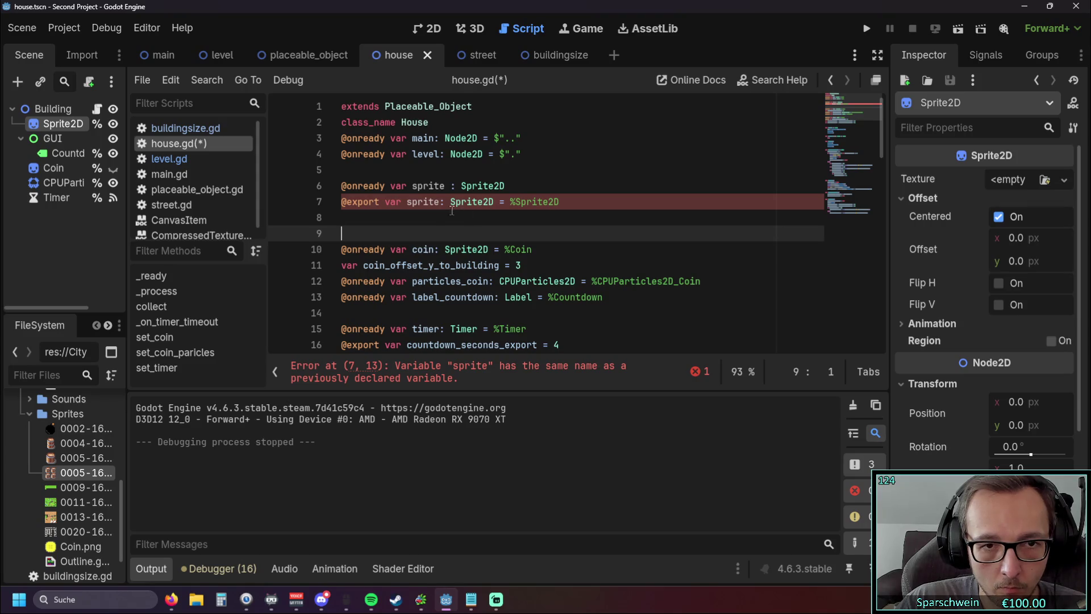
- Remove var from the exported sprite line and delete the extra onready declaration
{"action": "double_click", "coordinate": [400, 203]}
{"action": "key", "text": "BackSpace"}
{"action": "key", "text": "BackSpace"}
{"action": "left_click", "coordinate": [402, 222]}
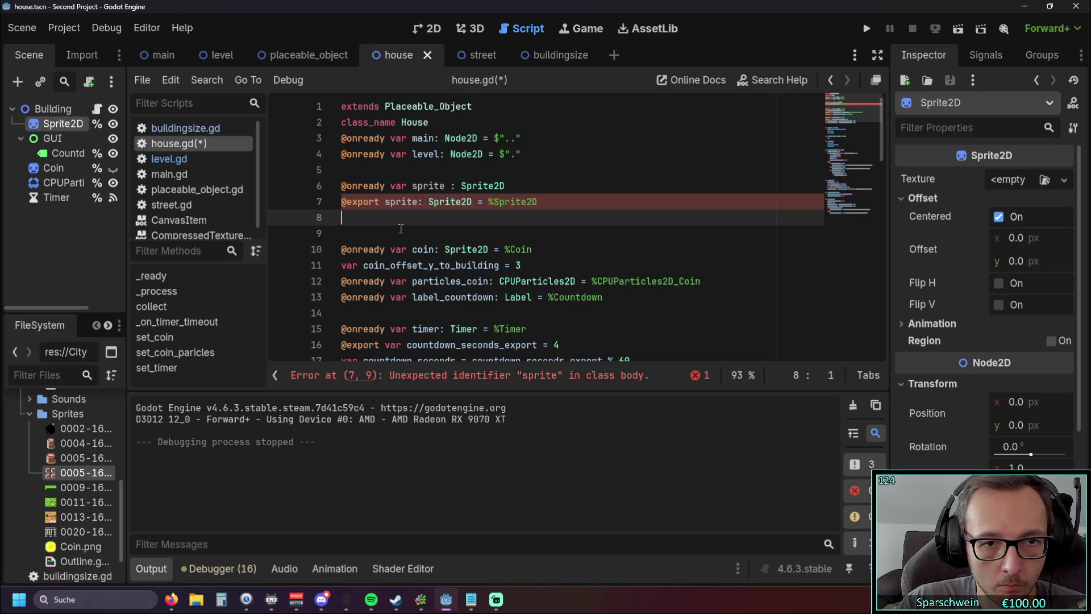
{"action": "left_click_drag", "start_coordinate": [575, 198], "coordinate": [312, 199]}
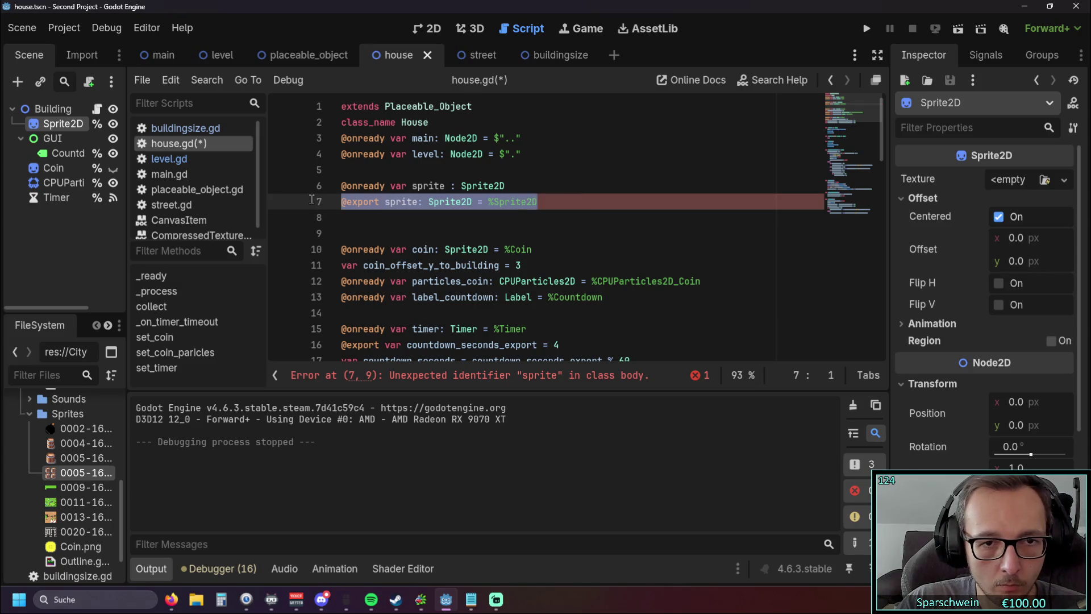
{"action": "left_click", "coordinate": [424, 237]}
{"action": "left_click_drag", "start_coordinate": [508, 186], "coordinate": [279, 189]}
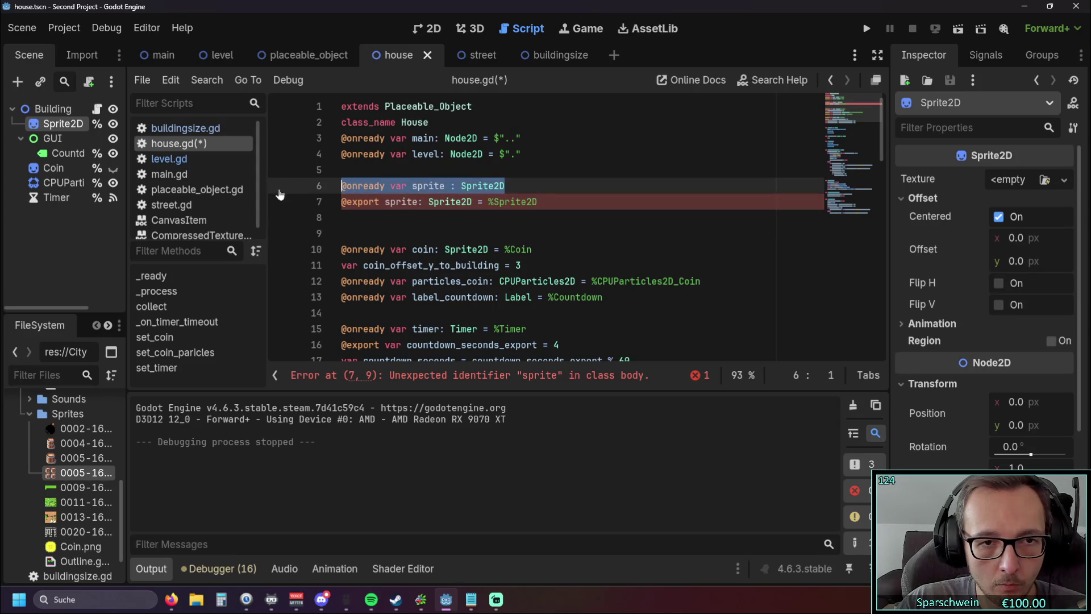
{"action": "key", "text": "Delete"}
{"action": "key", "text": "Delete"}
{"action": "key", "text": "ctrl+Right"}
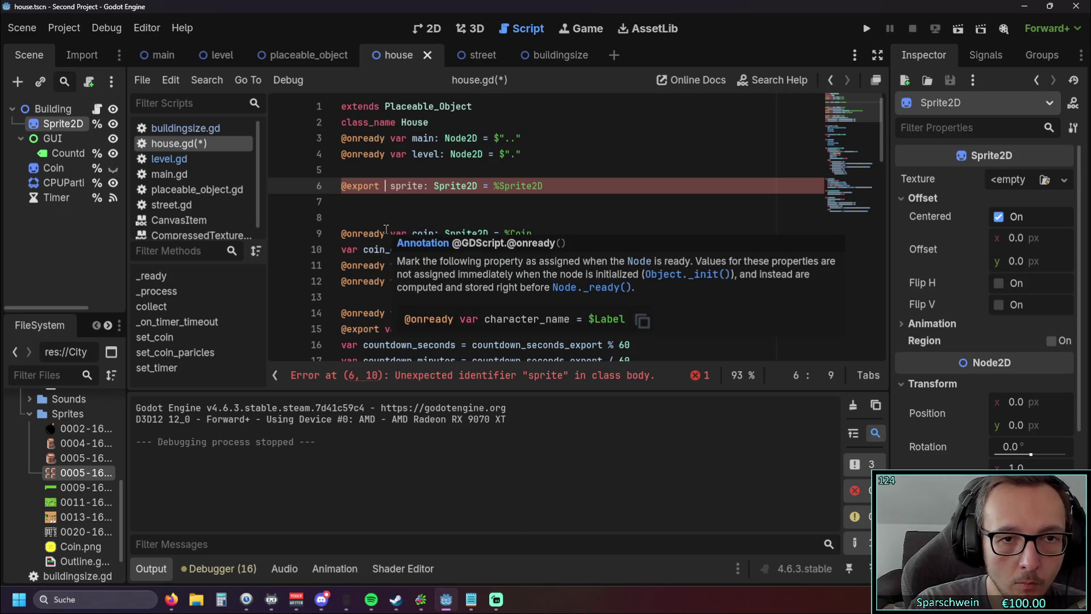
{"action": "key", "text": "BackSpace"}
{"action": "key", "text": "BackSpace"}
{"action": "key", "text": "BackSpace"}
{"action": "type", "text": "onr"}
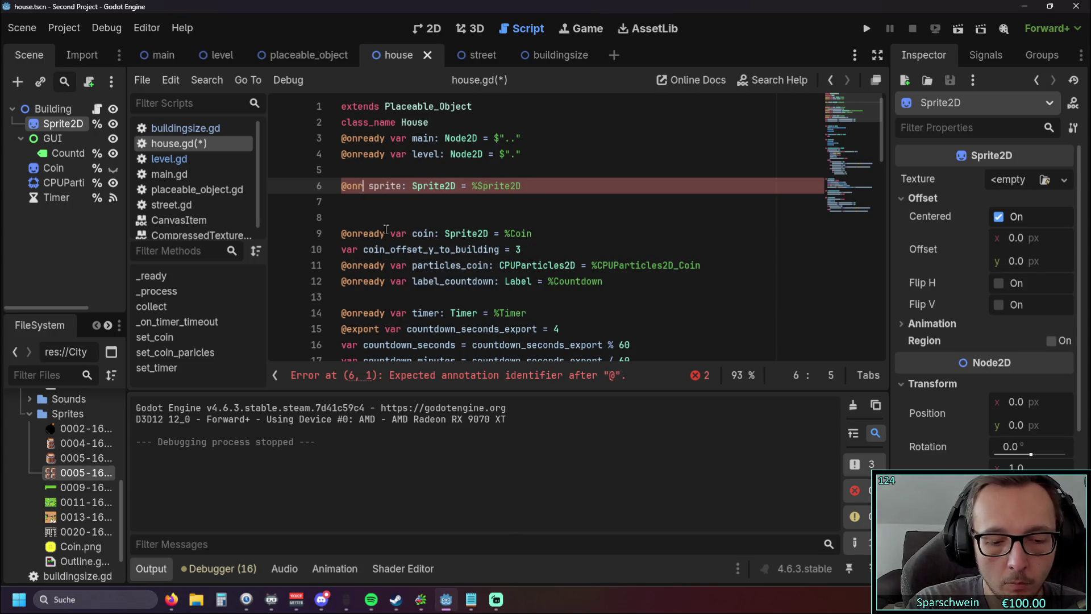
{"action": "type", "text": "eady"}
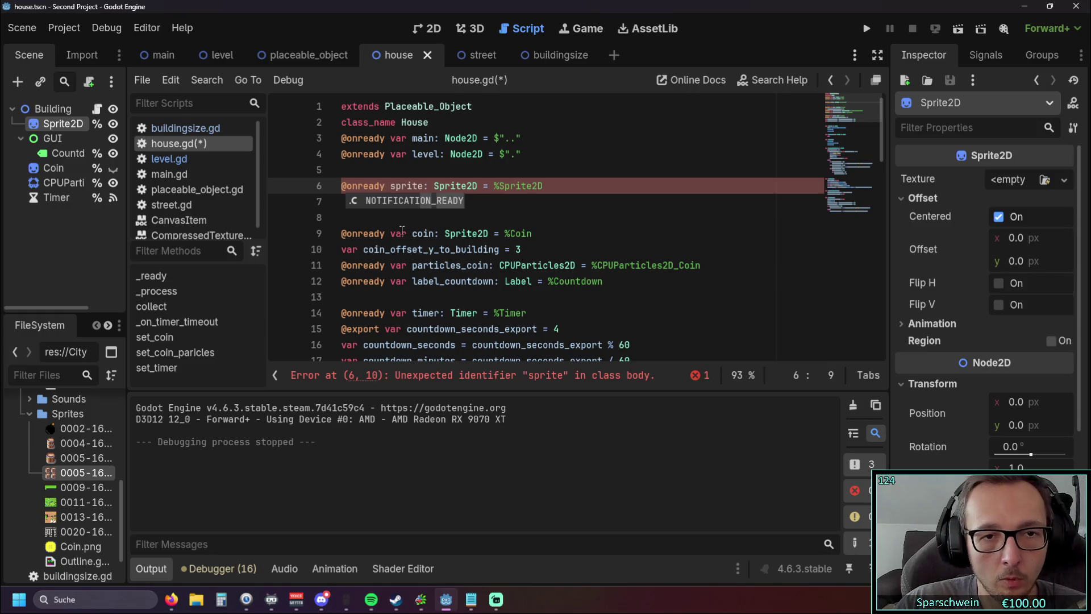
{"action": "left_click", "coordinate": [397, 229]}
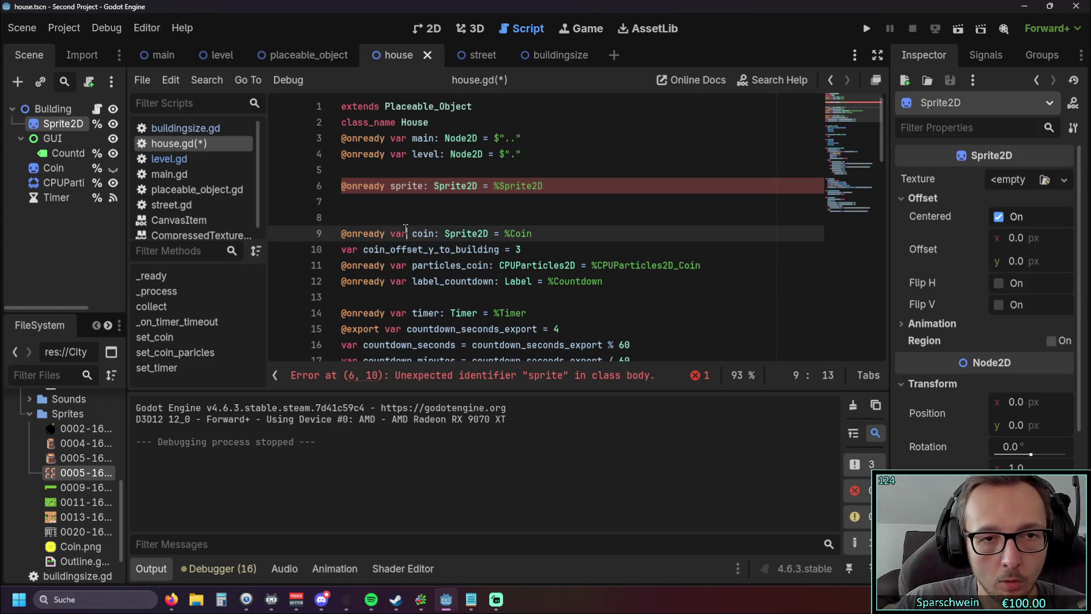
{"action": "left_click", "coordinate": [390, 187]}
{"action": "type", "text": "var"}
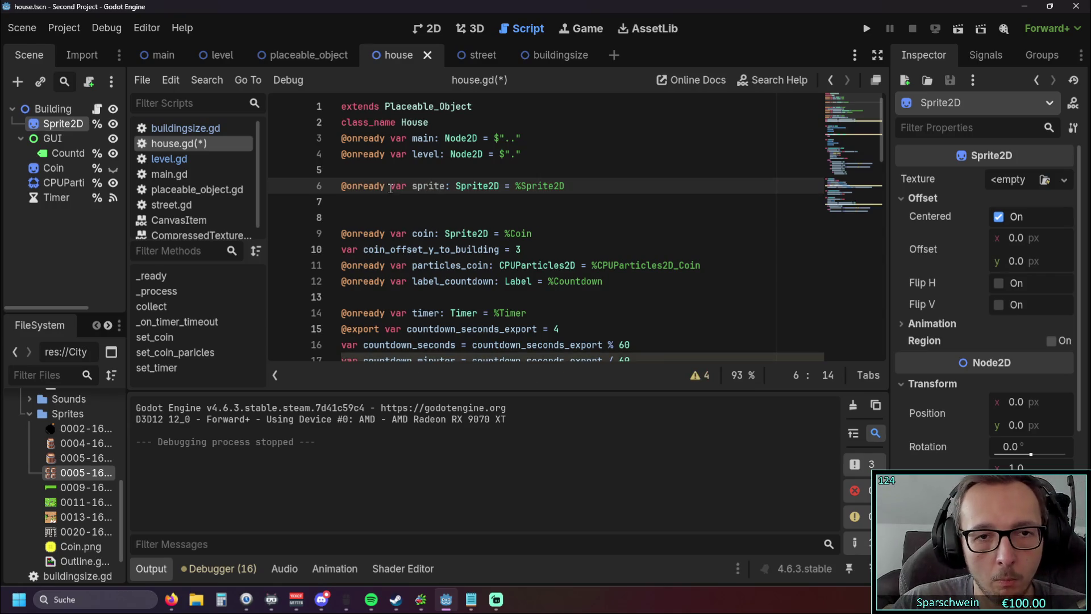
{"action": "left_click", "coordinate": [430, 217]}
{"action": "scroll", "coordinate": [430, 217], "scroll_direction": "down", "scroll_amount": 2}
{"action": "scroll", "coordinate": [430, 218], "scroll_direction": "up", "scroll_amount": 2}
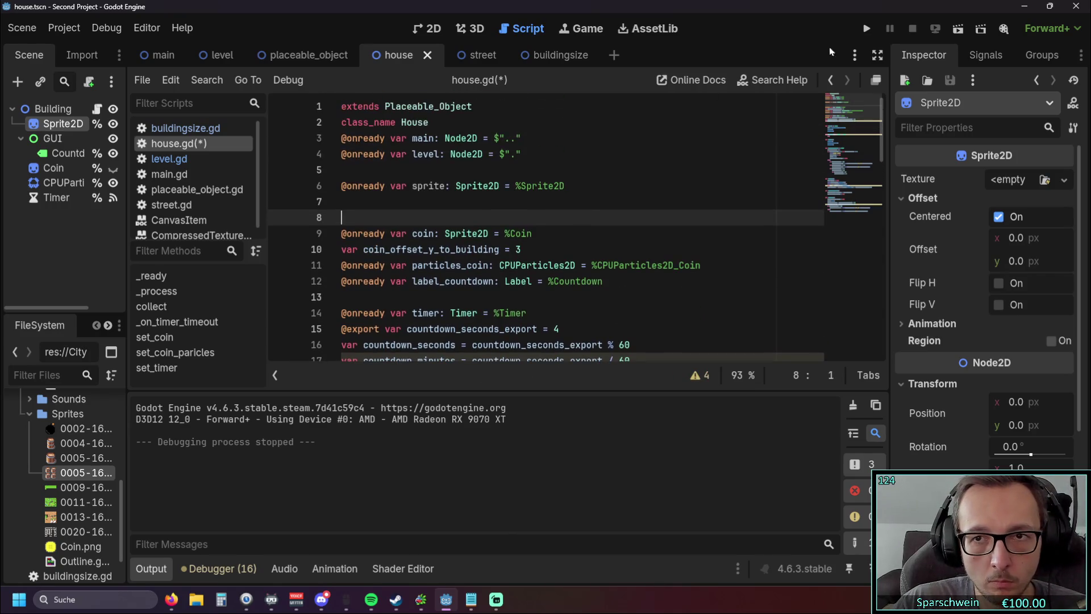
- Run the project and place a house in the running game
{"action": "left_click", "coordinate": [866, 28]}
{"action": "left_click", "coordinate": [537, 409]}
{"action": "left_click", "coordinate": [515, 305]}
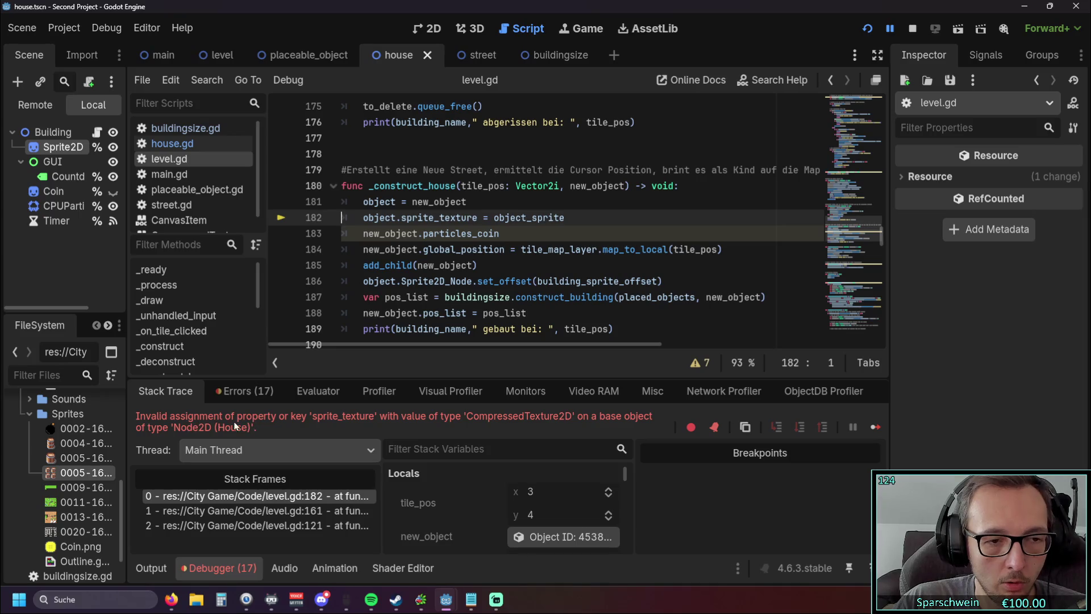
- Change level.gd line 182 to assign object.sprite.texture, then restart the game
{"action": "left_click", "coordinate": [437, 218]}
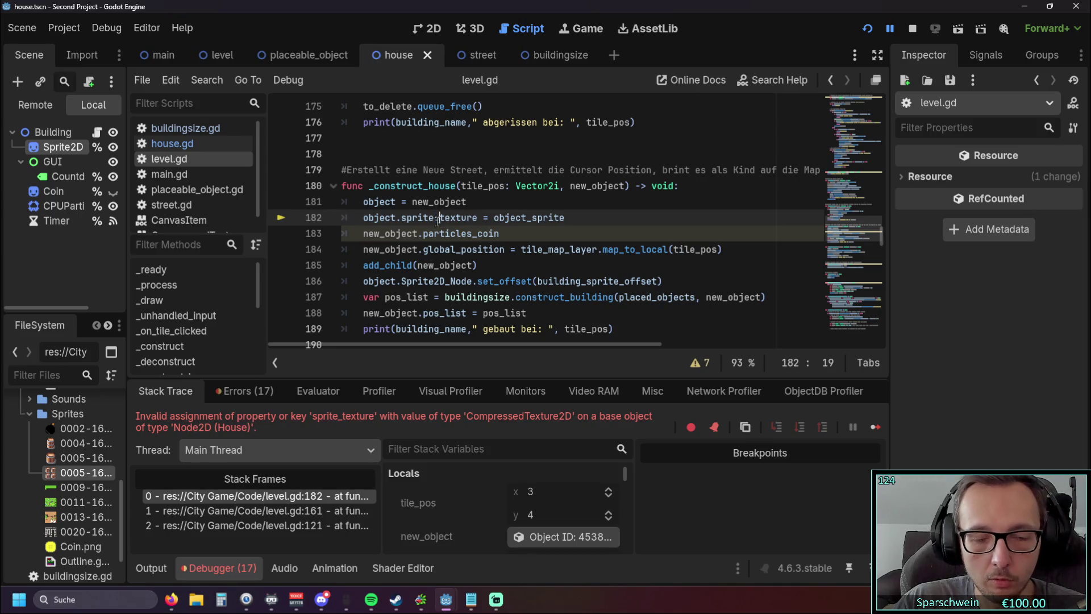
{"action": "key", "text": "Down"}
{"action": "key", "text": "End"}
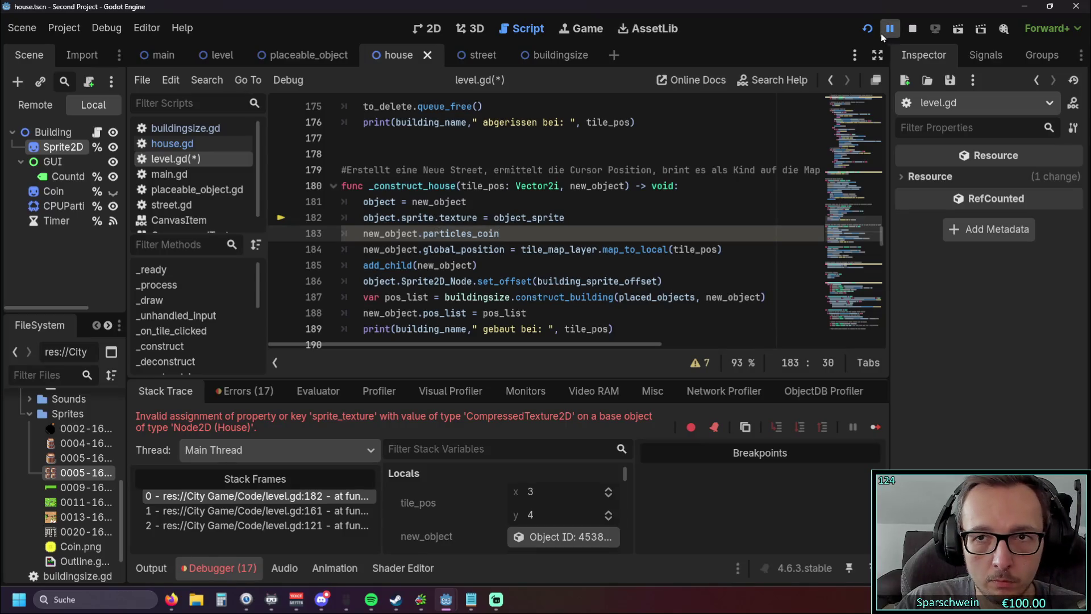
{"action": "left_click", "coordinate": [868, 28]}
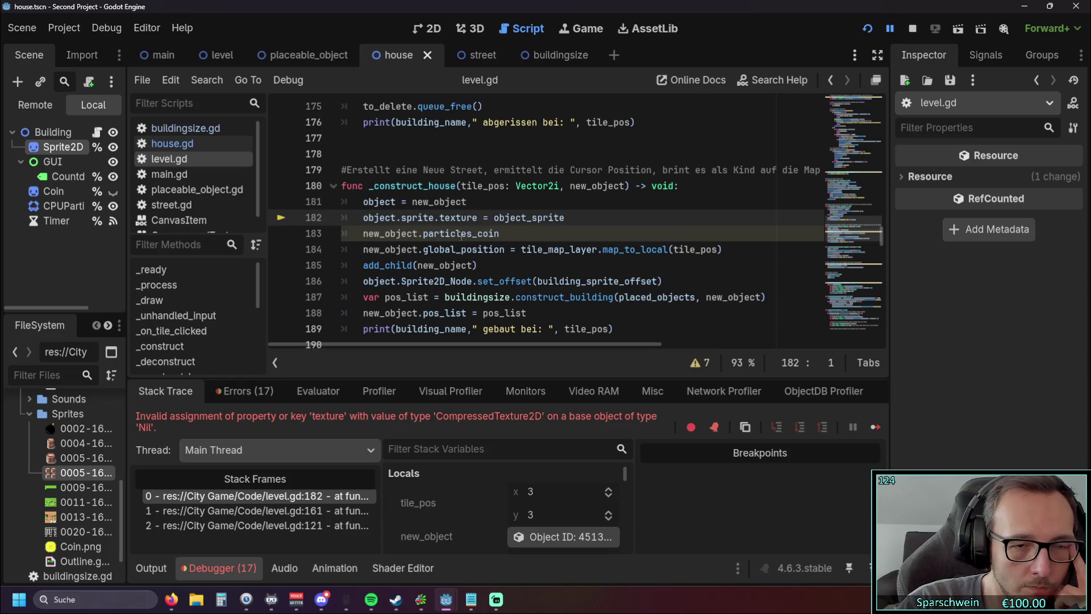
- Dismiss the variable tooltip and switch from buildingsize.gd to house.gd in the Scripts list
{"action": "mouse_move", "coordinate": [400, 243]}
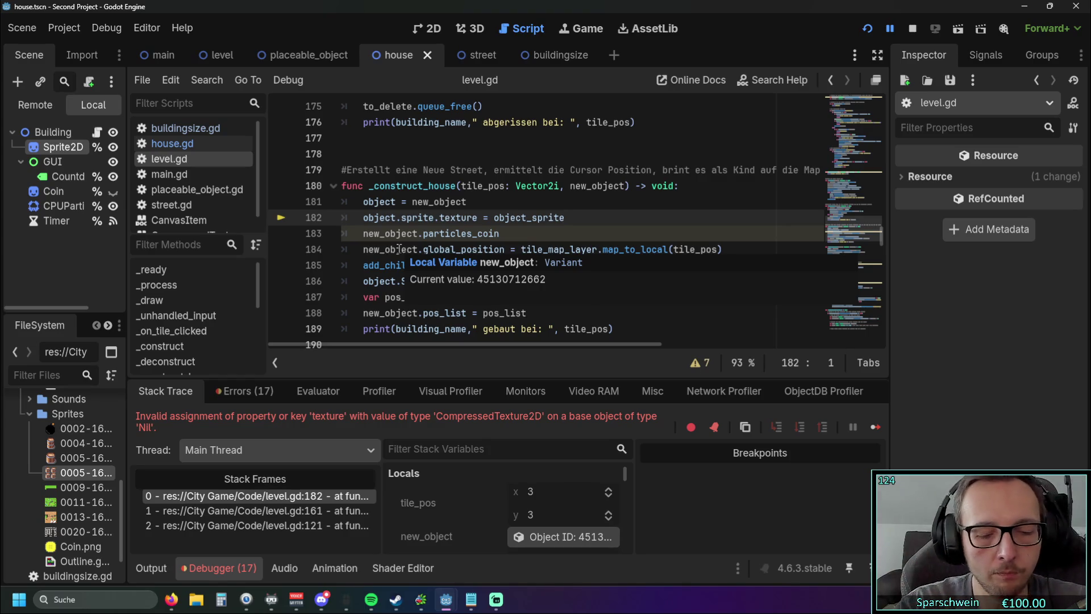
{"action": "key", "text": "ctrl+Right"}
{"action": "key", "text": "ctrl+Right"}
{"action": "key", "text": "ctrl+Right"}
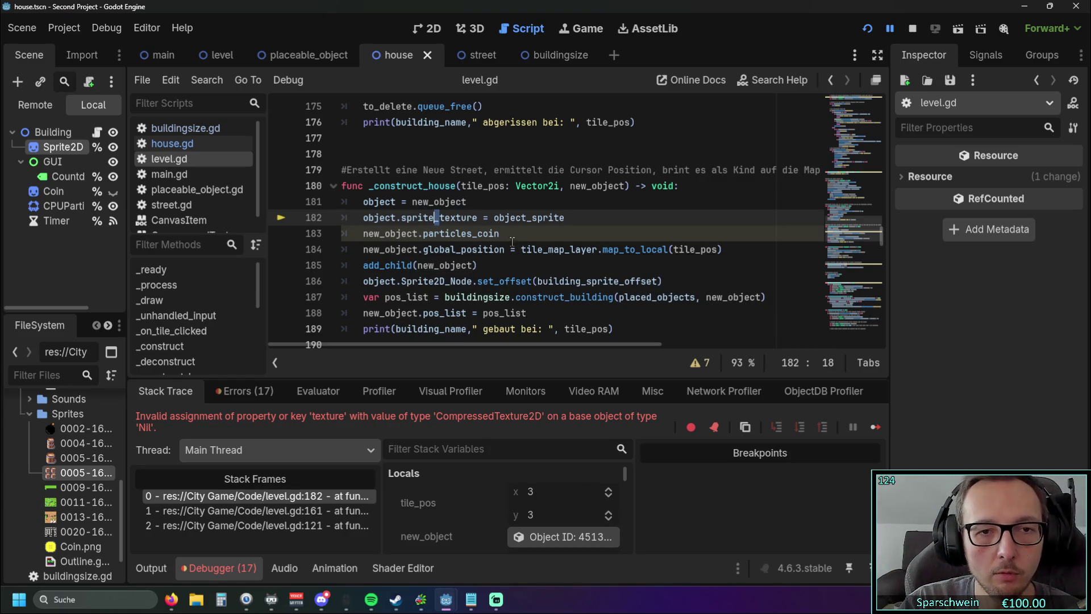
{"action": "left_click", "coordinate": [186, 128]}
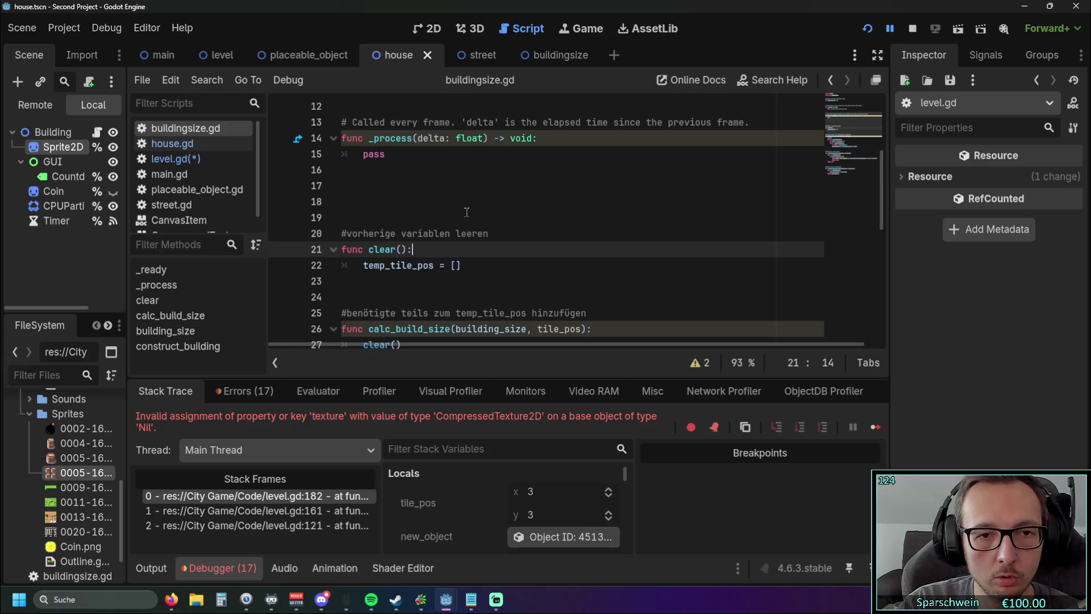
{"action": "left_click", "coordinate": [189, 143]}
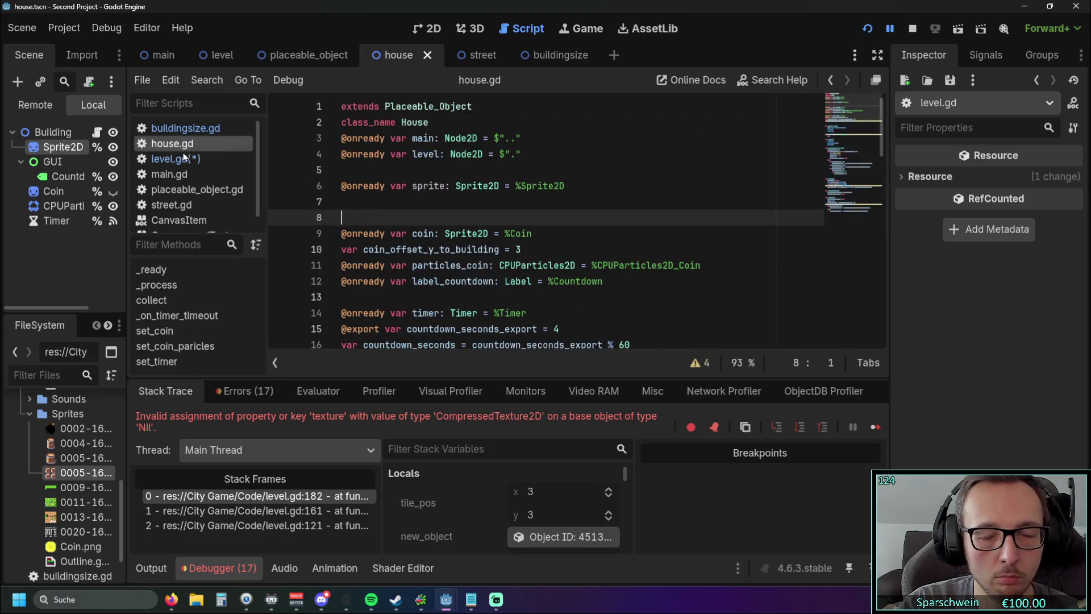
- Undo edits back to the exported sprite_texture declaration and its texture assignment in _ready
{"action": "key", "text": "ctrl+z"}
{"action": "key", "text": "ctrl+z"}
{"action": "key", "text": "ctrl+z"}
{"action": "key", "text": "ctrl+z"}
{"action": "key", "text": "ctrl+z"}
{"action": "key", "text": "ctrl+z"}
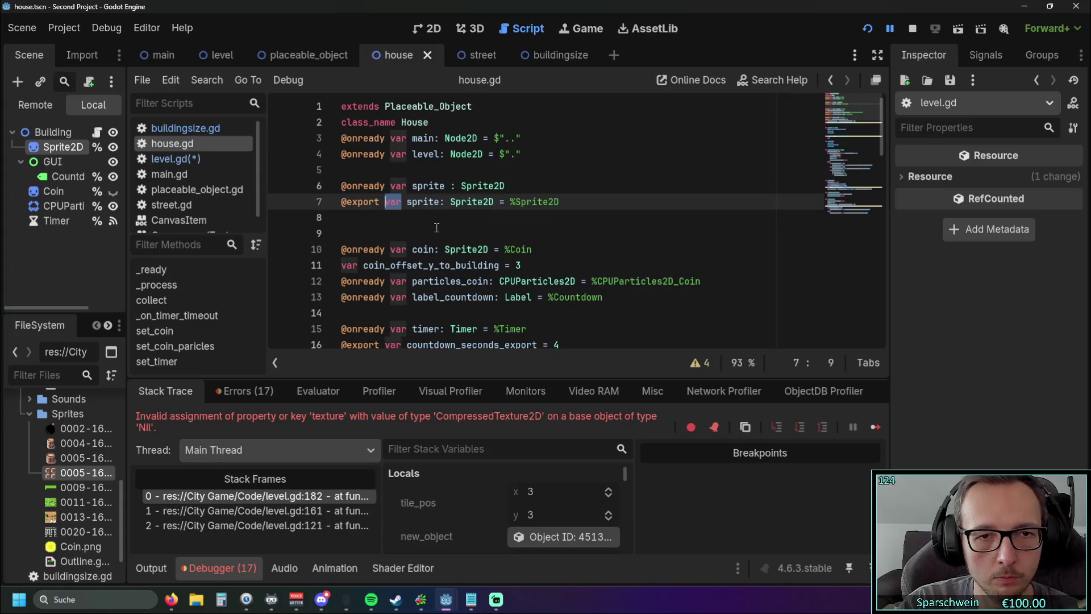
{"action": "key", "text": "ctrl+z"}
{"action": "key", "text": "ctrl+z"}
{"action": "key", "text": "ctrl+z"}
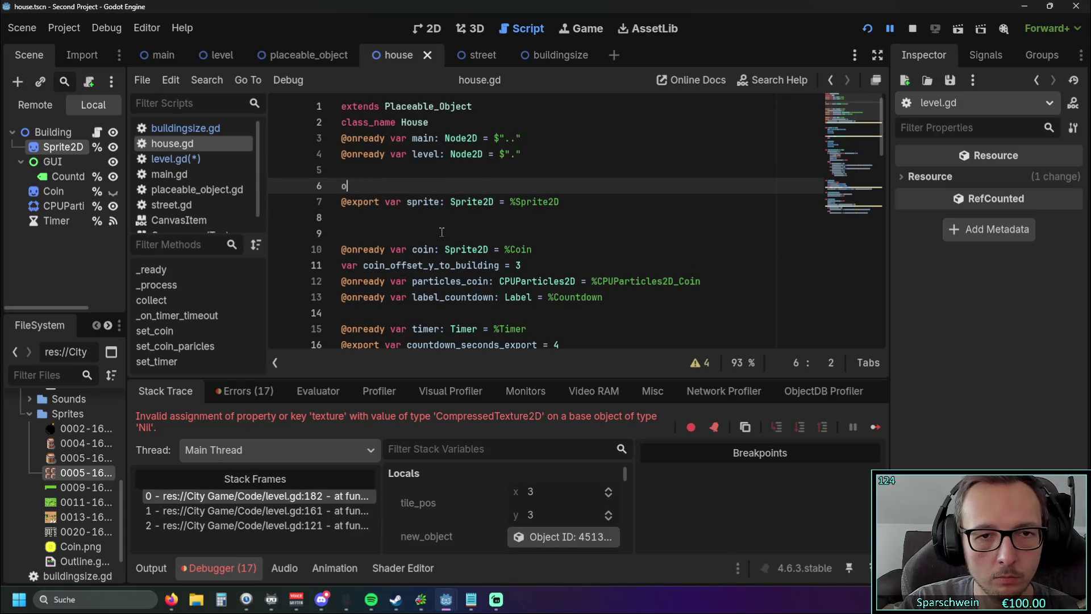
{"action": "key", "text": "ctrl+z"}
{"action": "key", "text": "ctrl+z"}
{"action": "key", "text": "ctrl+z"}
{"action": "key", "text": "ctrl+z"}
{"action": "key", "text": "ctrl+z"}
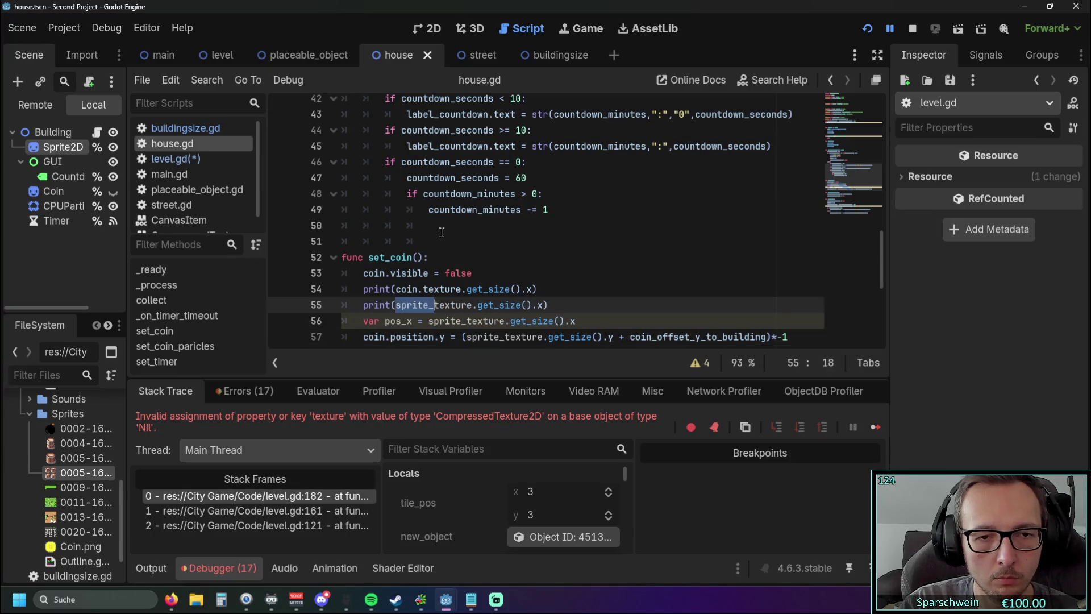
{"action": "key", "text": "ctrl+z"}
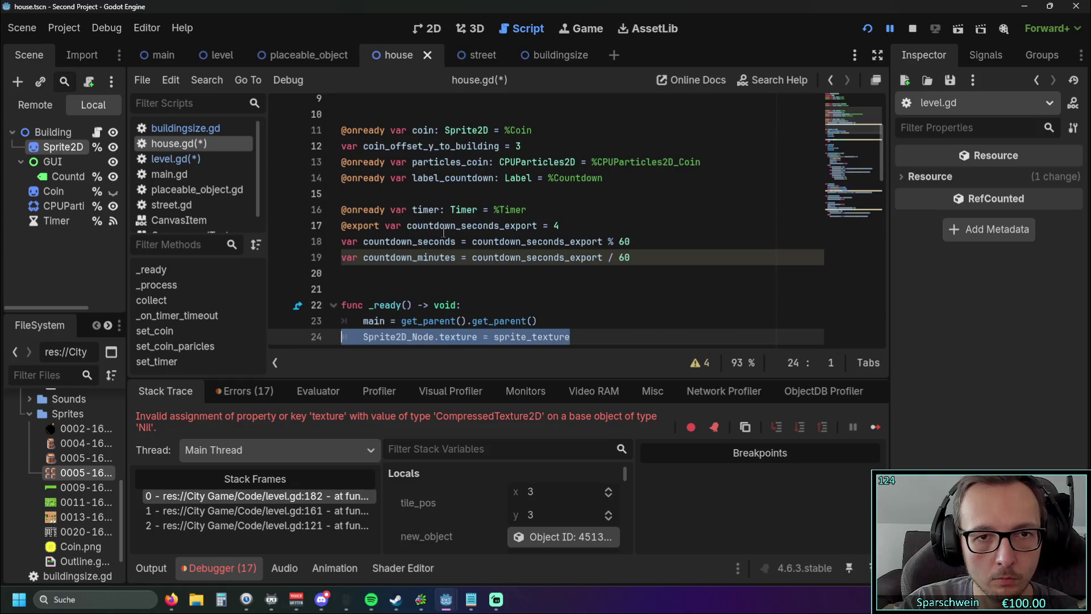
{"action": "left_click", "coordinate": [514, 295]}
{"action": "scroll", "coordinate": [499, 279], "scroll_direction": "down", "scroll_amount": 2}
{"action": "key", "text": "ctrl+z"}
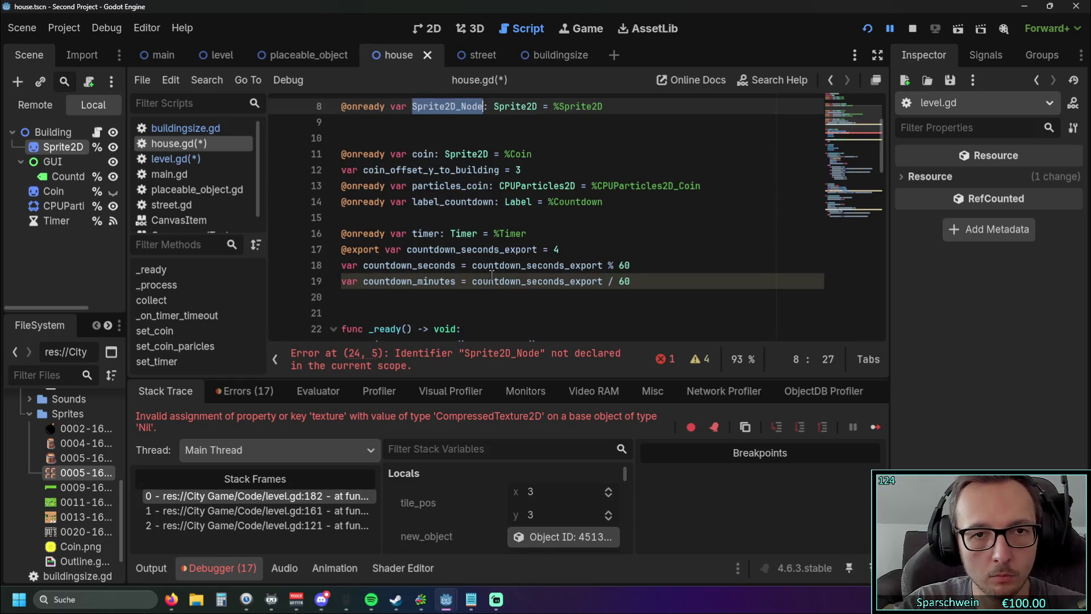
{"action": "scroll", "coordinate": [506, 256], "scroll_direction": "up", "scroll_amount": 2}
- Review the restored code, including the line 24 texture assignment and the set_timer() call
{"action": "left_click", "coordinate": [510, 237]}
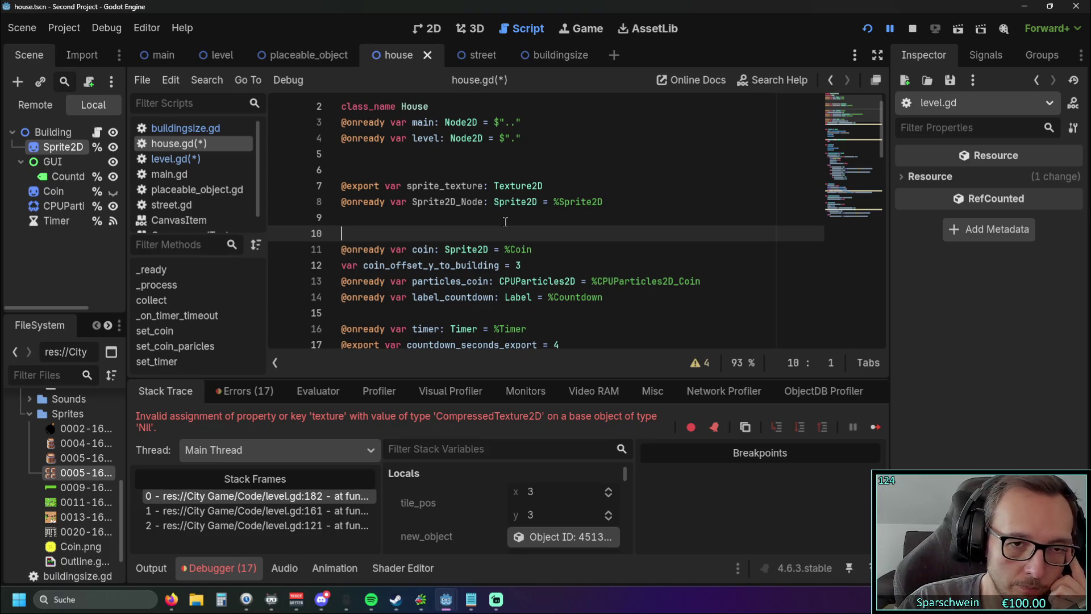
{"action": "scroll", "coordinate": [483, 212], "scroll_direction": "down", "scroll_amount": 6}
{"action": "scroll", "coordinate": [483, 212], "scroll_direction": "up", "scroll_amount": 2}
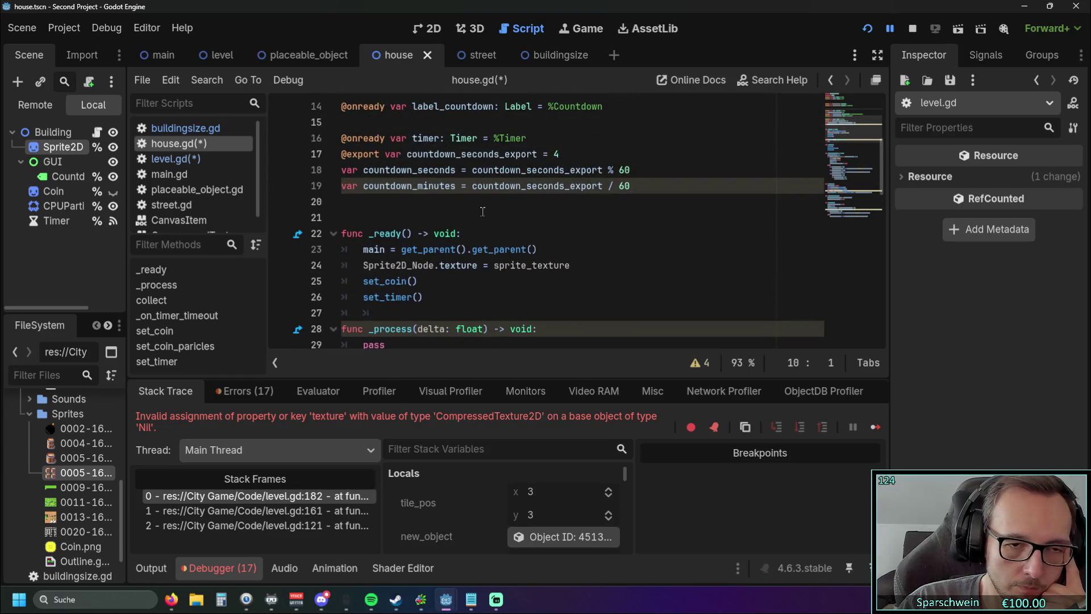
{"action": "left_click_drag", "start_coordinate": [570, 265], "coordinate": [363, 265]}
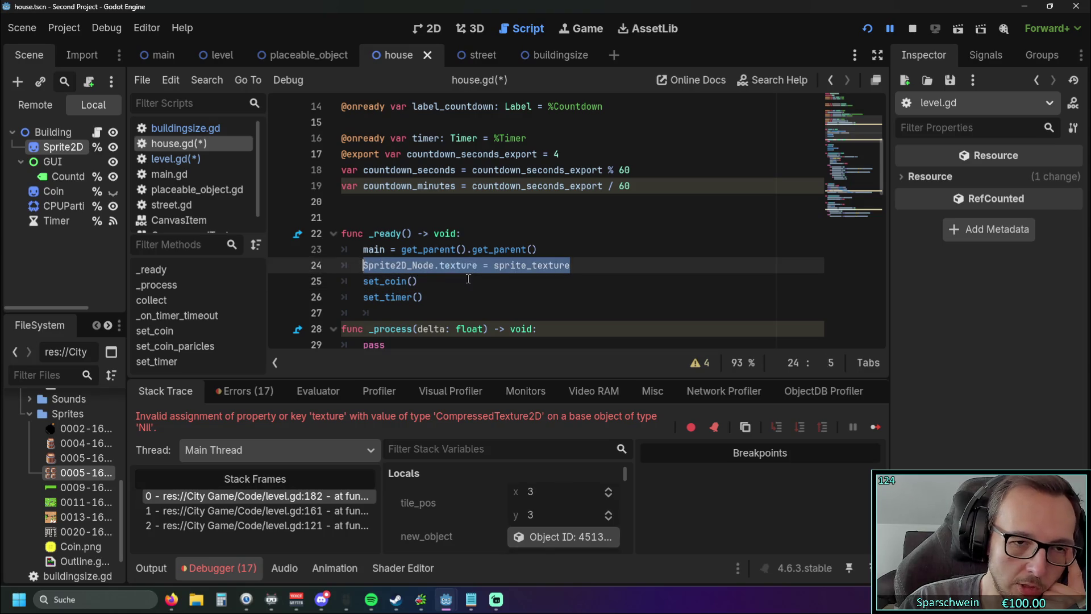
{"action": "scroll", "coordinate": [503, 284], "scroll_direction": "up", "scroll_amount": 4}
{"action": "scroll", "coordinate": [500, 281], "scroll_direction": "up", "scroll_amount": 1}
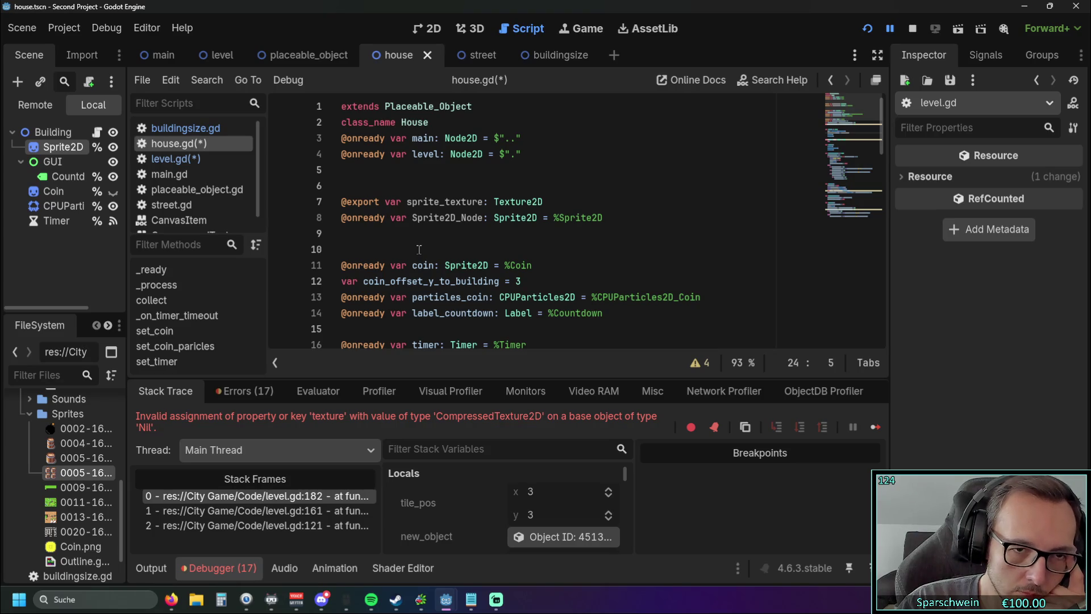
{"action": "scroll", "coordinate": [432, 225], "scroll_direction": "down", "scroll_amount": 4}
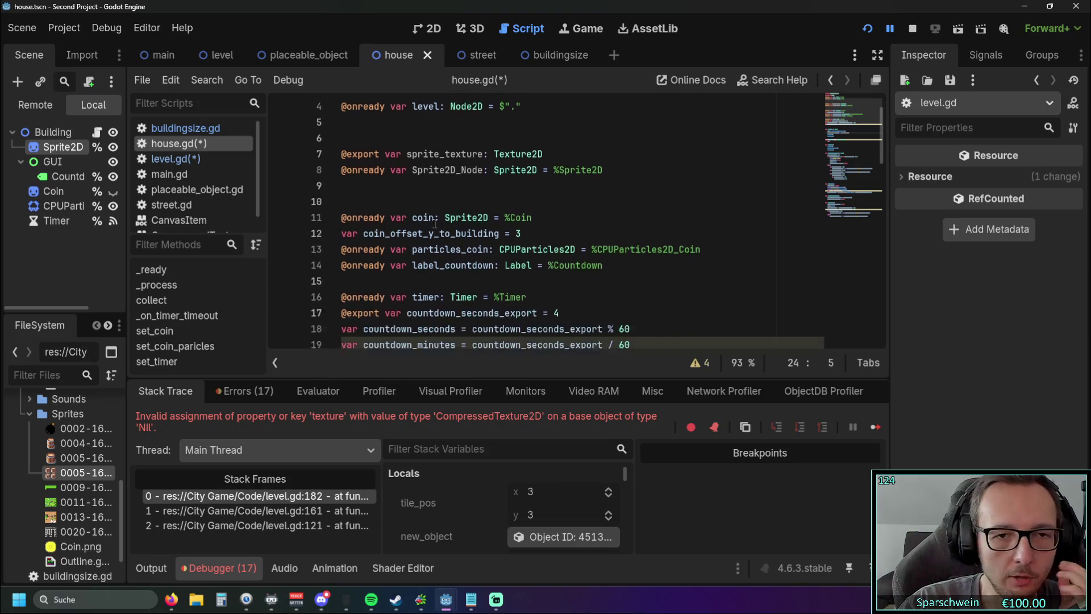
{"action": "scroll", "coordinate": [432, 226], "scroll_direction": "down", "scroll_amount": 2}
{"action": "left_click", "coordinate": [438, 226]}
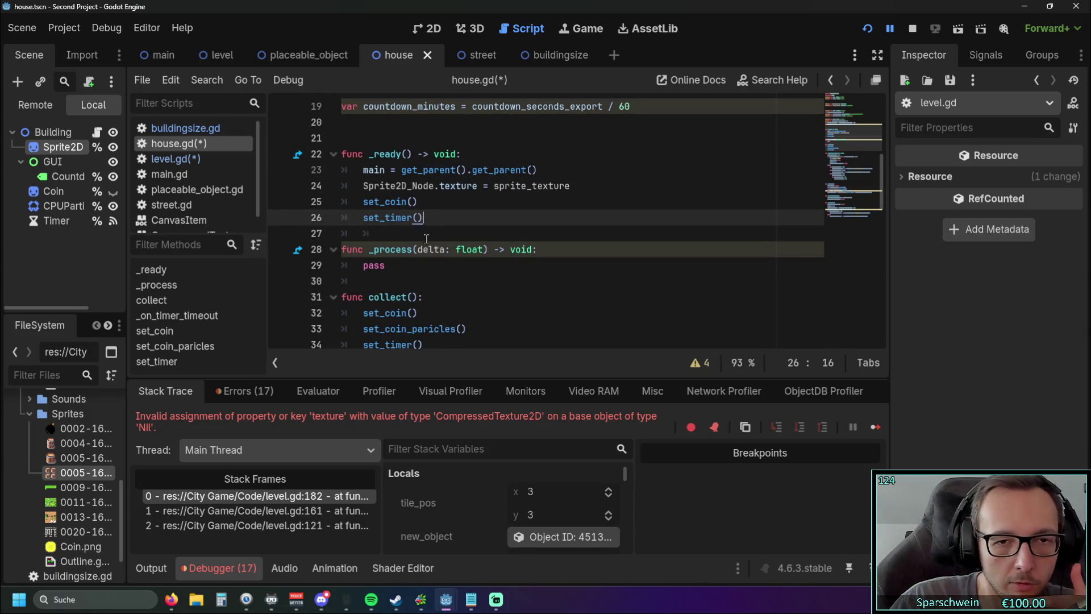
{"action": "scroll", "coordinate": [422, 234], "scroll_direction": "down", "scroll_amount": 1}
{"action": "scroll", "coordinate": [422, 235], "scroll_direction": "down", "scroll_amount": 8}
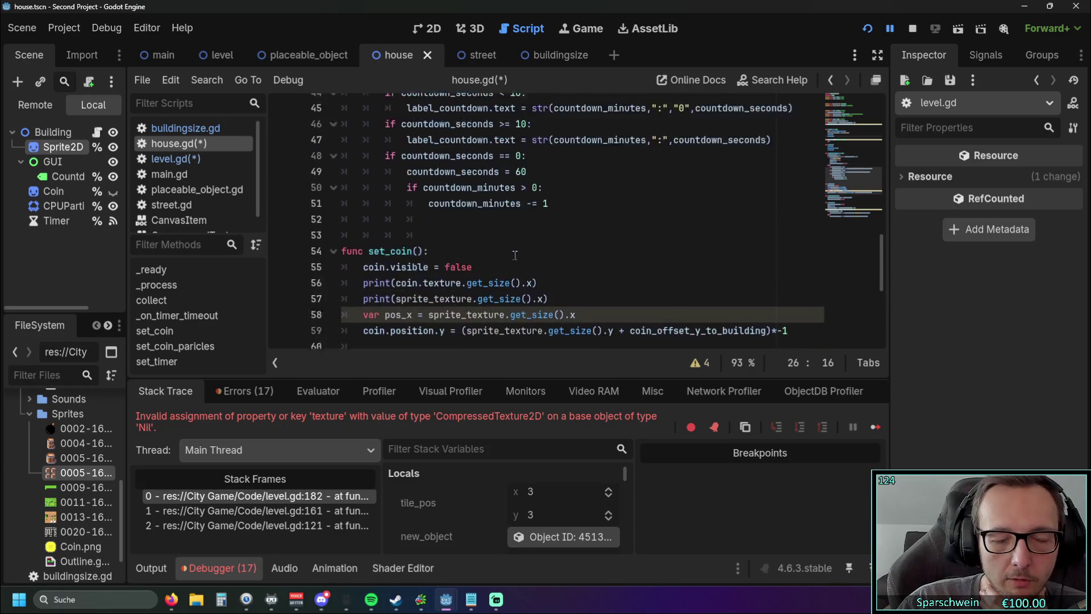
{"action": "scroll", "coordinate": [513, 253], "scroll_direction": "up", "scroll_amount": 9}
{"action": "scroll", "coordinate": [514, 254], "scroll_direction": "up", "scroll_amount": 7}
- Insert a blank line after line 9, then run the game with F5
{"action": "left_click", "coordinate": [512, 233]}
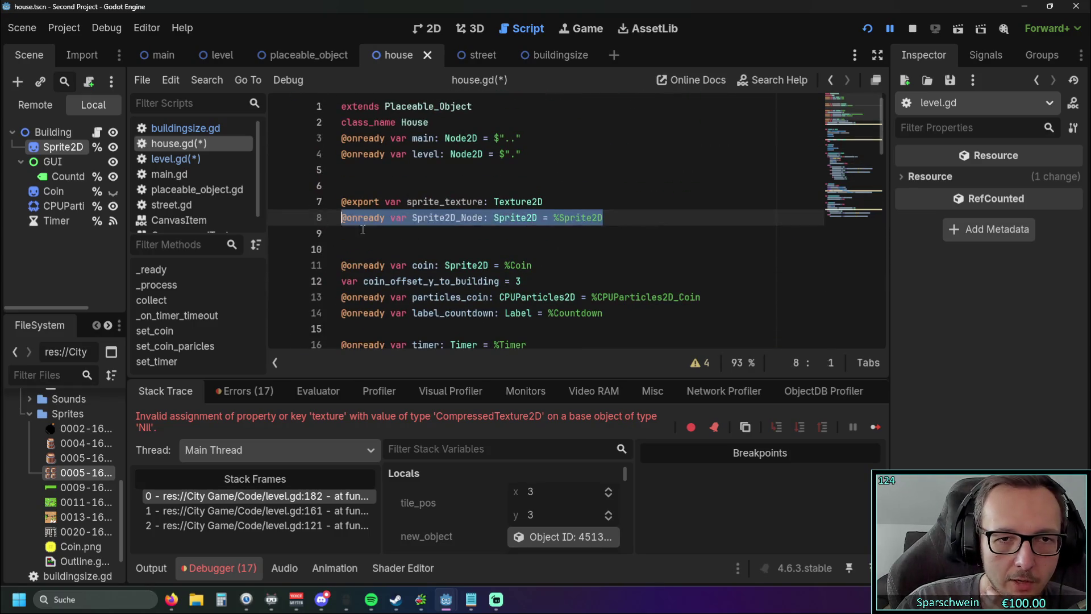
{"action": "key", "text": "Return"}
{"action": "scroll", "coordinate": [512, 234], "scroll_direction": "down", "scroll_amount": 1}
{"action": "scroll", "coordinate": [512, 234], "scroll_direction": "down", "scroll_amount": 4}
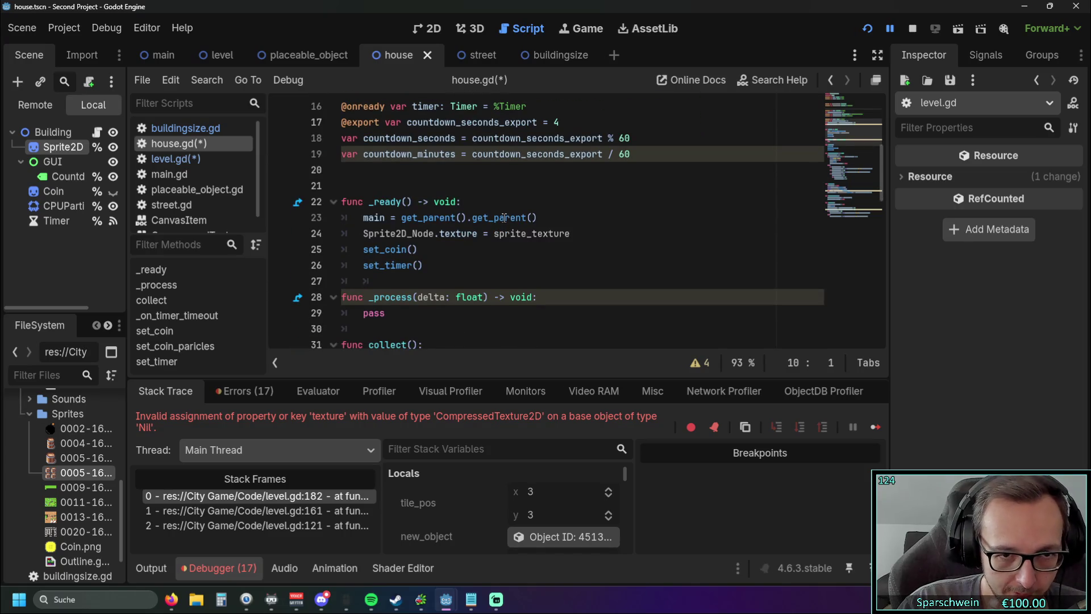
{"action": "left_click", "coordinate": [469, 252]}
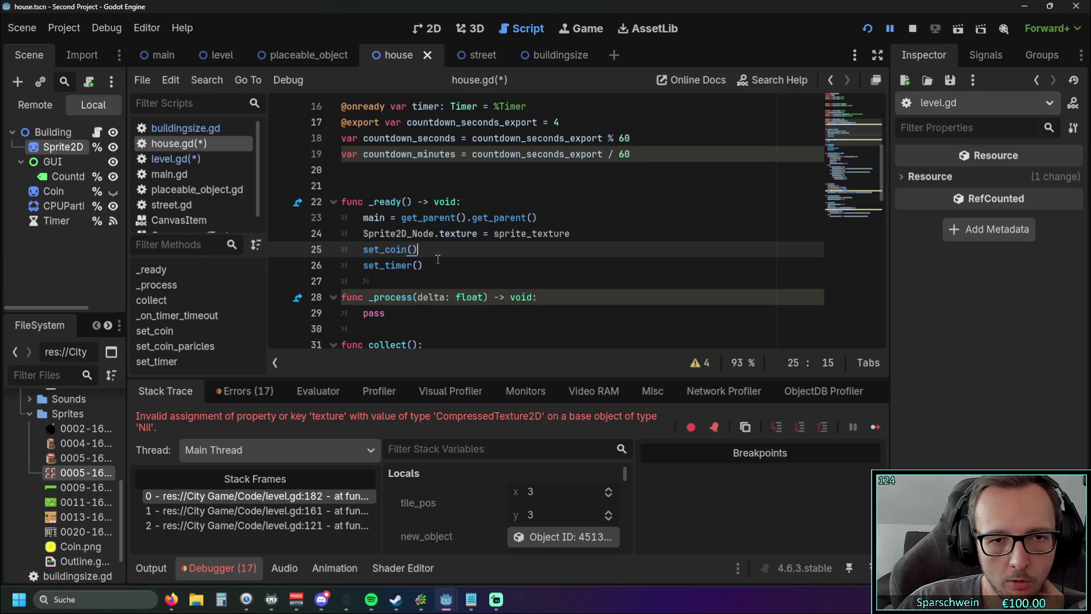
{"action": "scroll", "coordinate": [439, 259], "scroll_direction": "down", "scroll_amount": 2}
{"action": "scroll", "coordinate": [438, 259], "scroll_direction": "down", "scroll_amount": 8}
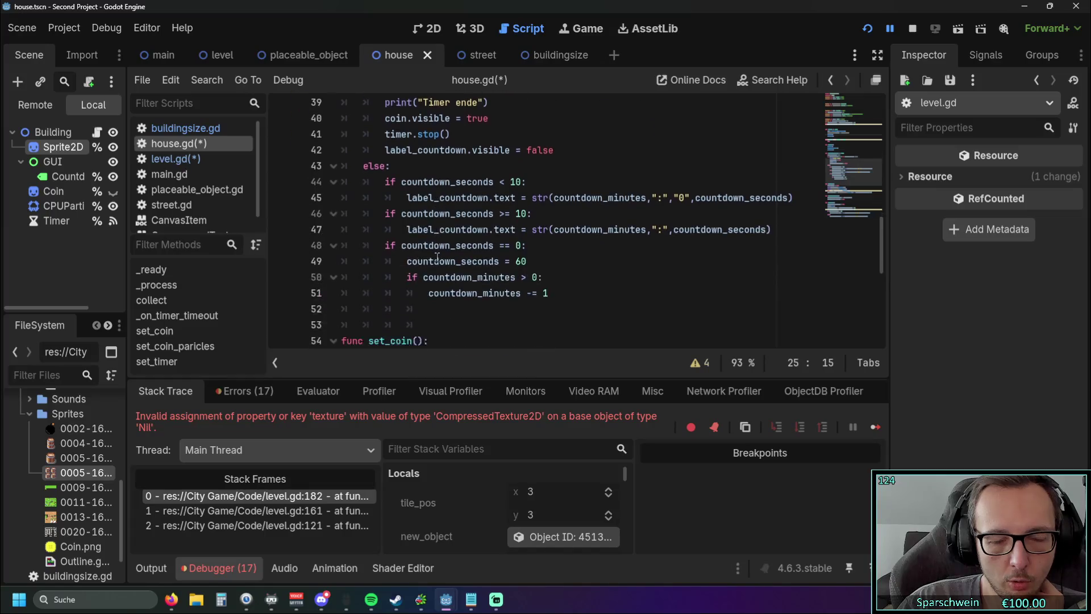
{"action": "key", "text": "F5"}
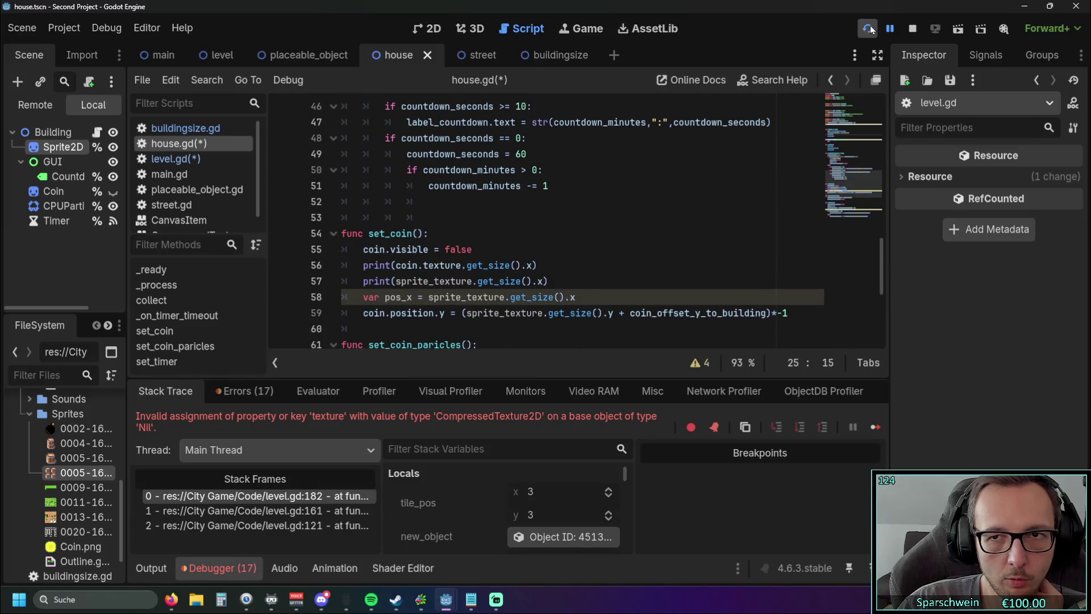
{"action": "left_click", "coordinate": [520, 282]}
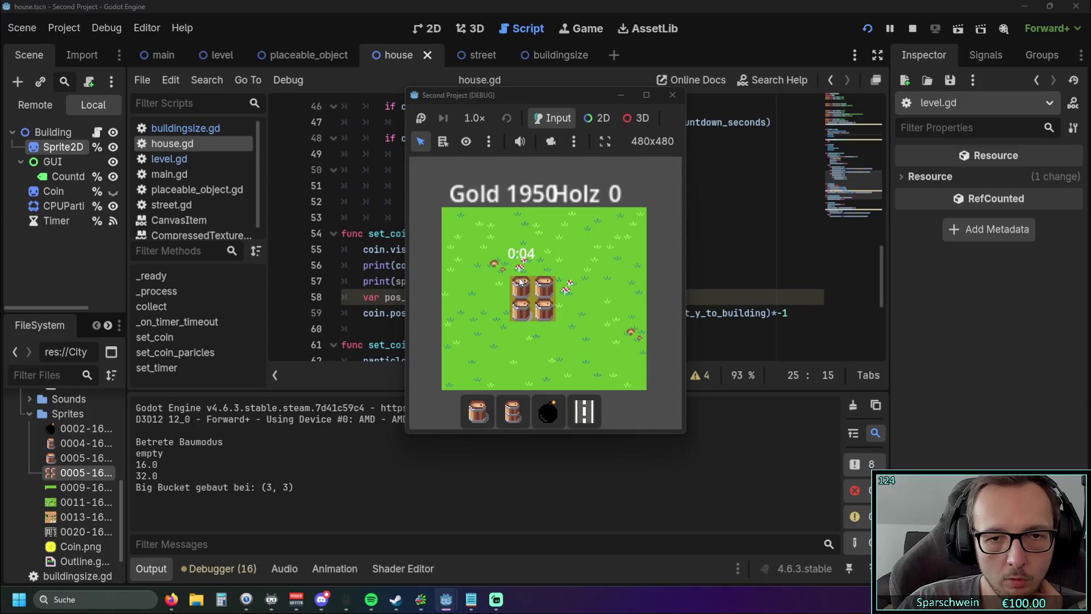
{"action": "left_click", "coordinate": [673, 95]}
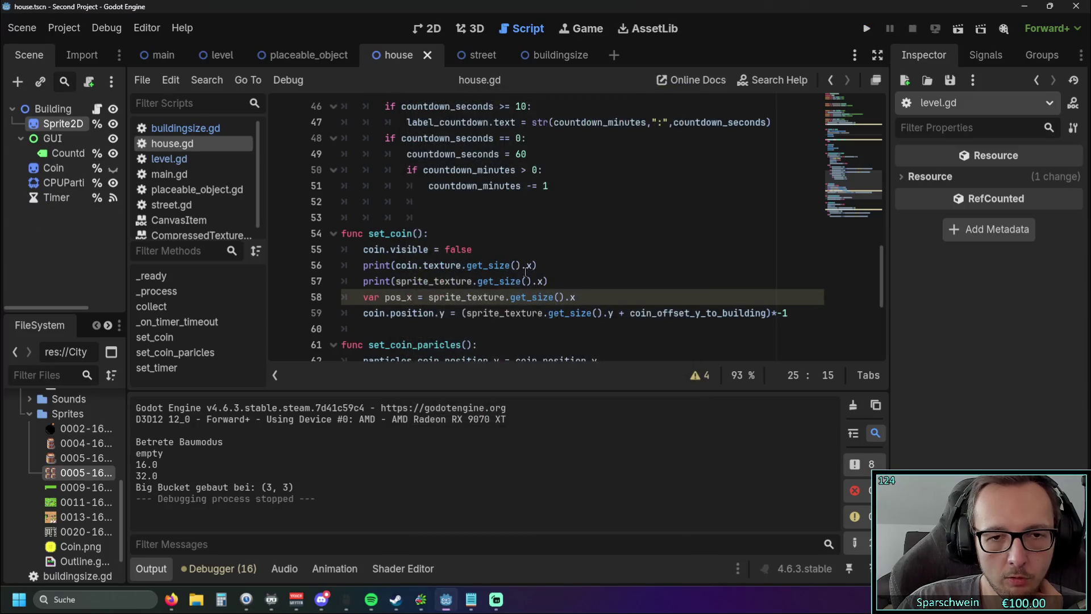
{"action": "left_click", "coordinate": [555, 280]}
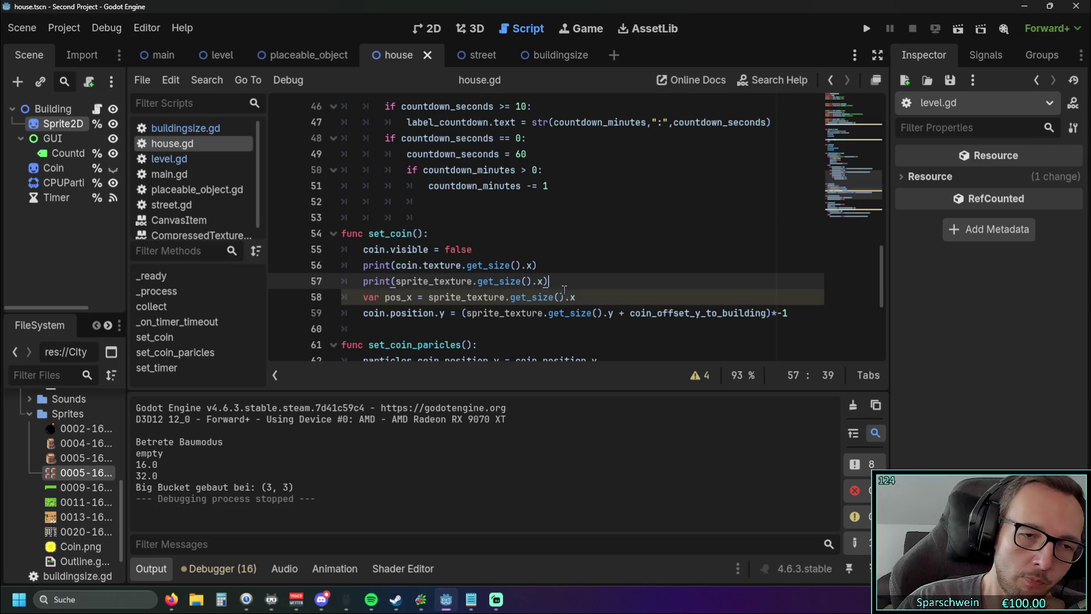
{"action": "scroll", "coordinate": [564, 288], "scroll_direction": "down", "scroll_amount": 1}
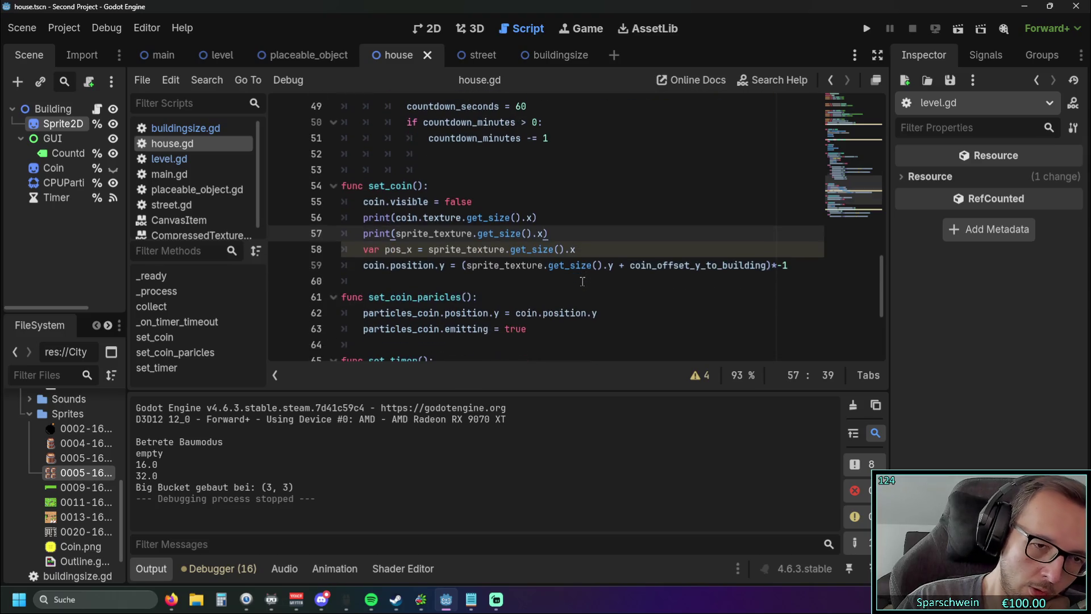
{"action": "double_click", "coordinate": [385, 249]}
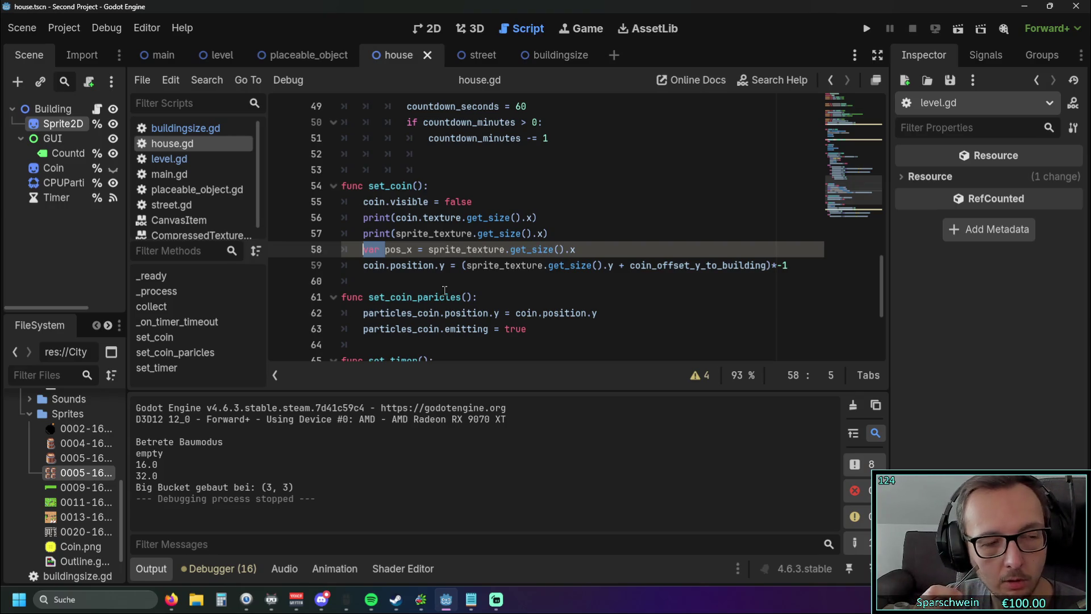
{"action": "scroll", "coordinate": [447, 287], "scroll_direction": "up", "scroll_amount": 9}
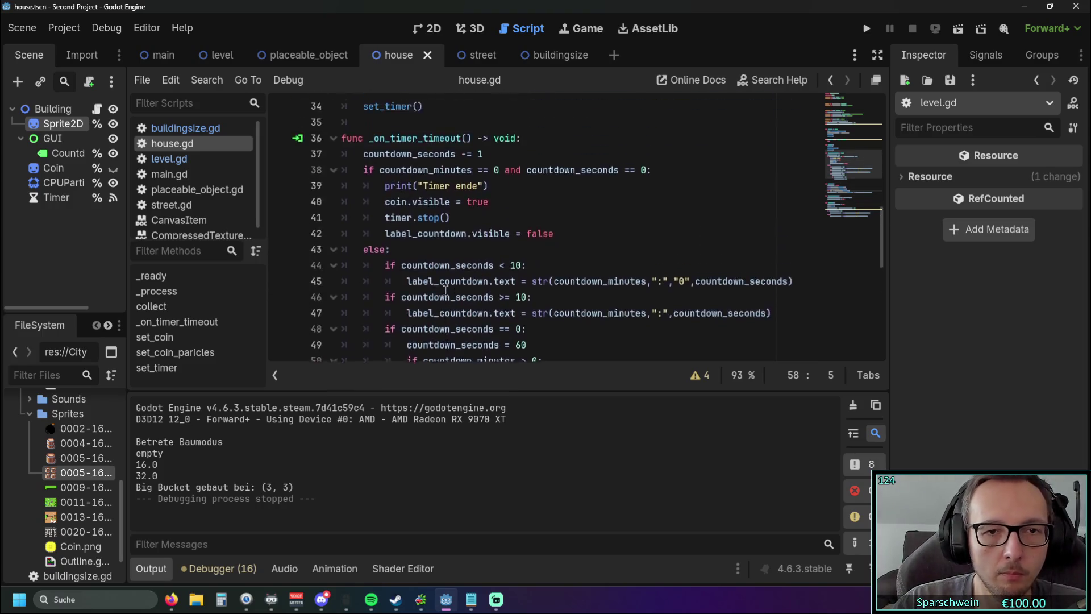
{"action": "scroll", "coordinate": [448, 283], "scroll_direction": "up", "scroll_amount": 1}
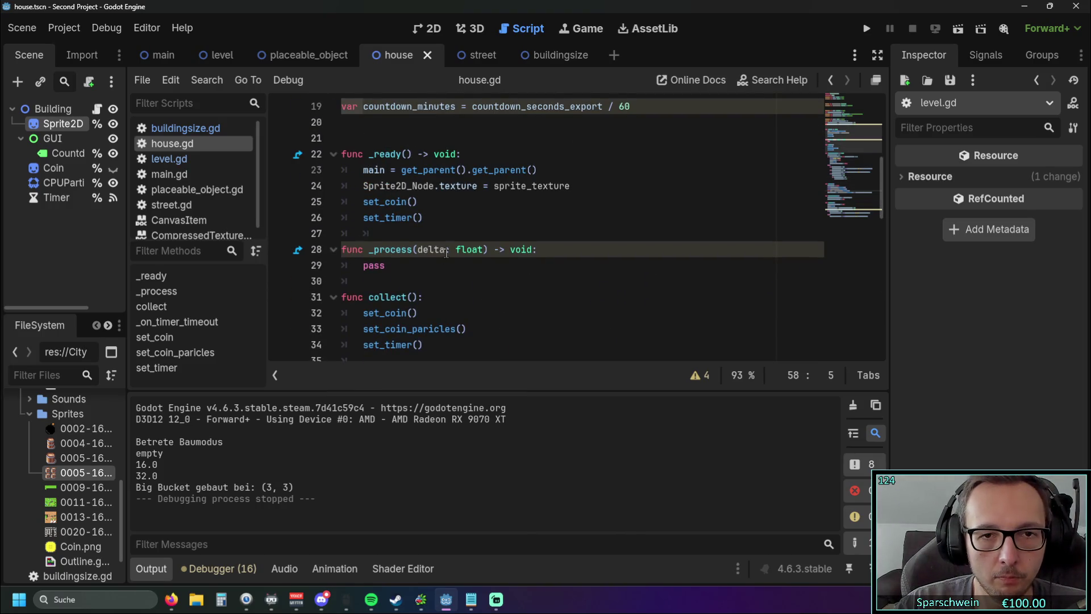
{"action": "scroll", "coordinate": [446, 253], "scroll_direction": "up", "scroll_amount": 1}
{"action": "left_click_drag", "start_coordinate": [570, 234], "coordinate": [363, 233]}
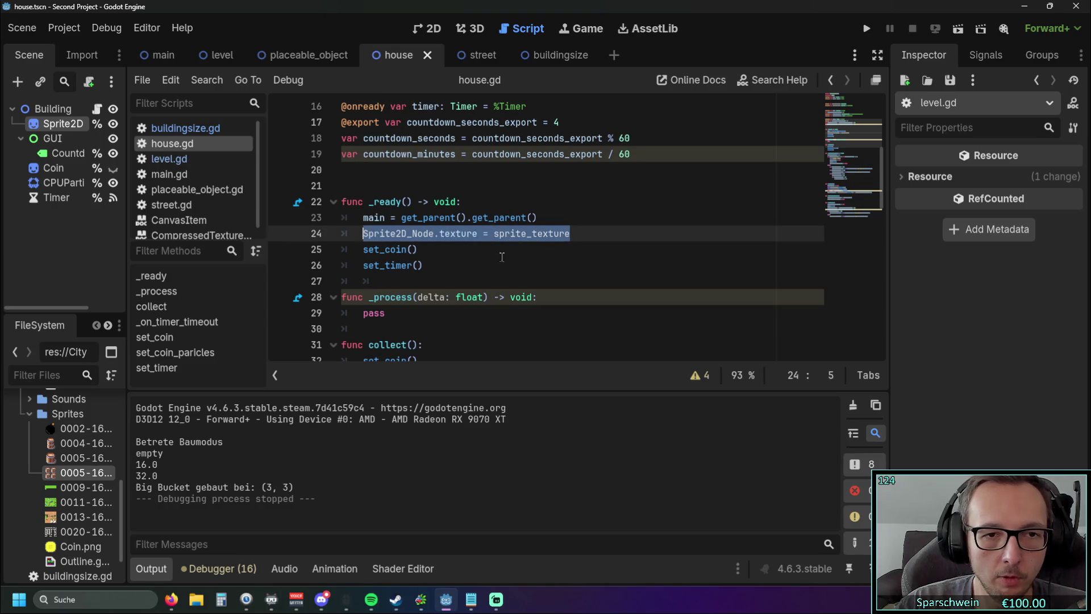
{"action": "scroll", "coordinate": [501, 257], "scroll_direction": "up", "scroll_amount": 1}
{"action": "scroll", "coordinate": [536, 257], "scroll_direction": "up", "scroll_amount": 4}
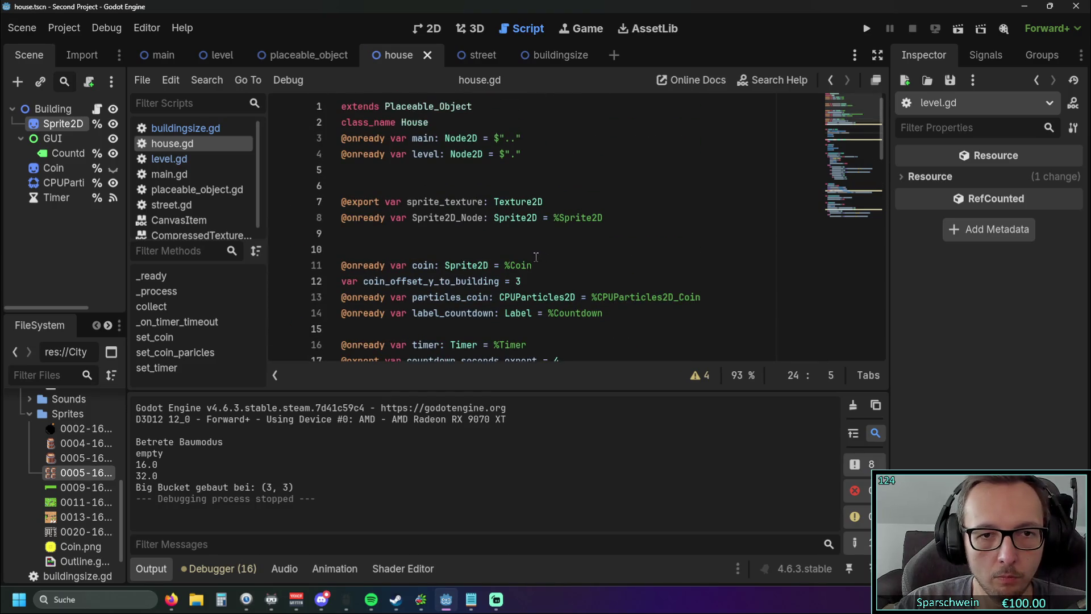
{"action": "left_click_drag", "start_coordinate": [347, 201], "coordinate": [484, 203]}
{"action": "left_click", "coordinate": [429, 234]}
{"action": "double_click", "coordinate": [475, 218]}
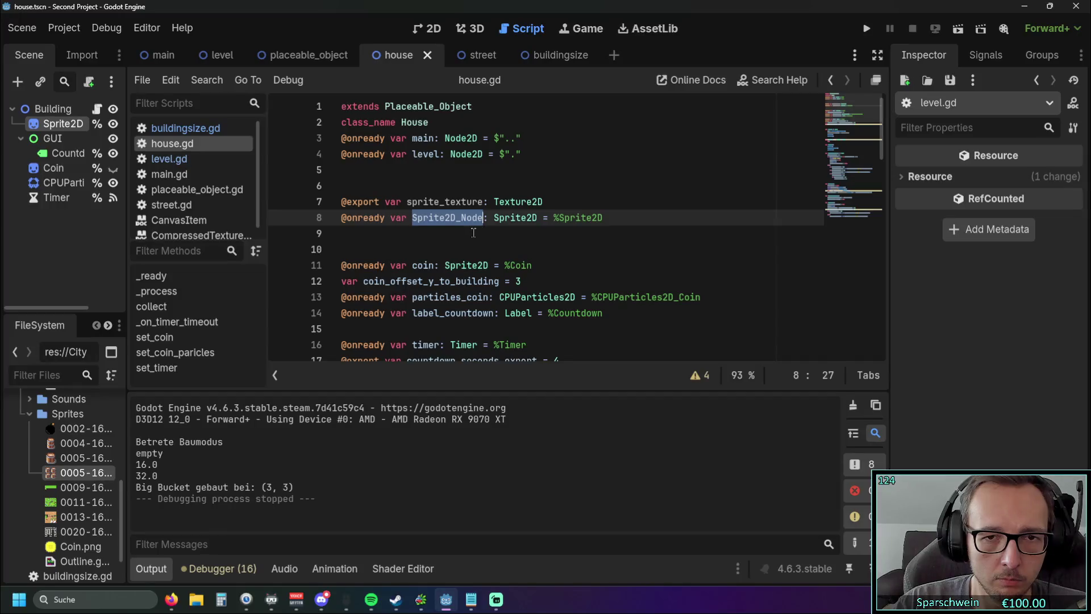
{"action": "left_click", "coordinate": [475, 230]}
{"action": "scroll", "coordinate": [469, 230], "scroll_direction": "down", "scroll_amount": 6}
{"action": "scroll", "coordinate": [466, 230], "scroll_direction": "up", "scroll_amount": 1}
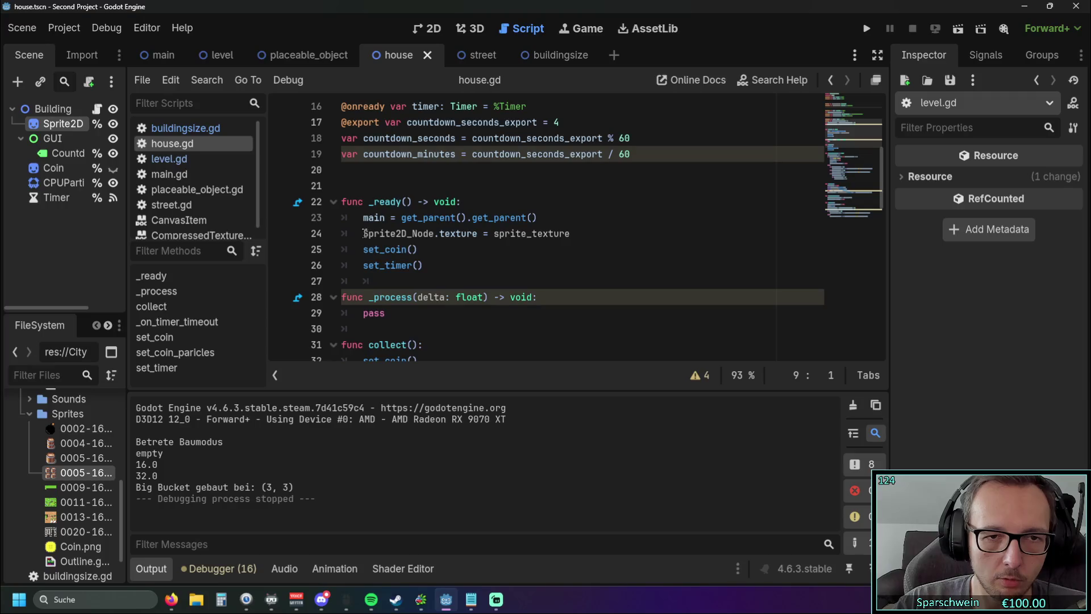
{"action": "left_click_drag", "start_coordinate": [364, 233], "coordinate": [437, 233]}
{"action": "key", "text": "Down"}
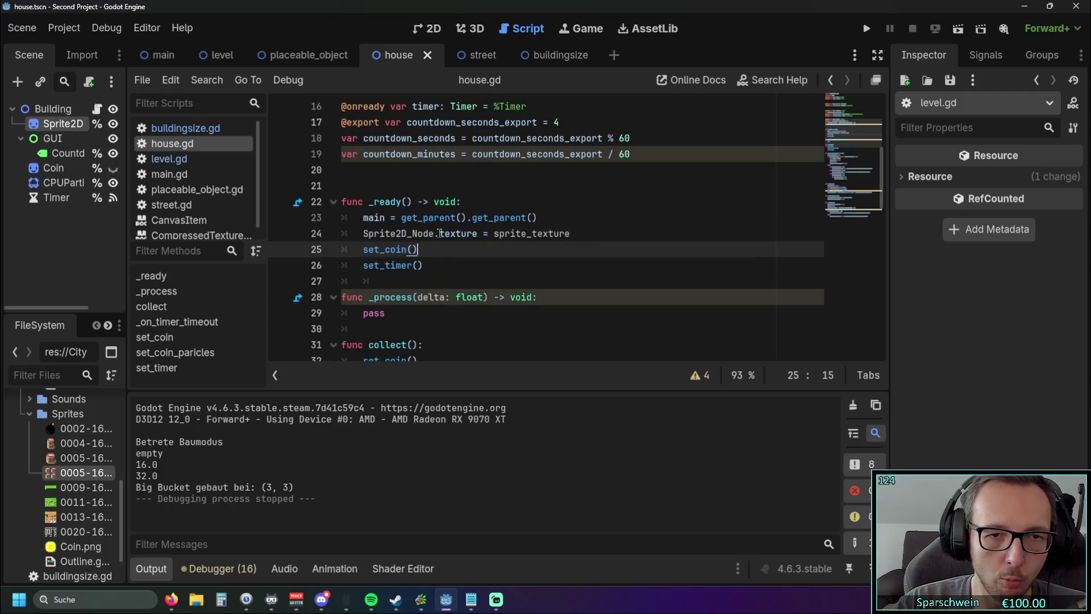
{"action": "left_click", "coordinate": [475, 233]}
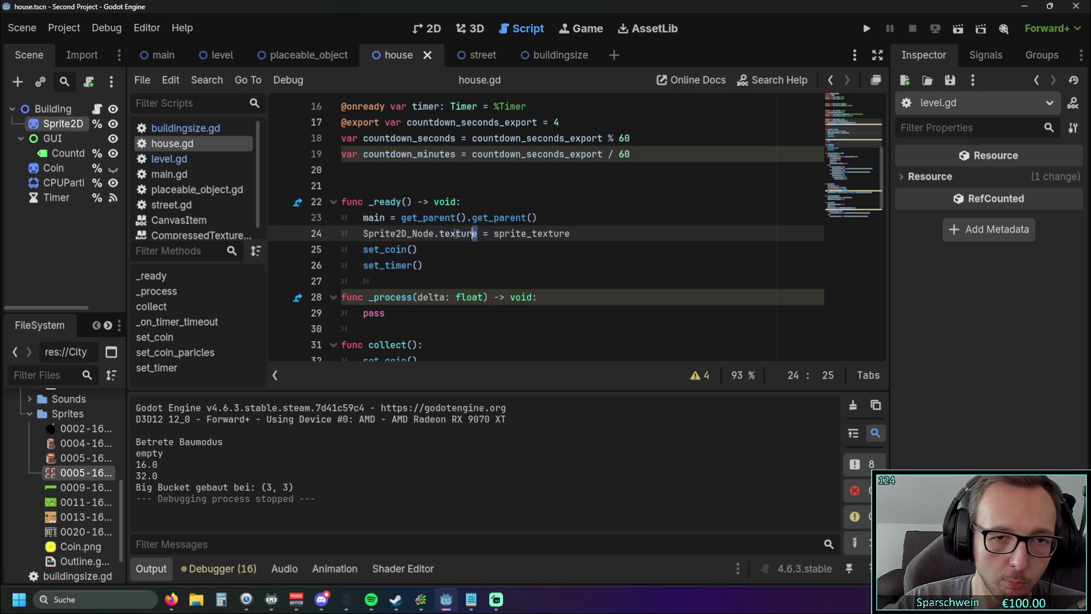
{"action": "left_click", "coordinate": [571, 263]}
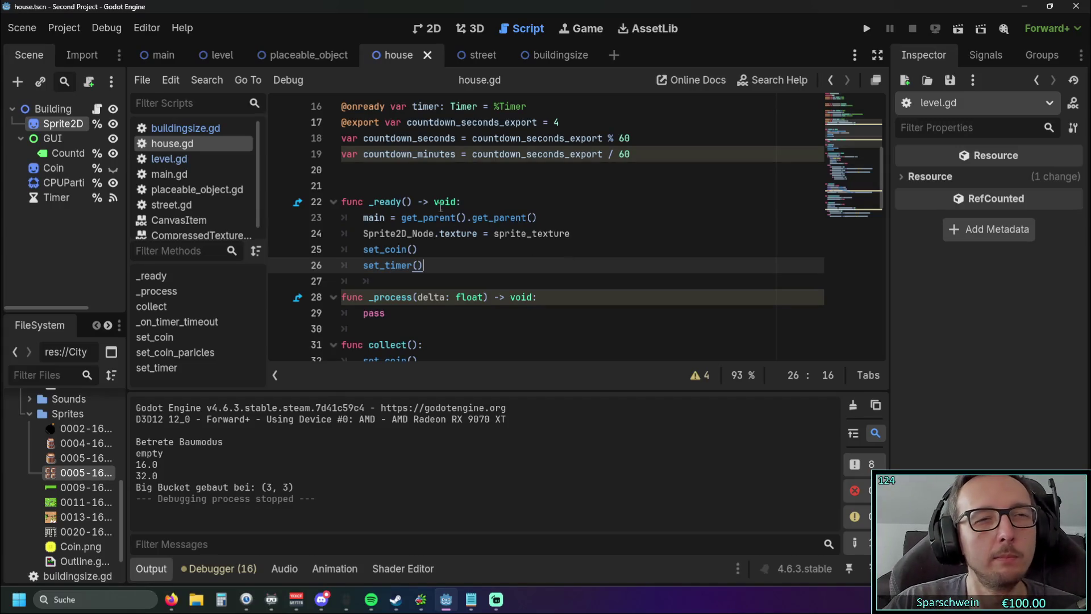
{"action": "left_click", "coordinate": [210, 53]}
{"action": "left_click", "coordinate": [397, 54]}
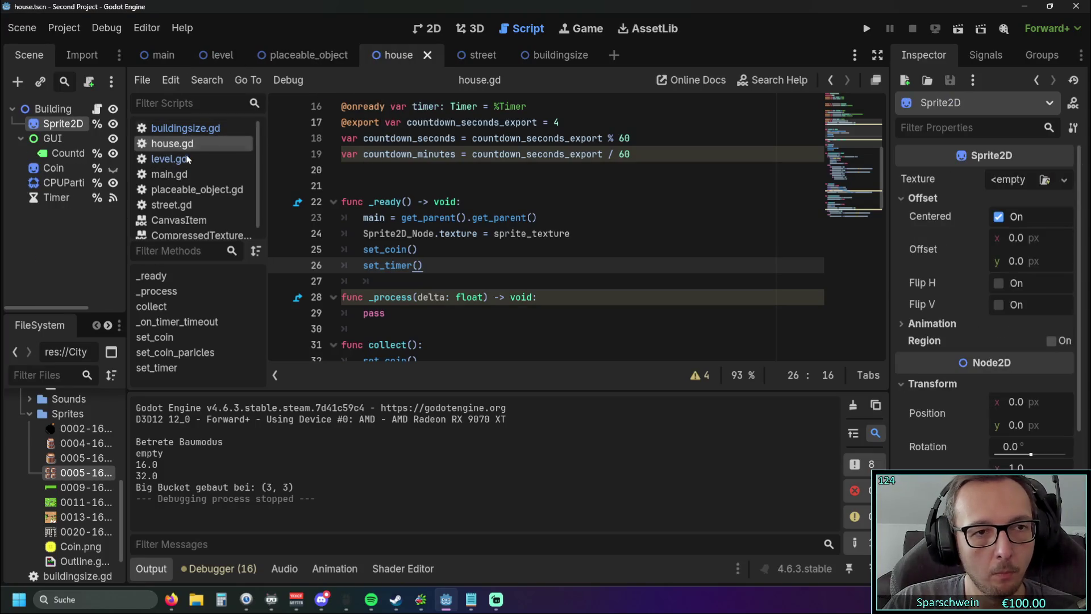
{"action": "left_click", "coordinate": [169, 159]}
{"action": "left_click", "coordinate": [478, 234]}
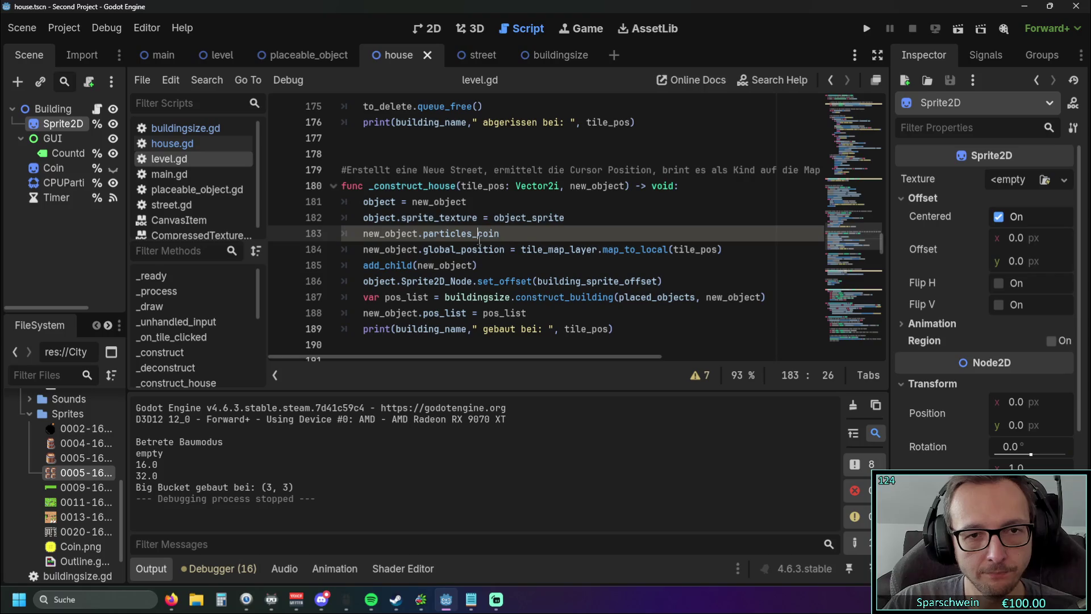
{"action": "left_click", "coordinate": [426, 233]}
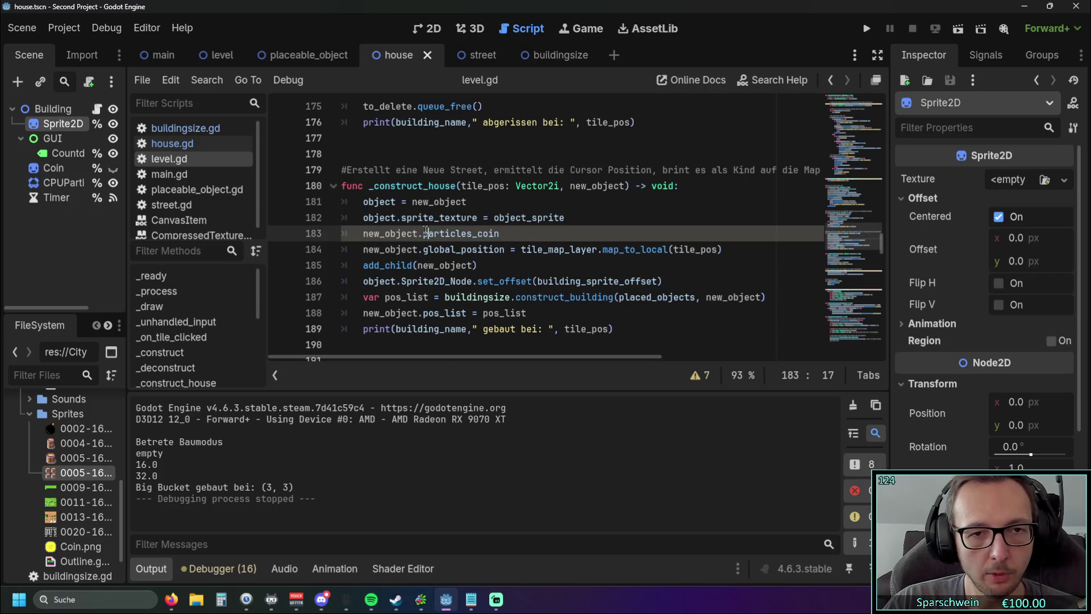
{"action": "left_click_drag", "start_coordinate": [401, 217], "coordinate": [479, 217]}
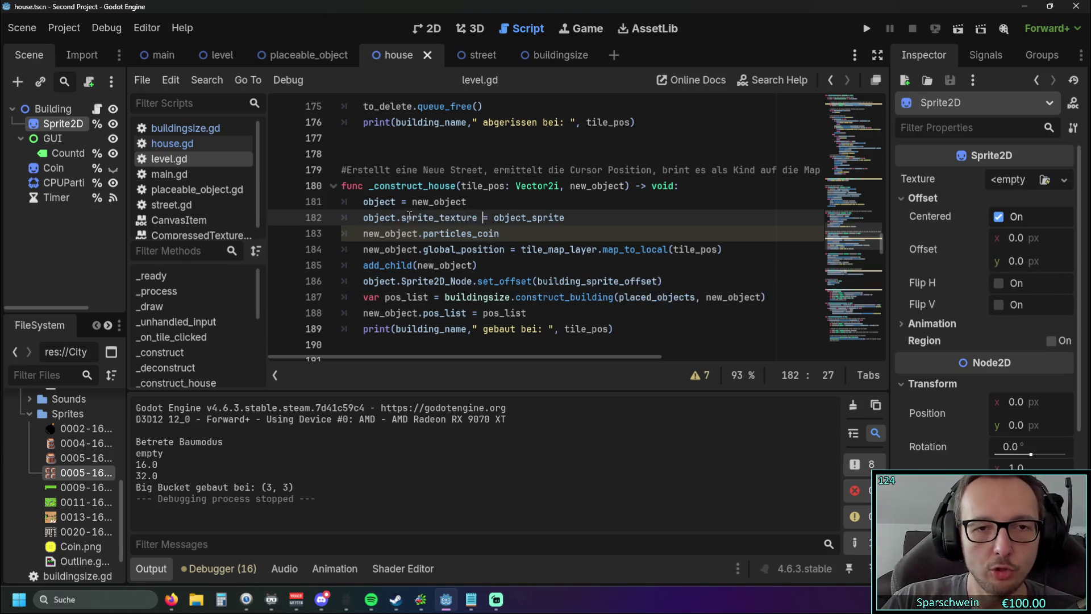
{"action": "left_click_drag", "start_coordinate": [401, 218], "coordinate": [476, 223]}
{"action": "left_click", "coordinate": [495, 250]}
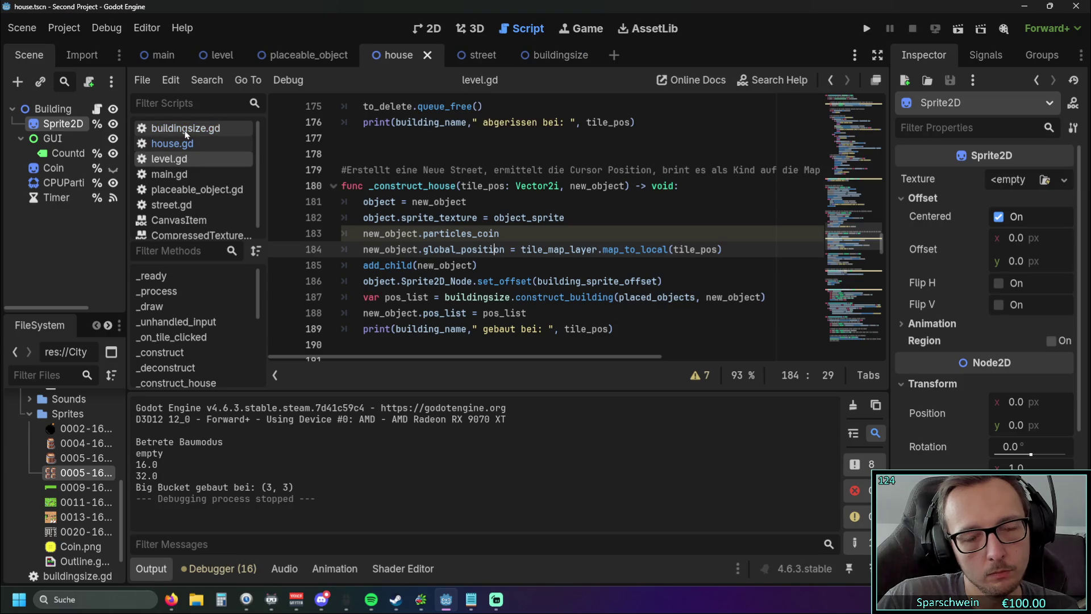
{"action": "mouse_move", "coordinate": [404, 219]}
{"action": "left_mouse_down"}
{"action": "mouse_move", "coordinate": [479, 220]}
{"action": "mouse_move", "coordinate": [455, 241]}
{"action": "mouse_move", "coordinate": [406, 217]}
{"action": "mouse_move", "coordinate": [483, 219]}
{"action": "left_mouse_up"}
{"action": "left_click", "coordinate": [525, 244]}
{"action": "double_click", "coordinate": [528, 218]}
{"action": "left_click", "coordinate": [591, 245]}
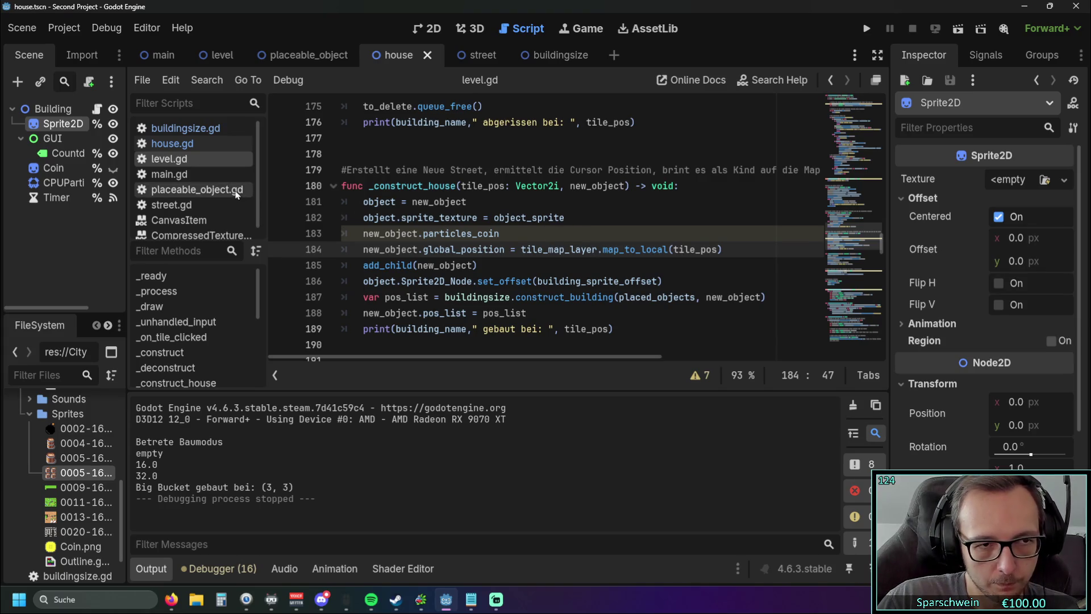
{"action": "left_click", "coordinate": [212, 146]}
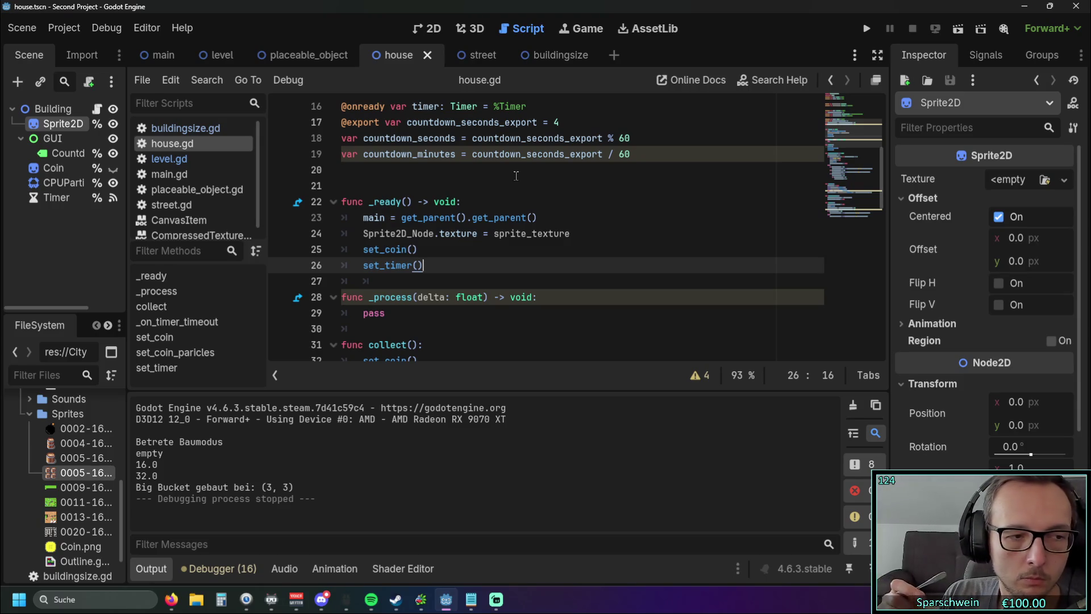
- Scroll through house.gd to review its code
{"action": "scroll", "coordinate": [515, 181], "scroll_direction": "up", "scroll_amount": 4}
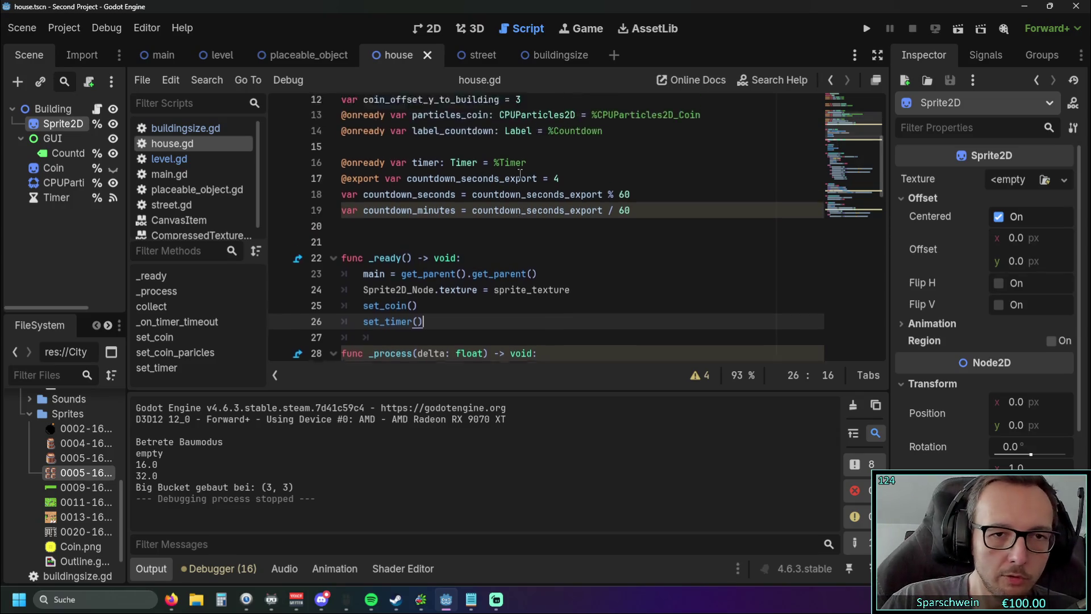
{"action": "scroll", "coordinate": [513, 196], "scroll_direction": "down", "scroll_amount": 4}
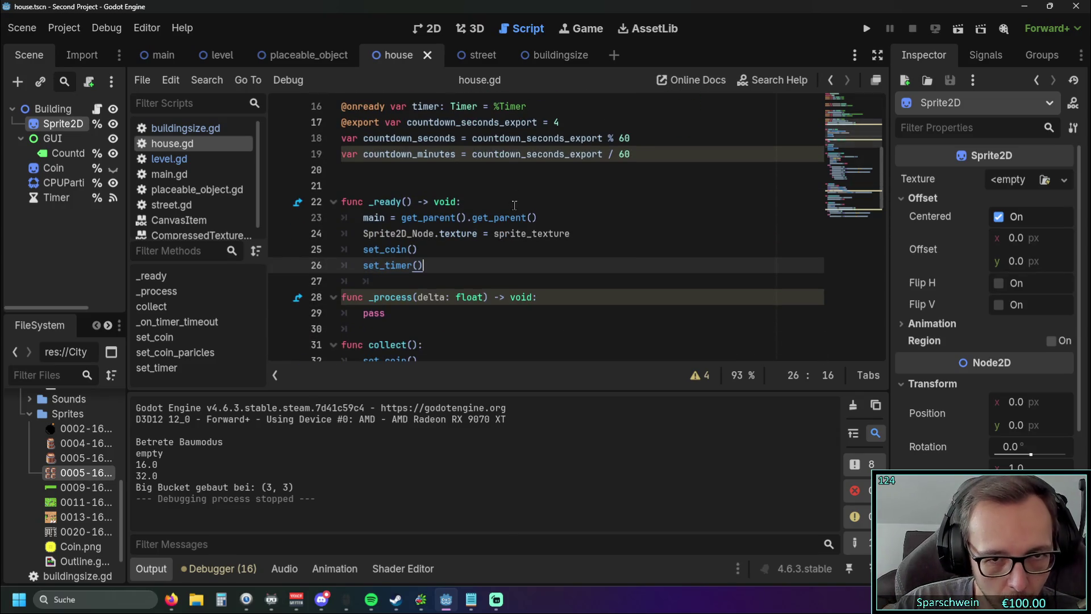
{"action": "mouse_move", "coordinate": [502, 240]}
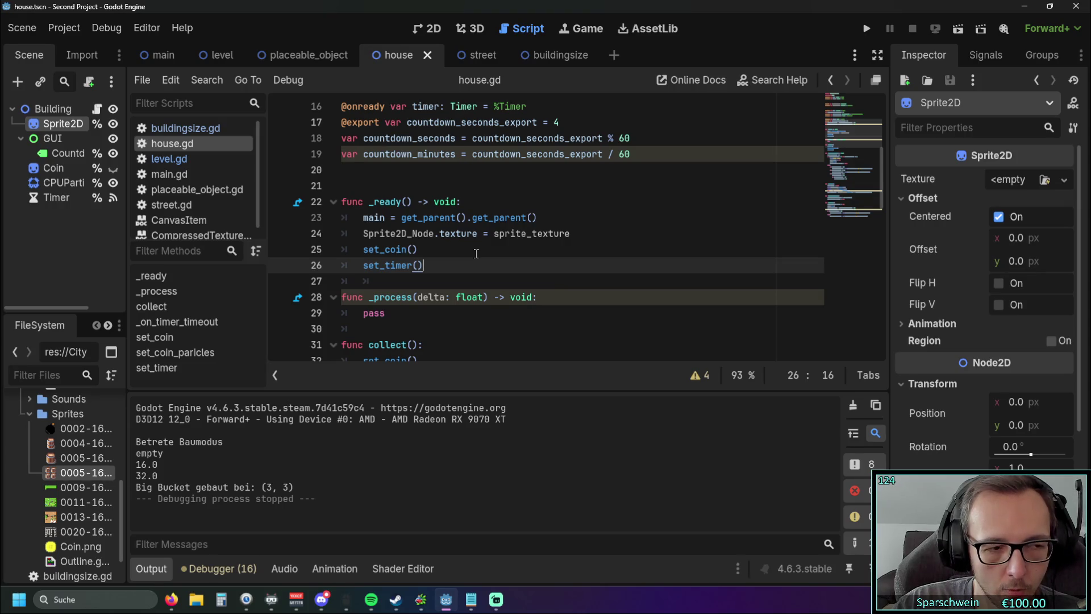
{"action": "scroll", "coordinate": [475, 253], "scroll_direction": "up", "scroll_amount": 5}
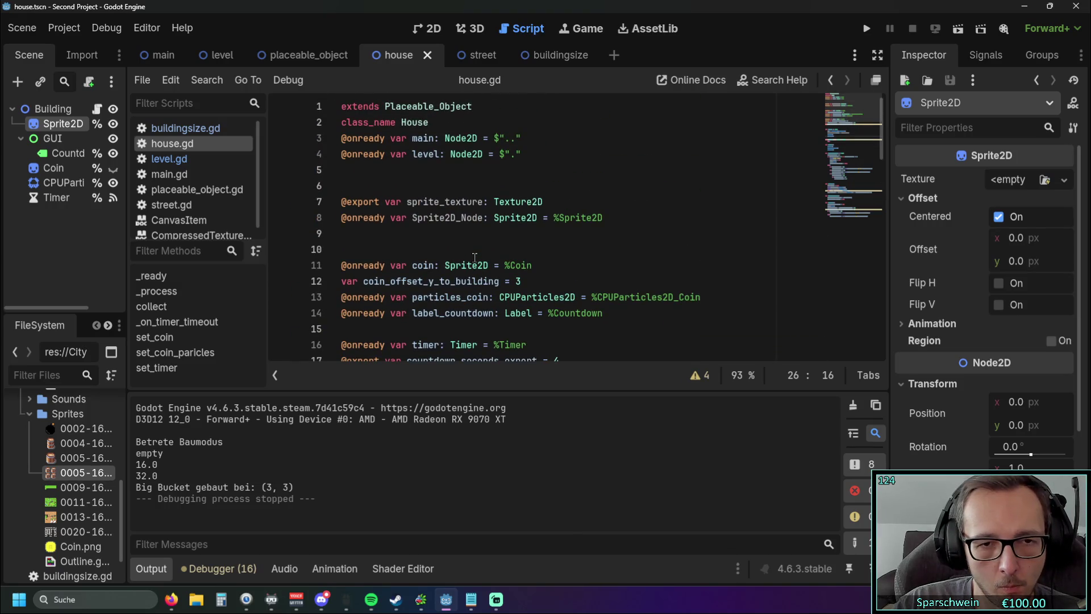
{"action": "scroll", "coordinate": [475, 257], "scroll_direction": "down", "scroll_amount": 5}
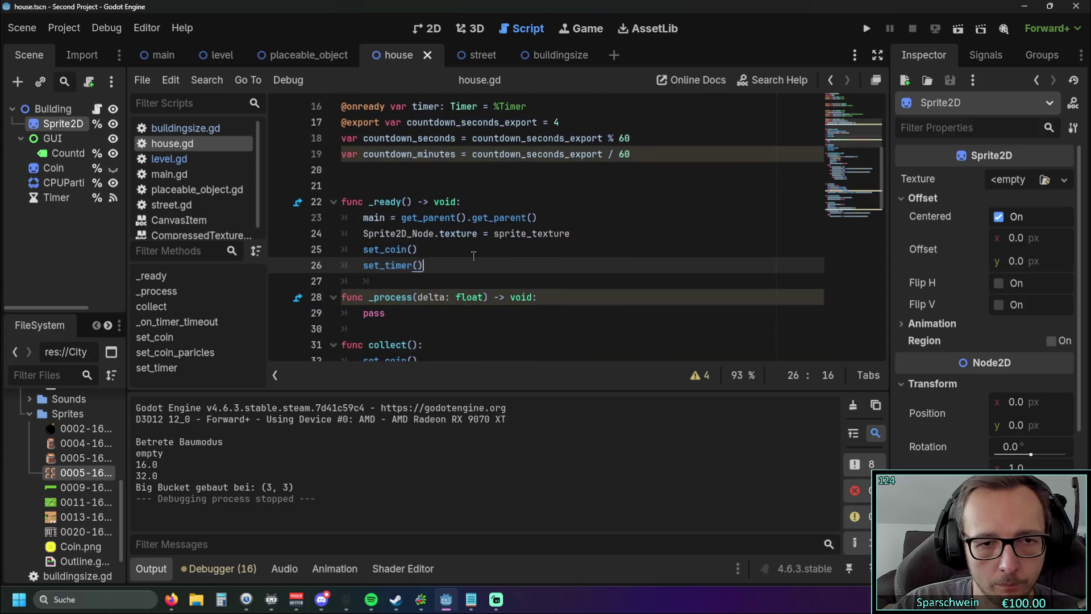
{"action": "scroll", "coordinate": [473, 253], "scroll_direction": "up", "scroll_amount": 5}
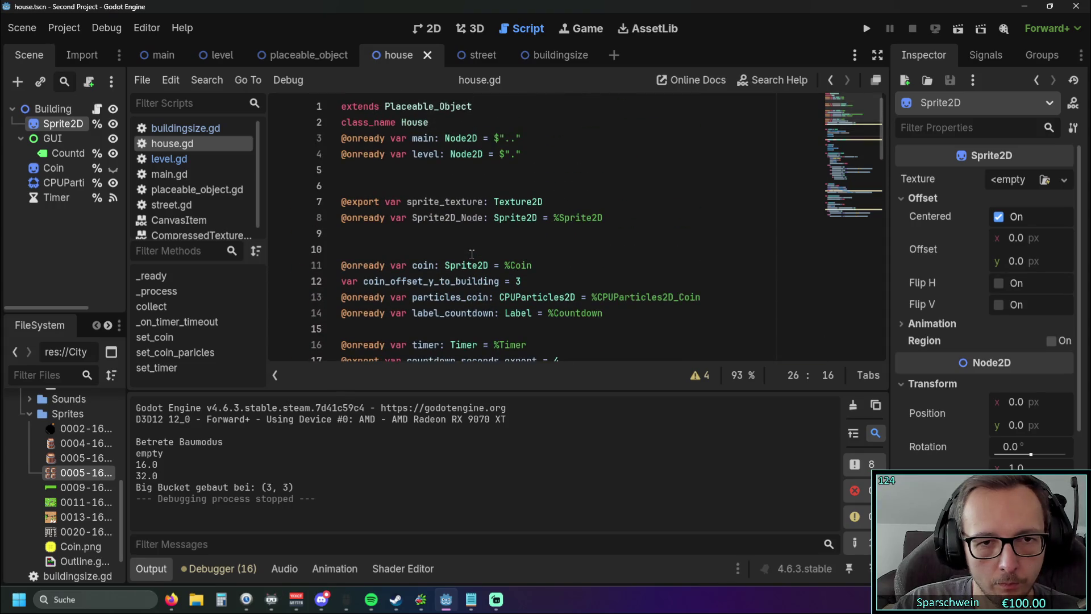
{"action": "scroll", "coordinate": [471, 253], "scroll_direction": "down", "scroll_amount": 1}
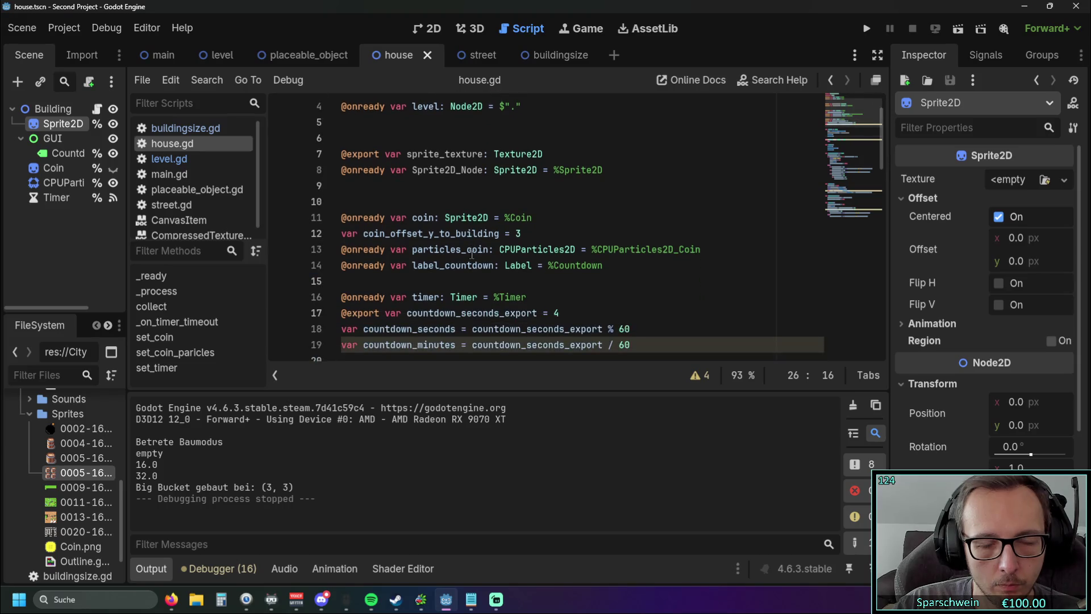
{"action": "scroll", "coordinate": [472, 254], "scroll_direction": "down", "scroll_amount": 4}
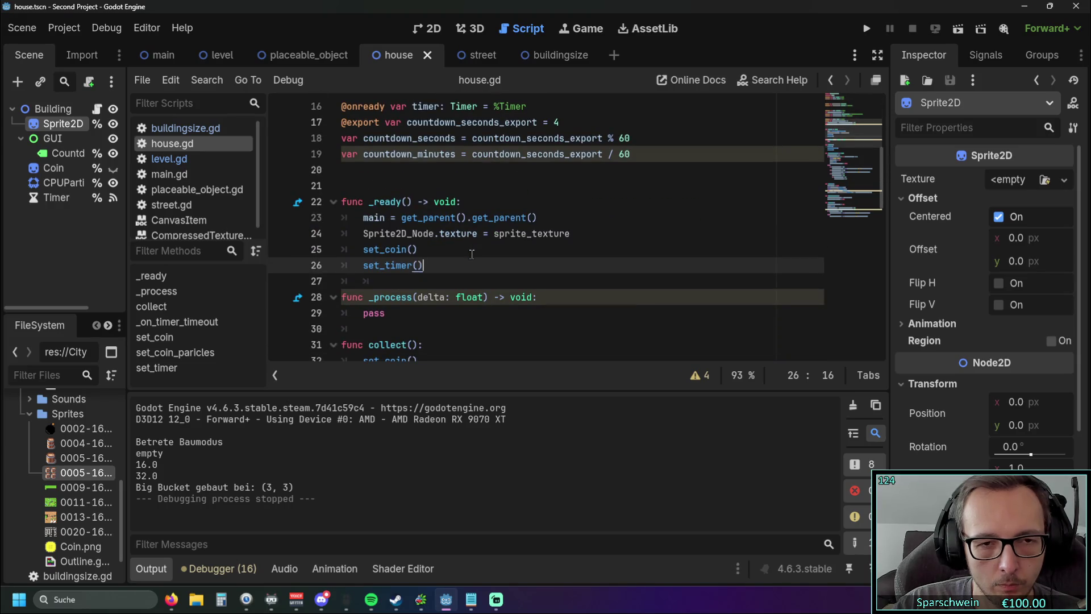
{"action": "scroll", "coordinate": [472, 254], "scroll_direction": "up", "scroll_amount": 1}
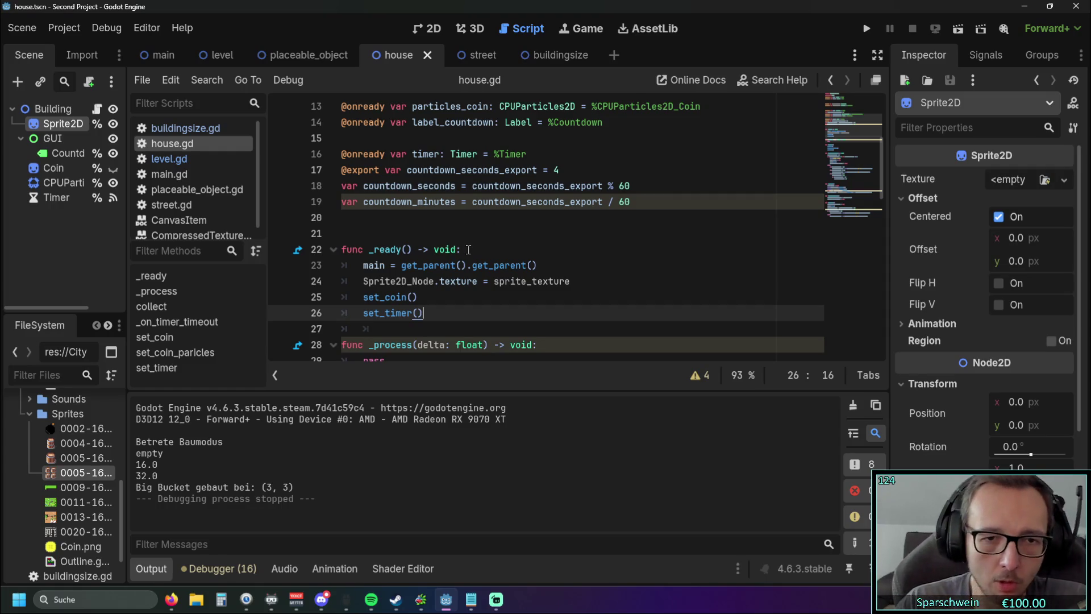
{"action": "scroll", "coordinate": [469, 250], "scroll_direction": "up", "scroll_amount": 4}
- Switch to level.gd with the caret at the end of line 183 in _construct_house
{"action": "left_click_drag", "start_coordinate": [603, 218], "coordinate": [435, 218]}
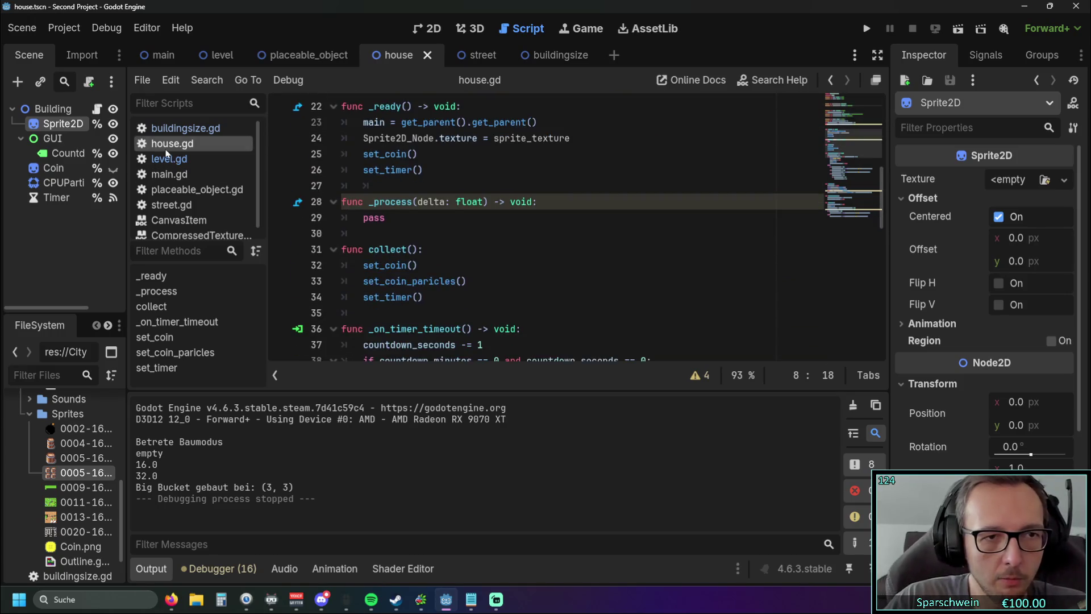
{"action": "left_click", "coordinate": [170, 161]}
{"action": "left_click", "coordinate": [534, 235]}
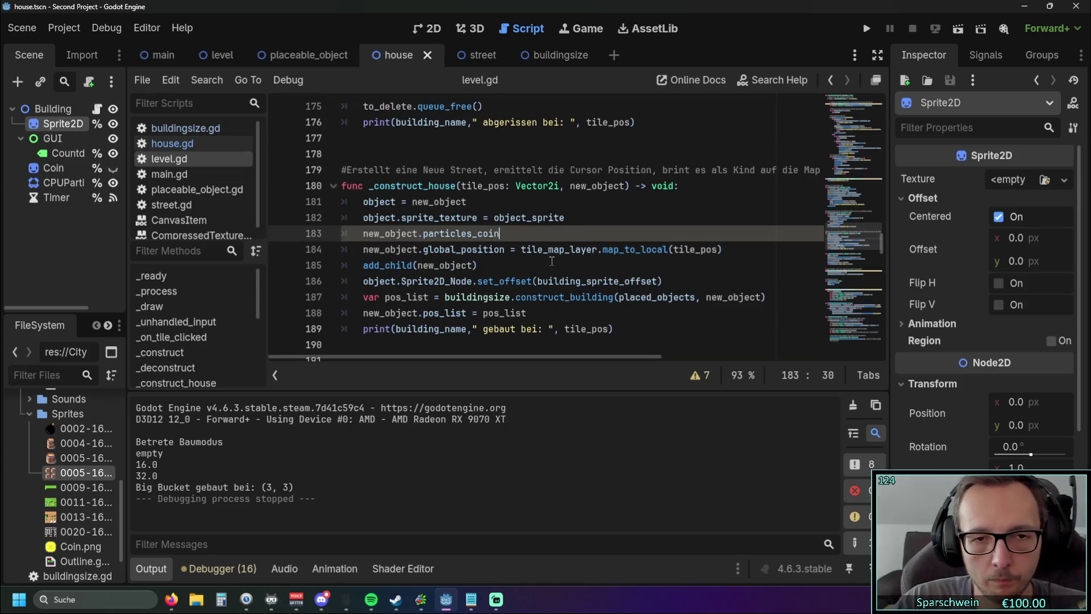
- Review _construct in level.gd, including the new_object parameter and the building cost tooltip
{"action": "scroll", "coordinate": [562, 269], "scroll_direction": "up", "scroll_amount": 3}
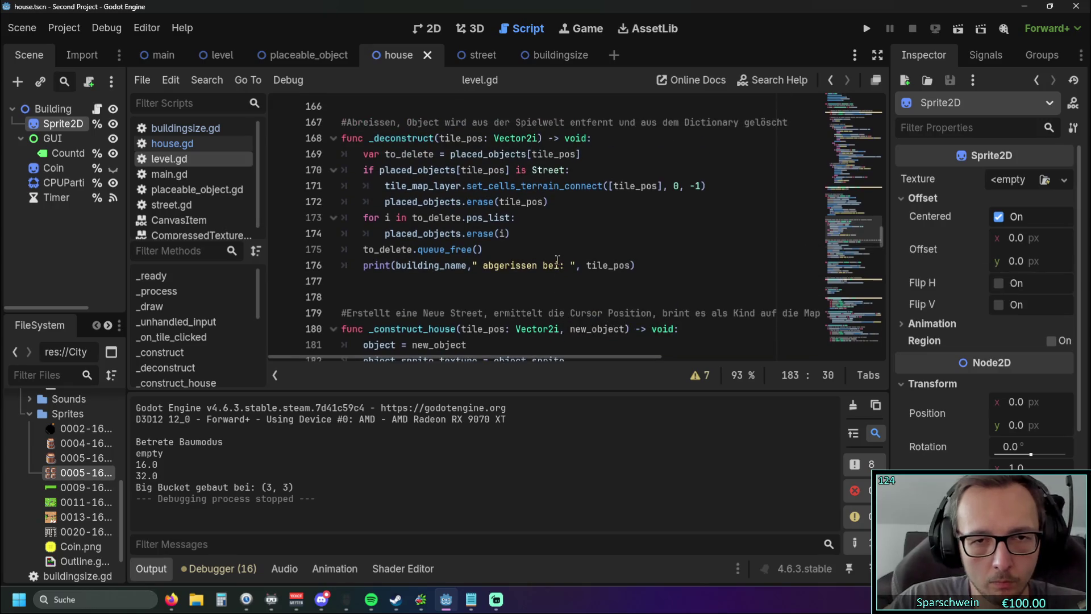
{"action": "scroll", "coordinate": [565, 251], "scroll_direction": "down", "scroll_amount": 2}
{"action": "scroll", "coordinate": [571, 241], "scroll_direction": "up", "scroll_amount": 1}
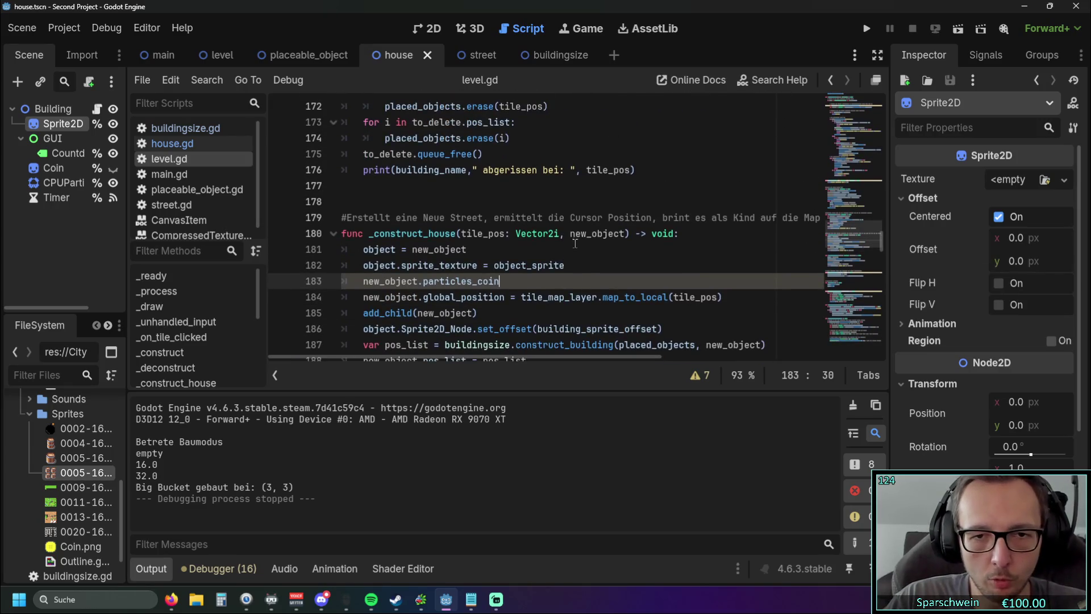
{"action": "left_click_drag", "start_coordinate": [571, 235], "coordinate": [624, 234]}
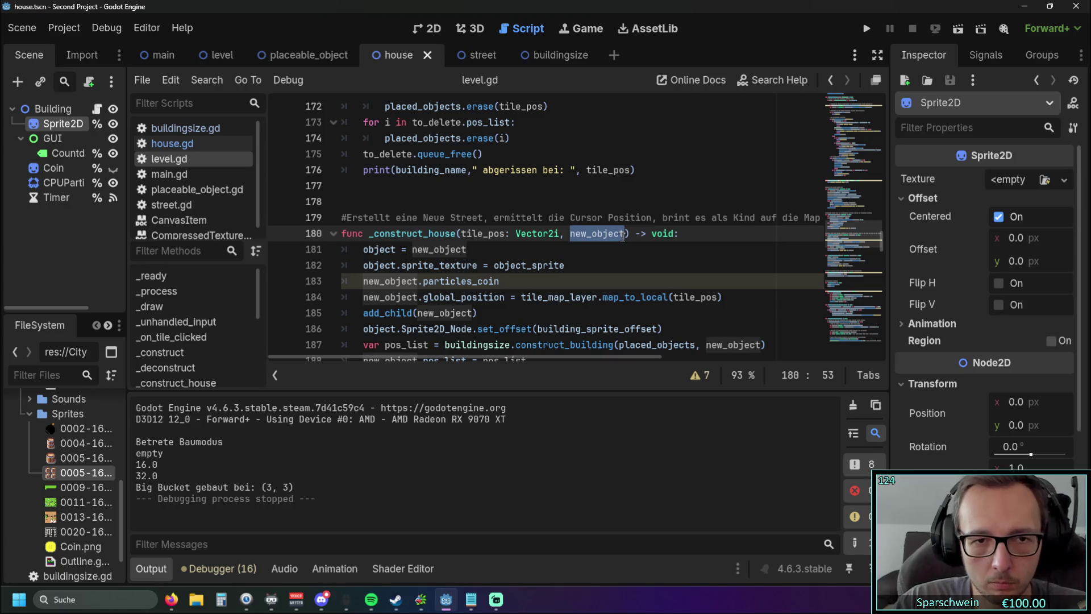
{"action": "left_click", "coordinate": [551, 249]}
{"action": "scroll", "coordinate": [496, 239], "scroll_direction": "down", "scroll_amount": 1}
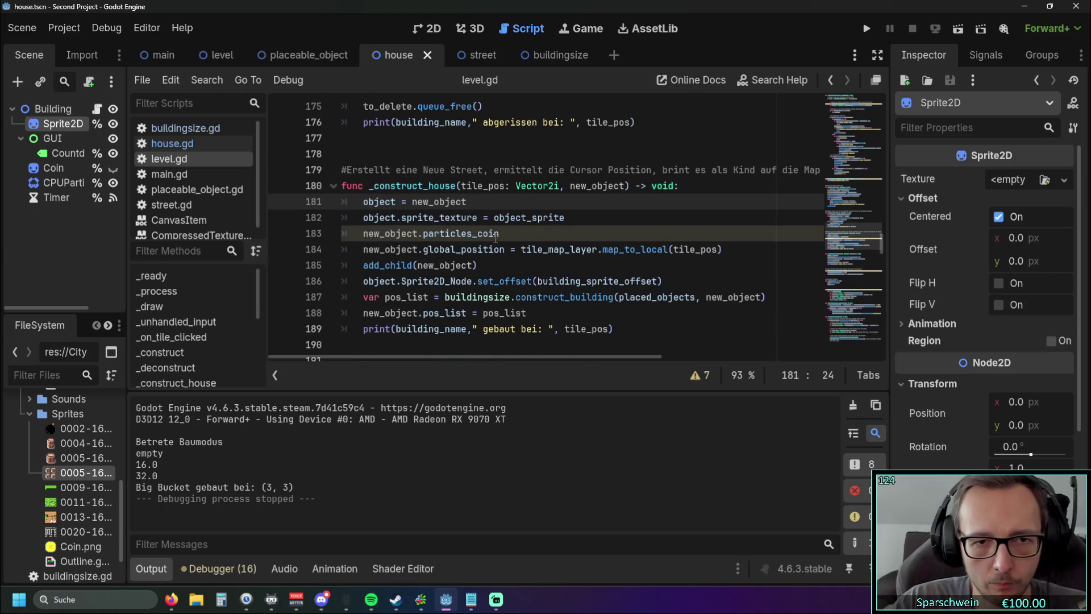
{"action": "scroll", "coordinate": [495, 237], "scroll_direction": "up", "scroll_amount": 8}
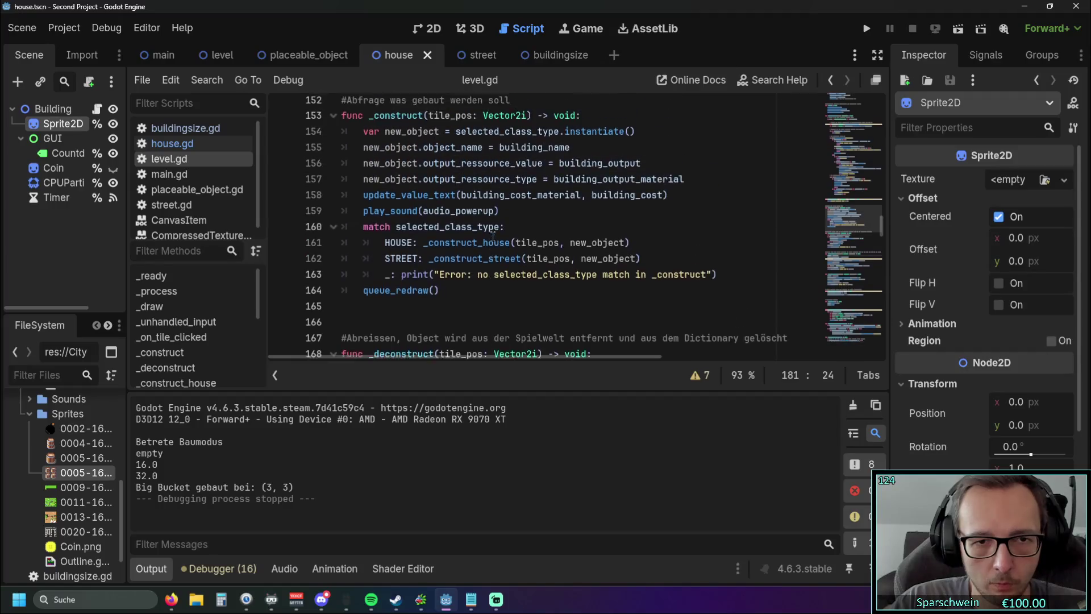
{"action": "scroll", "coordinate": [492, 235], "scroll_direction": "up", "scroll_amount": 3}
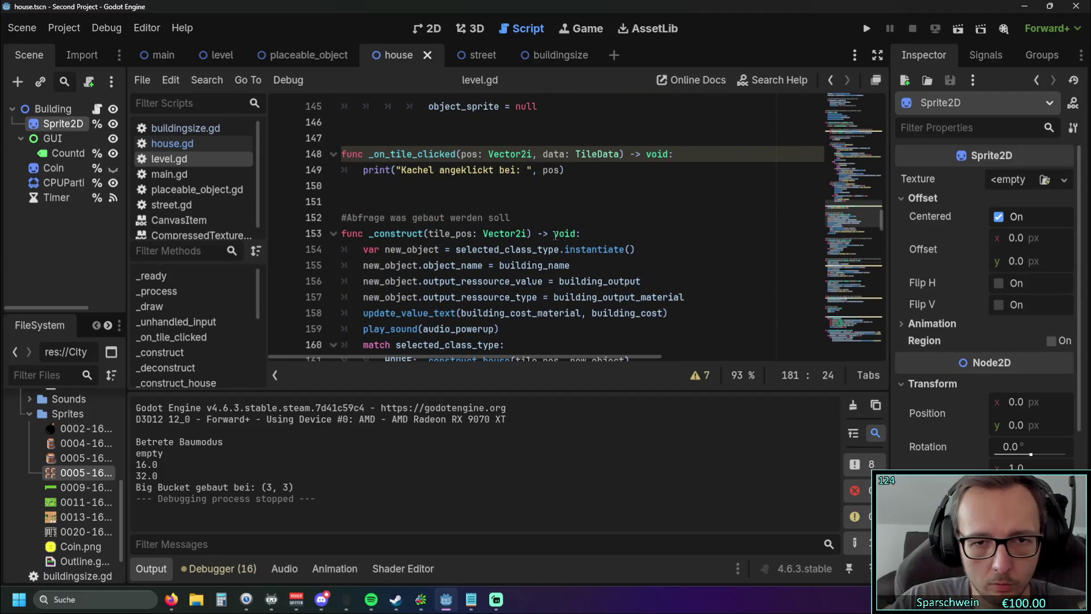
{"action": "scroll", "coordinate": [493, 237], "scroll_direction": "down", "scroll_amount": 1}
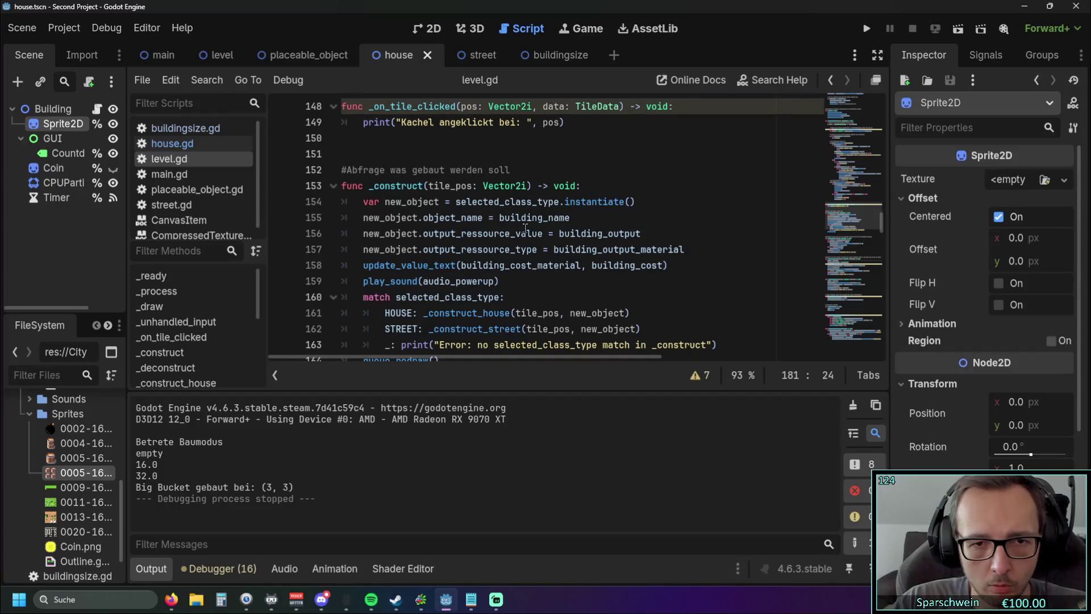
{"action": "scroll", "coordinate": [525, 228], "scroll_direction": "down", "scroll_amount": 1}
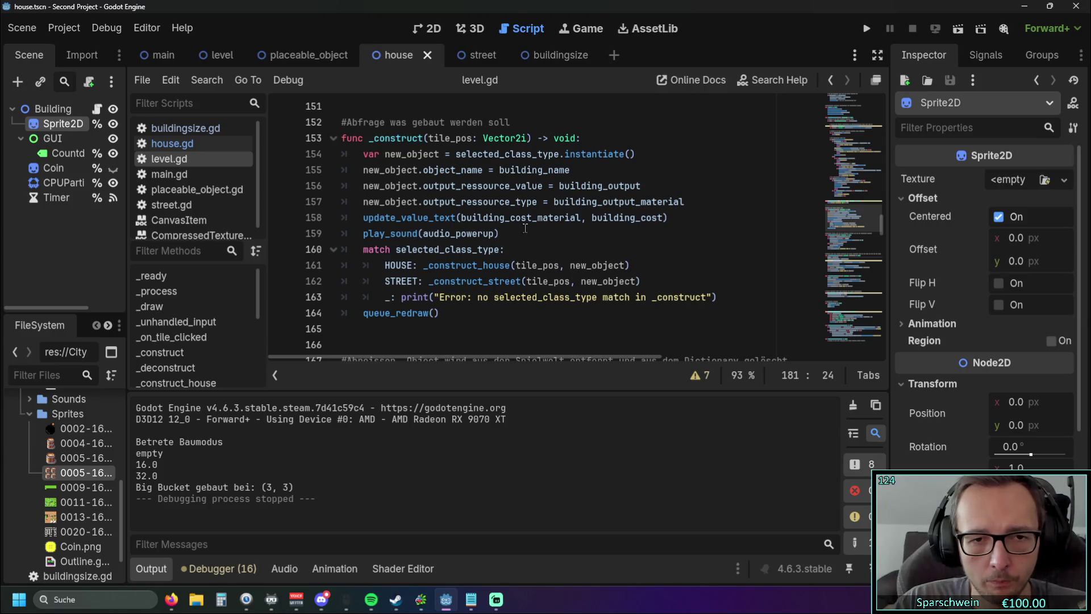
{"action": "mouse_move", "coordinate": [560, 226]}
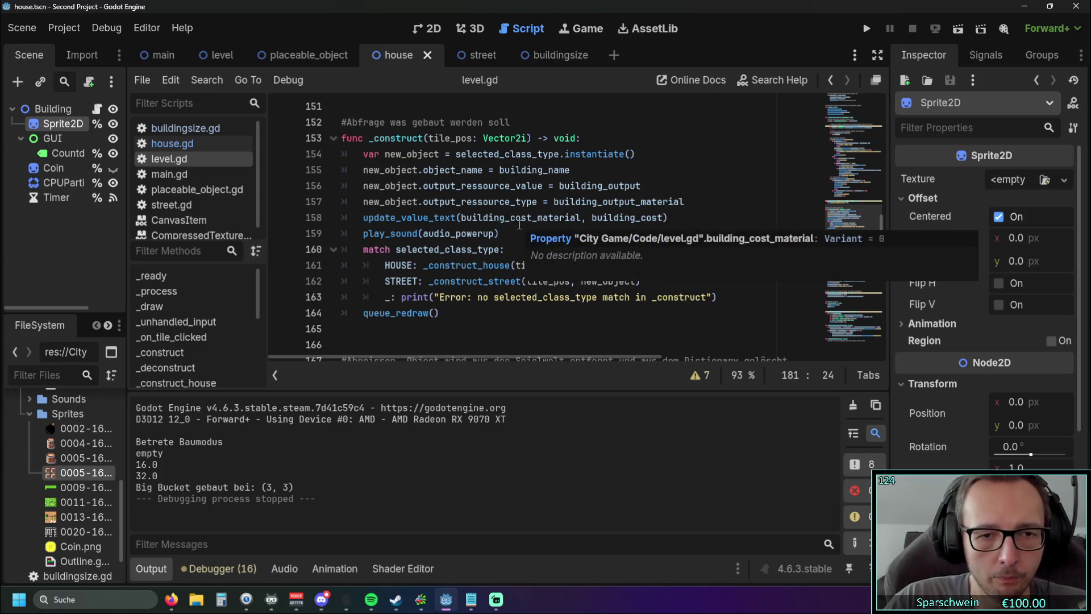
{"action": "left_click", "coordinate": [534, 248]}
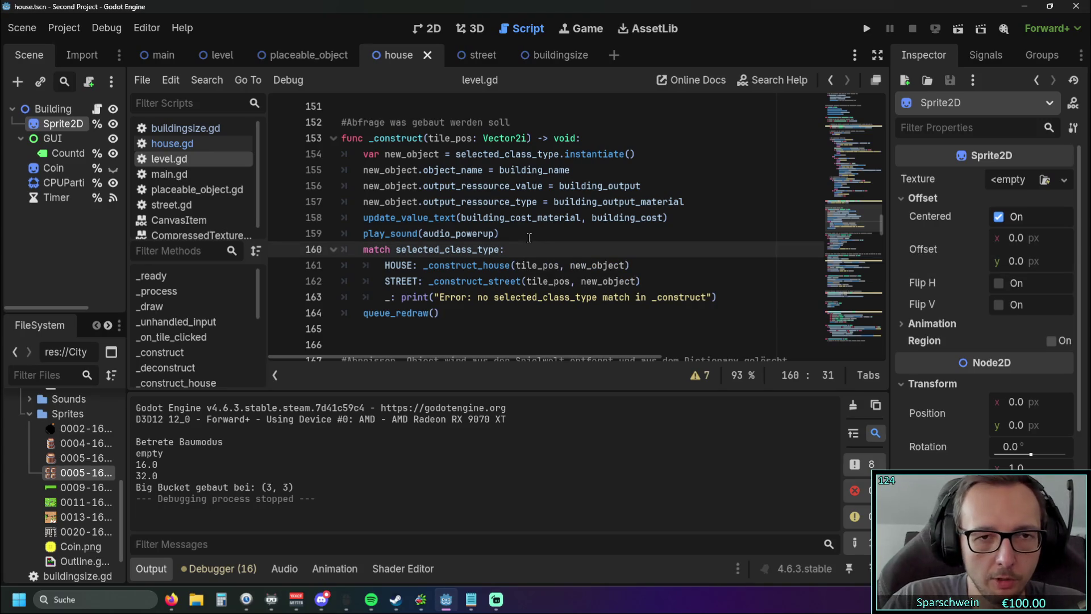
- Examine the click handling's not-enough-gold check and the _construct(tile_pos) call on line 121
{"action": "scroll", "coordinate": [526, 233], "scroll_direction": "up", "scroll_amount": 1}
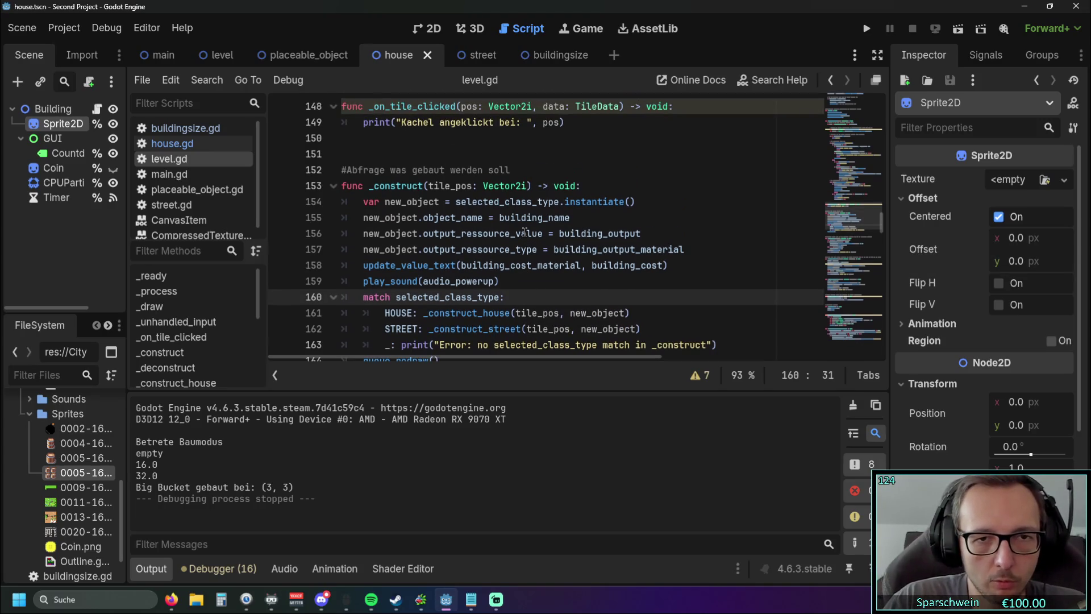
{"action": "scroll", "coordinate": [524, 231], "scroll_direction": "down", "scroll_amount": 1}
{"action": "scroll", "coordinate": [576, 243], "scroll_direction": "up", "scroll_amount": 10}
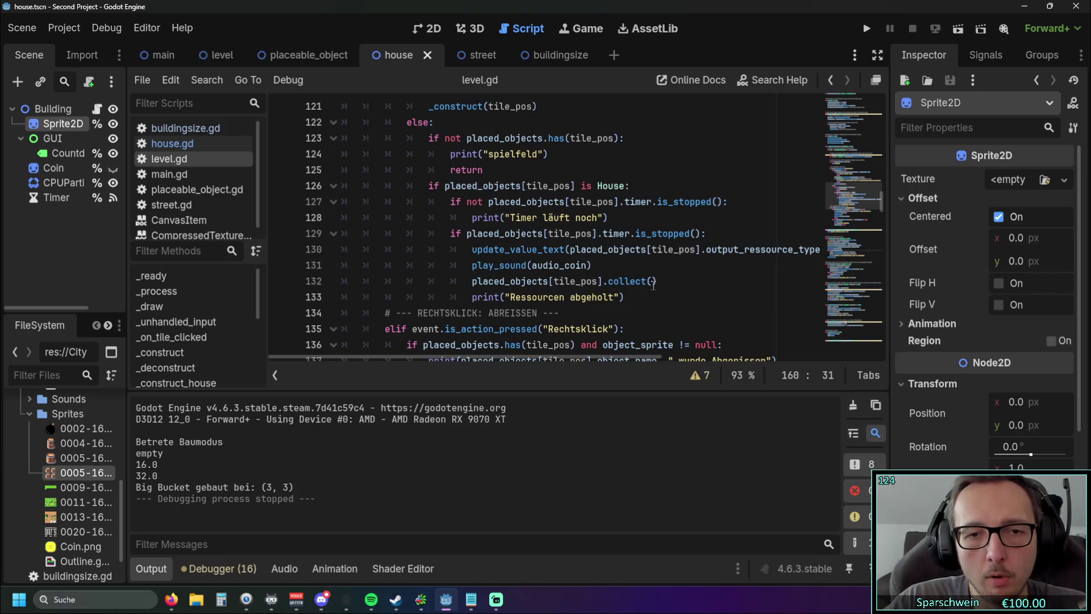
{"action": "scroll", "coordinate": [633, 276], "scroll_direction": "up", "scroll_amount": 3}
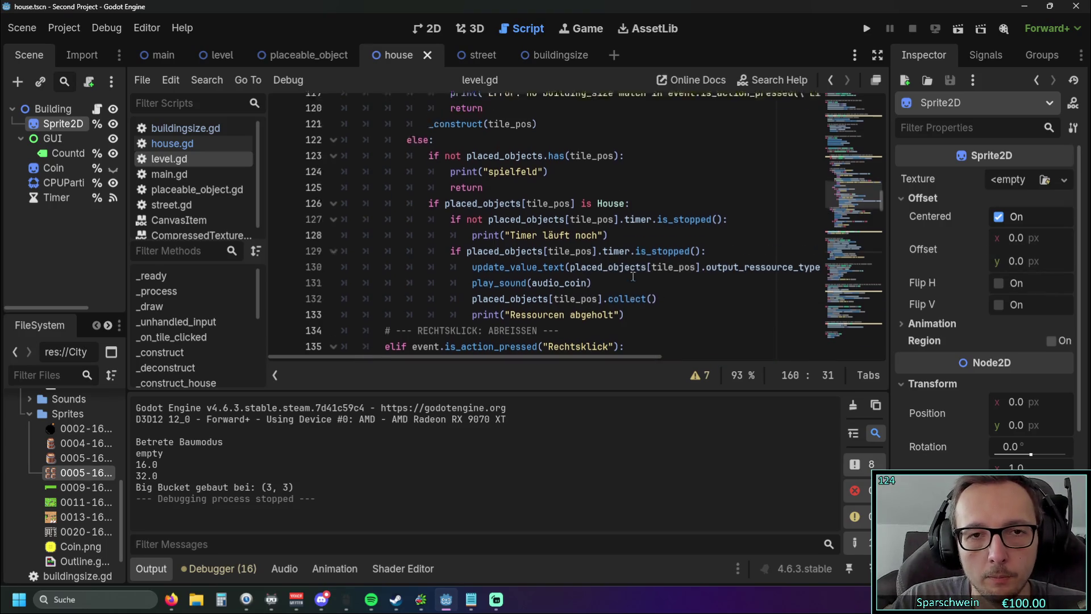
{"action": "scroll", "coordinate": [633, 277], "scroll_direction": "up", "scroll_amount": 1}
{"action": "scroll", "coordinate": [633, 277], "scroll_direction": "up", "scroll_amount": 1}
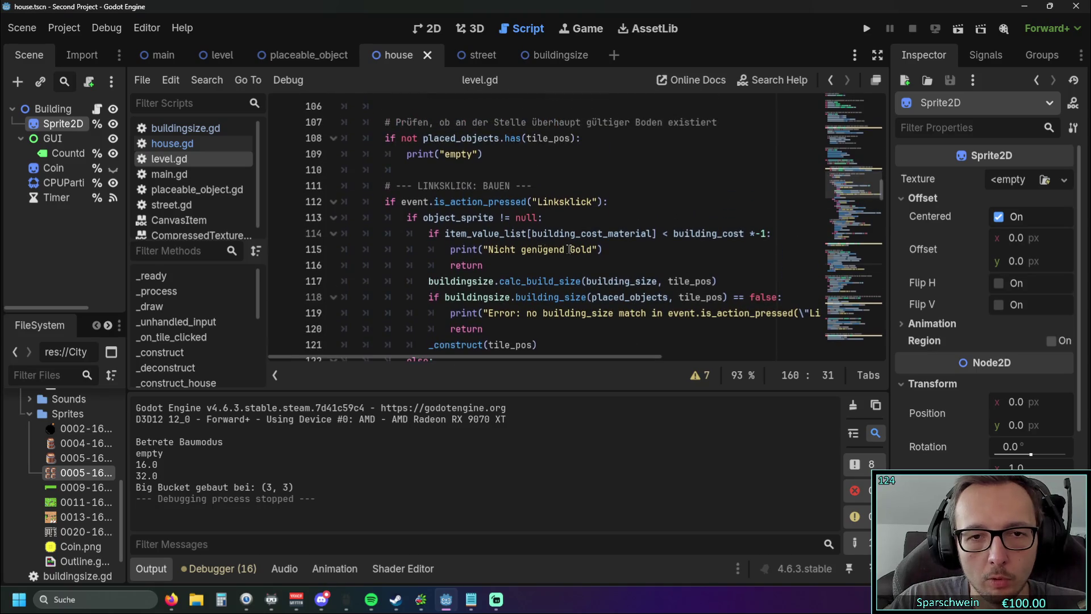
{"action": "left_click_drag", "start_coordinate": [506, 264], "coordinate": [433, 245]}
{"action": "left_click", "coordinate": [518, 265]}
{"action": "scroll", "coordinate": [517, 265], "scroll_direction": "down", "scroll_amount": 1}
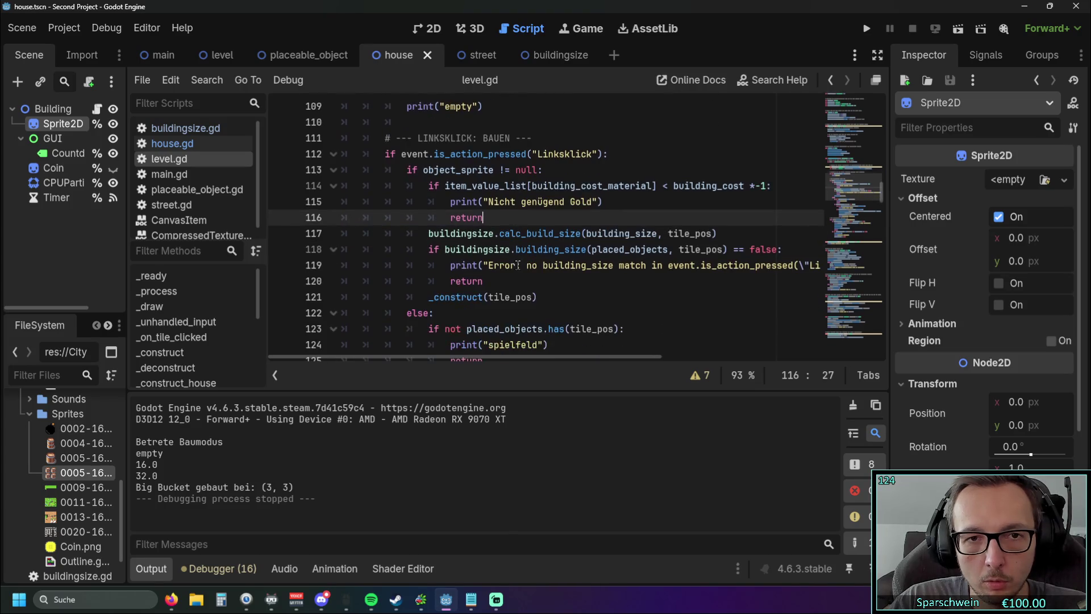
{"action": "left_click_drag", "start_coordinate": [512, 280], "coordinate": [445, 233]}
{"action": "scroll", "coordinate": [549, 260], "scroll_direction": "down", "scroll_amount": 1}
{"action": "left_click", "coordinate": [546, 253]}
{"action": "key", "text": "shift+Home"}
{"action": "scroll", "coordinate": [524, 254], "scroll_direction": "up", "scroll_amount": 2}
{"action": "scroll", "coordinate": [525, 254], "scroll_direction": "up", "scroll_amount": 2}
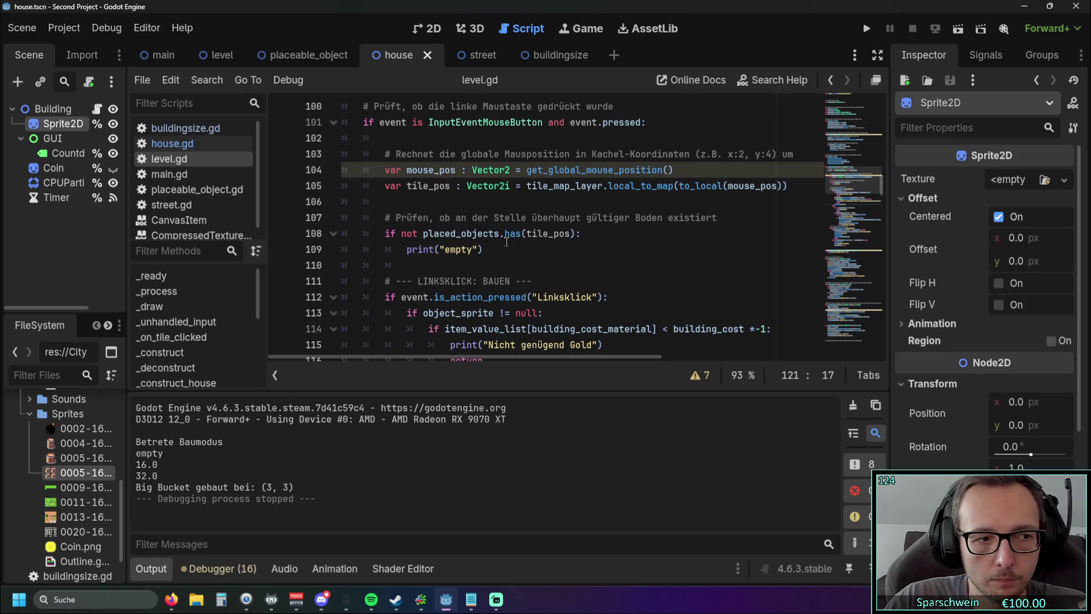
- Scroll through the rest of level.gd, then switch to house.gd
{"action": "scroll", "coordinate": [508, 246], "scroll_direction": "down", "scroll_amount": 6}
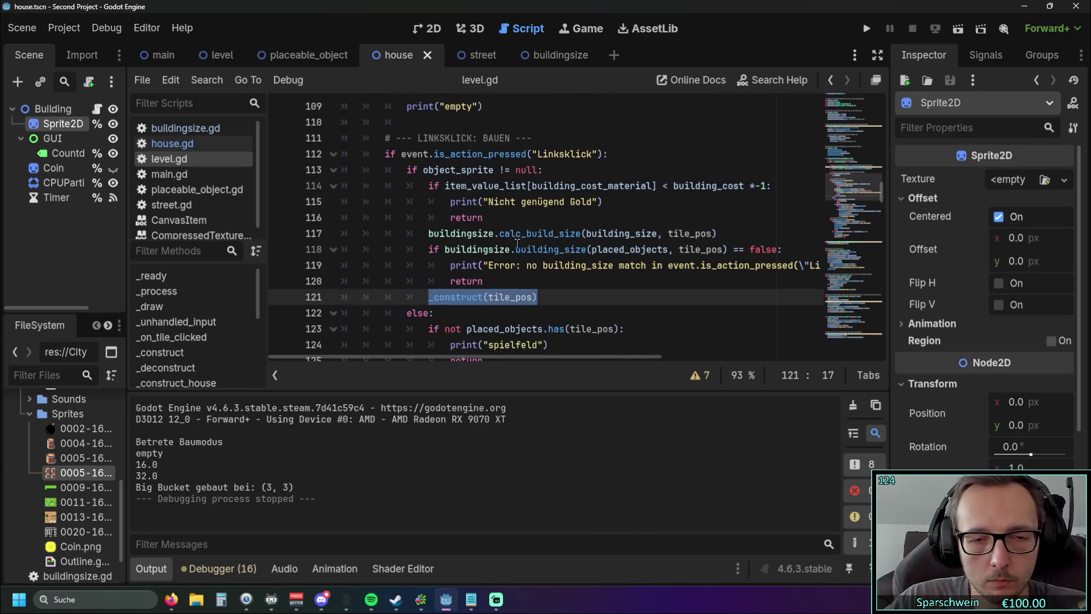
{"action": "scroll", "coordinate": [536, 233], "scroll_direction": "down", "scroll_amount": 7}
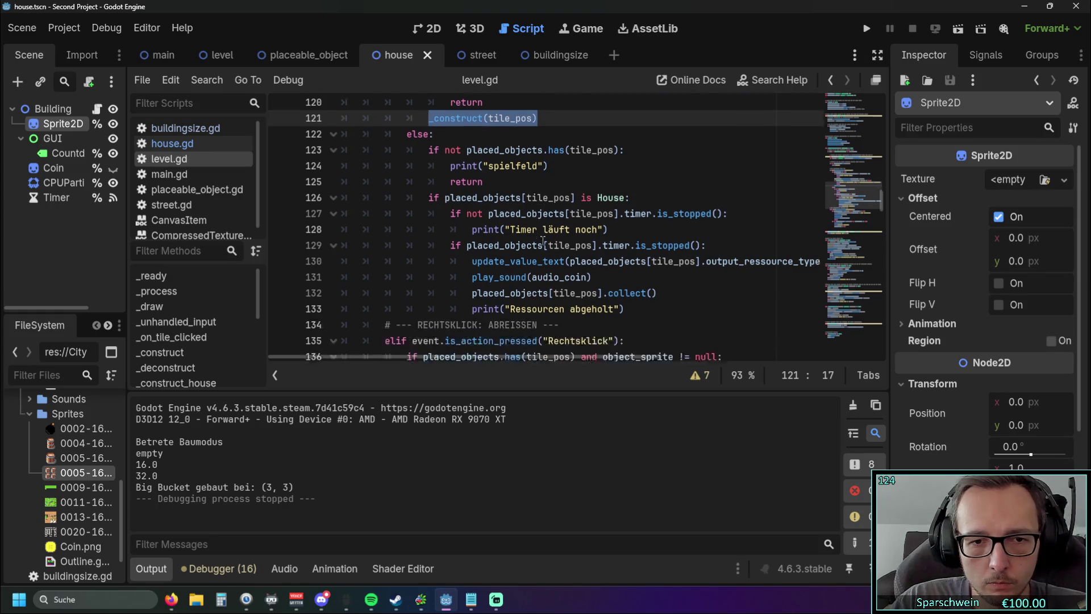
{"action": "scroll", "coordinate": [537, 236], "scroll_direction": "down", "scroll_amount": 3}
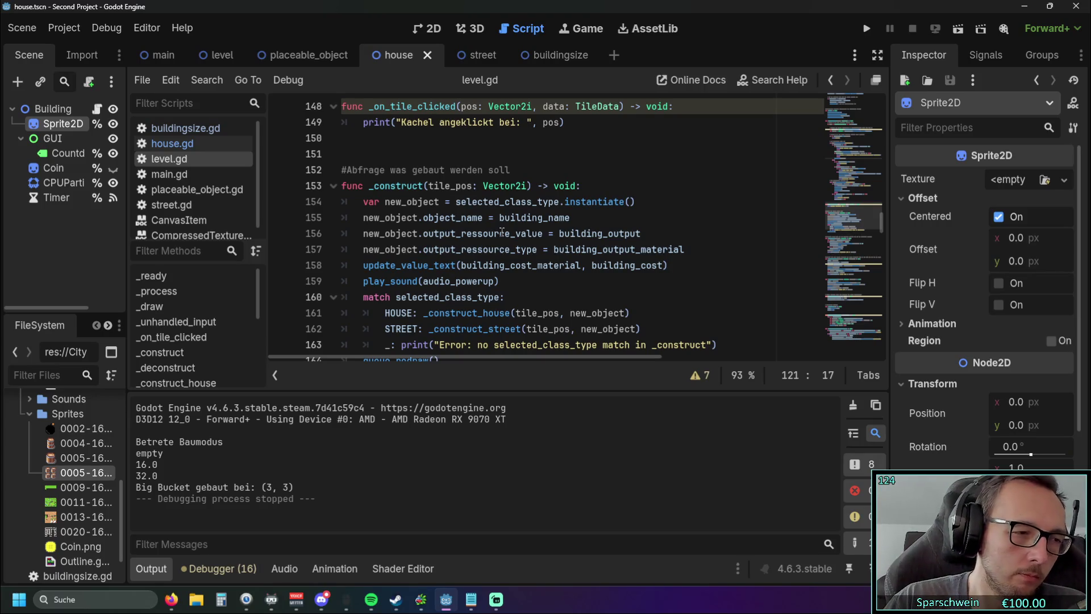
{"action": "scroll", "coordinate": [502, 231], "scroll_direction": "down", "scroll_amount": 2}
{"action": "scroll", "coordinate": [499, 232], "scroll_direction": "up", "scroll_amount": 1}
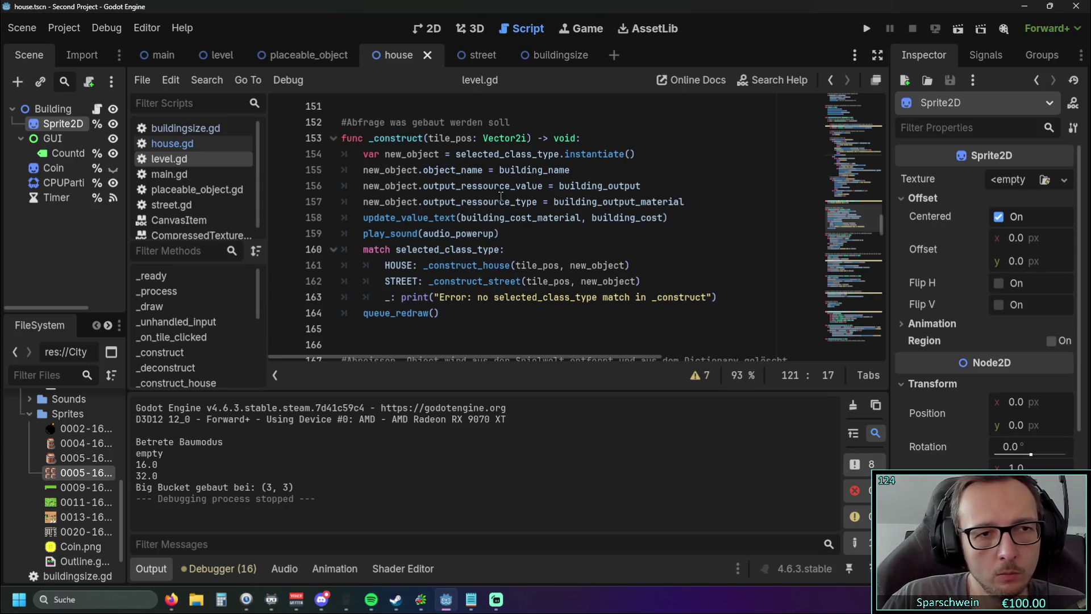
{"action": "left_click", "coordinate": [173, 144]}
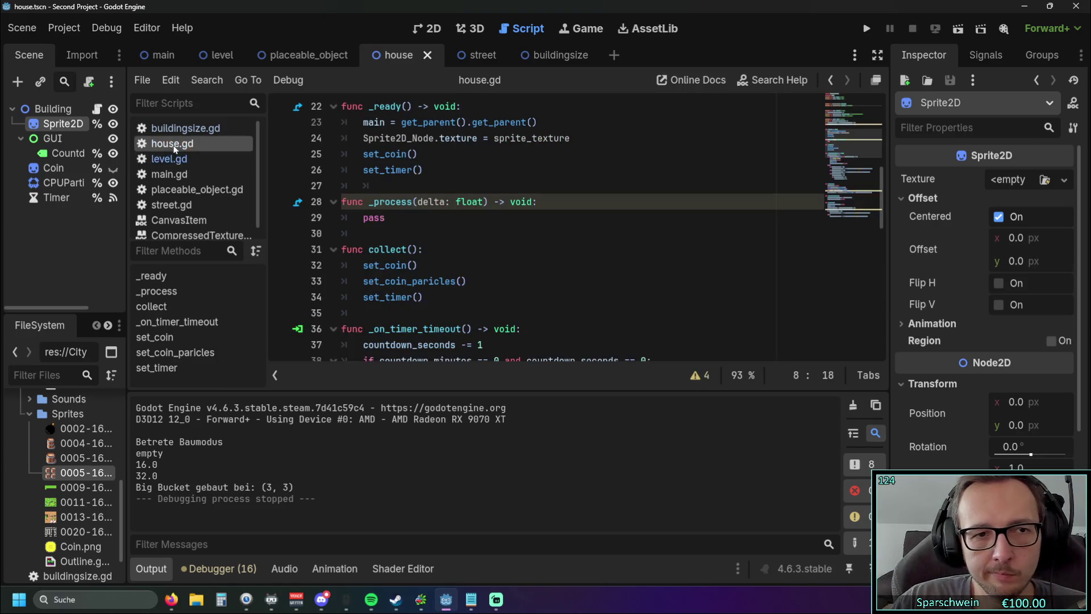
- Move from the Sprite2D reference on line 8 down to set_coin's sprite width print on line 57
{"action": "scroll", "coordinate": [461, 225], "scroll_direction": "down", "scroll_amount": 1}
{"action": "scroll", "coordinate": [466, 224], "scroll_direction": "up", "scroll_amount": 1}
{"action": "left_click", "coordinate": [475, 223]}
{"action": "scroll", "coordinate": [477, 224], "scroll_direction": "up", "scroll_amount": 2}
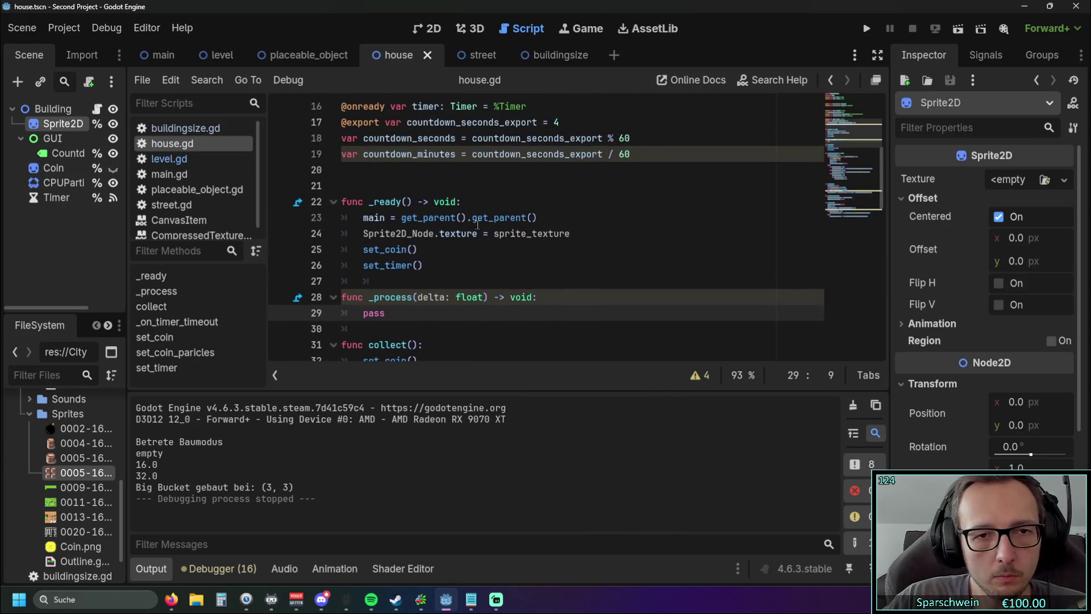
{"action": "scroll", "coordinate": [475, 219], "scroll_direction": "up", "scroll_amount": 5}
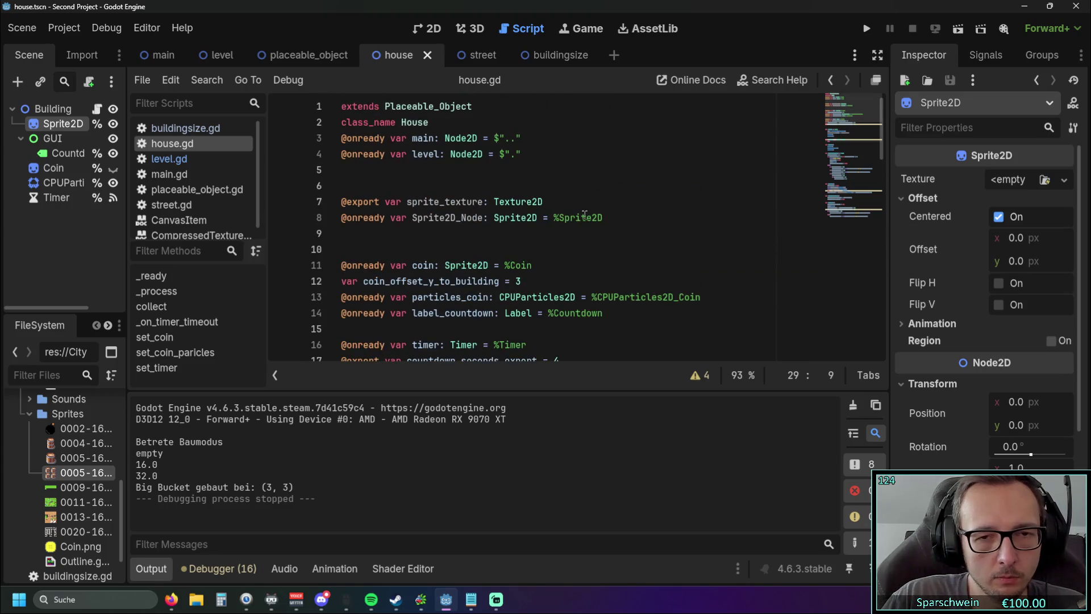
{"action": "left_click_drag", "start_coordinate": [603, 218], "coordinate": [417, 218]}
{"action": "key", "text": "Down"}
{"action": "key", "text": "Down"}
{"action": "key", "text": "Down"}
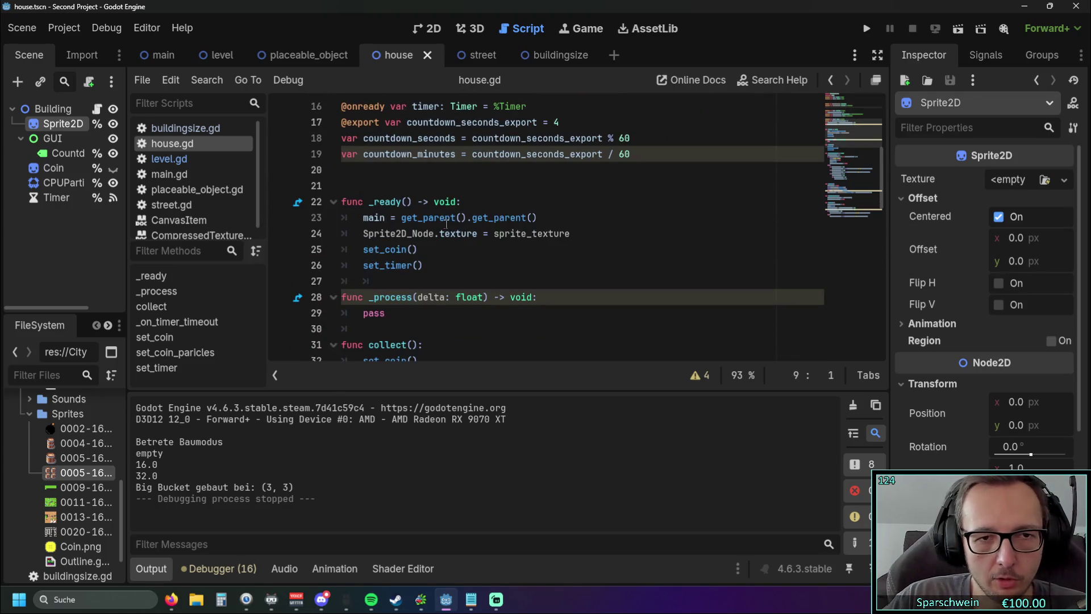
{"action": "scroll", "coordinate": [485, 227], "scroll_direction": "down", "scroll_amount": 3}
{"action": "scroll", "coordinate": [466, 227], "scroll_direction": "down", "scroll_amount": 1}
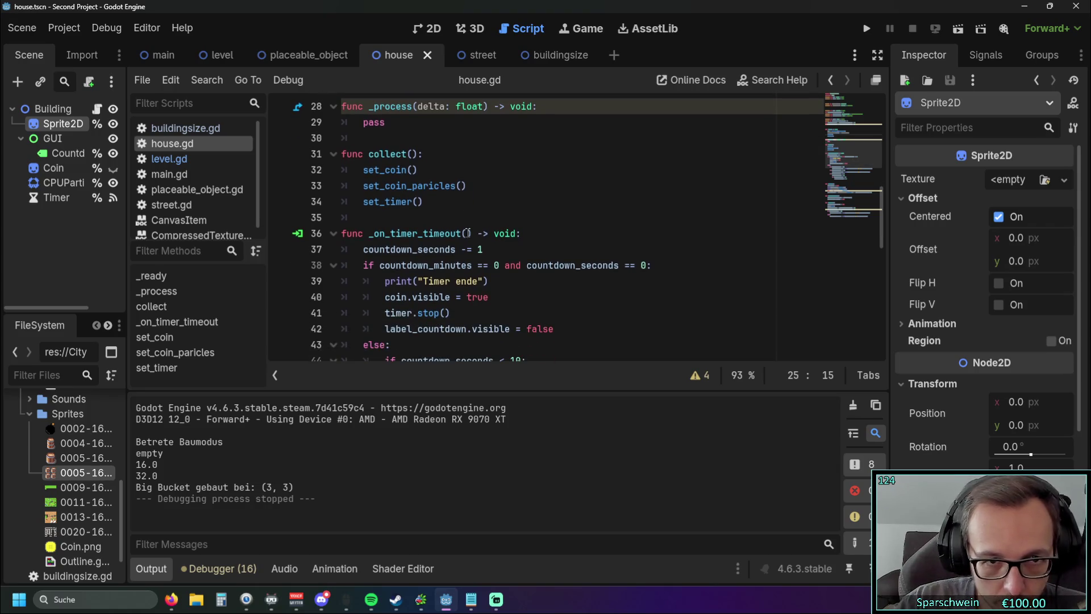
{"action": "scroll", "coordinate": [466, 228], "scroll_direction": "down", "scroll_amount": 6}
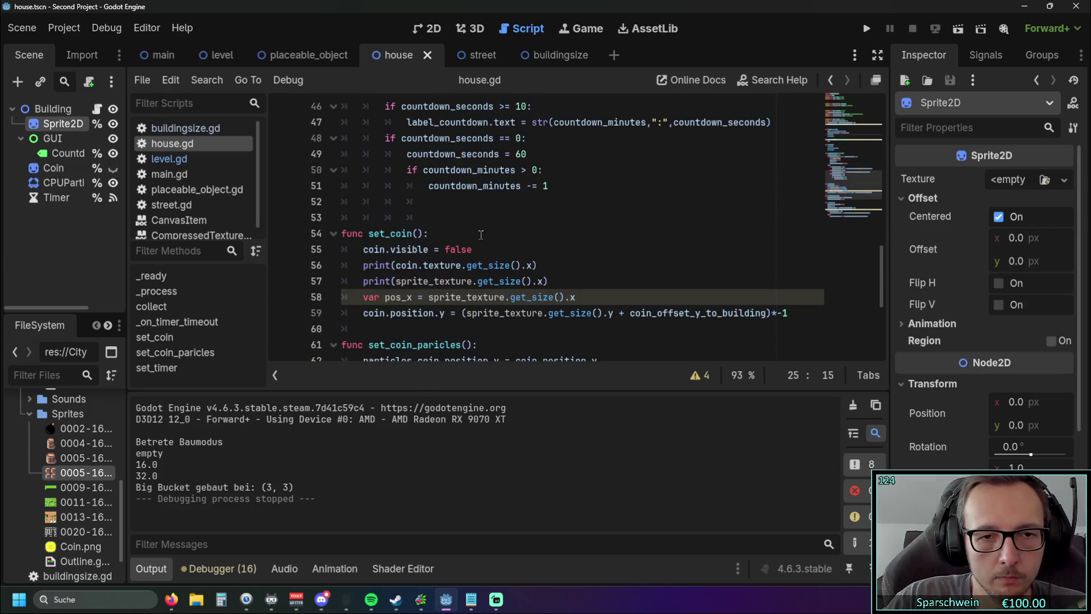
{"action": "left_click", "coordinate": [613, 239]}
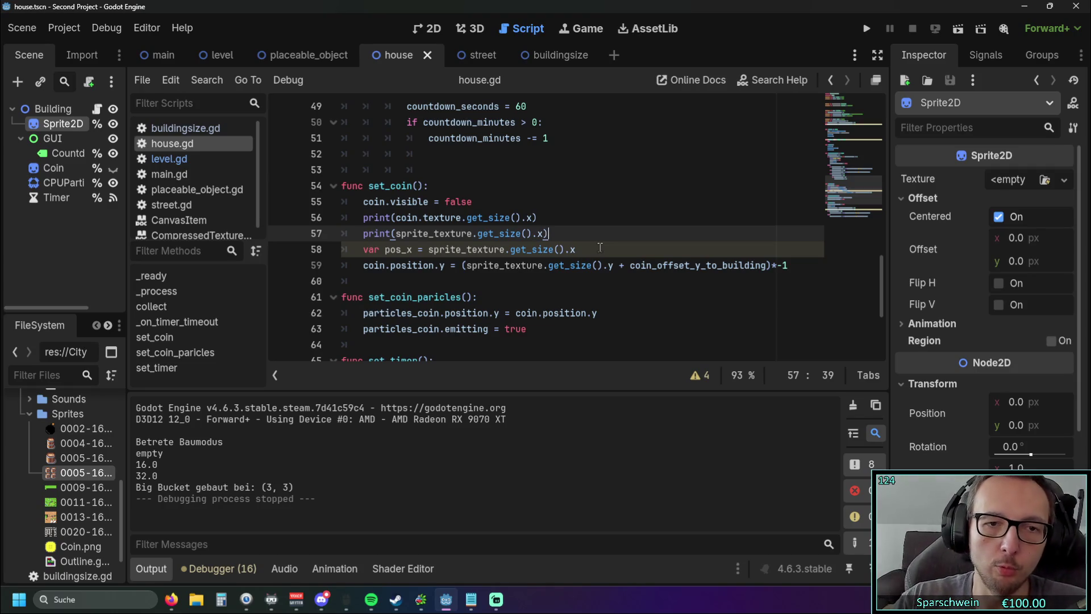
- Rewrite line 58 as coin.position.x = the sprite_texture width expression
{"action": "left_click", "coordinate": [443, 266]}
{"action": "mouse_move", "coordinate": [443, 265]}
{"action": "left_mouse_down"}
{"action": "mouse_move", "coordinate": [363, 265]}
{"action": "mouse_move", "coordinate": [367, 250]}
{"action": "mouse_move", "coordinate": [577, 250]}
{"action": "left_mouse_up"}
{"action": "key", "text": "ctrl+c"}
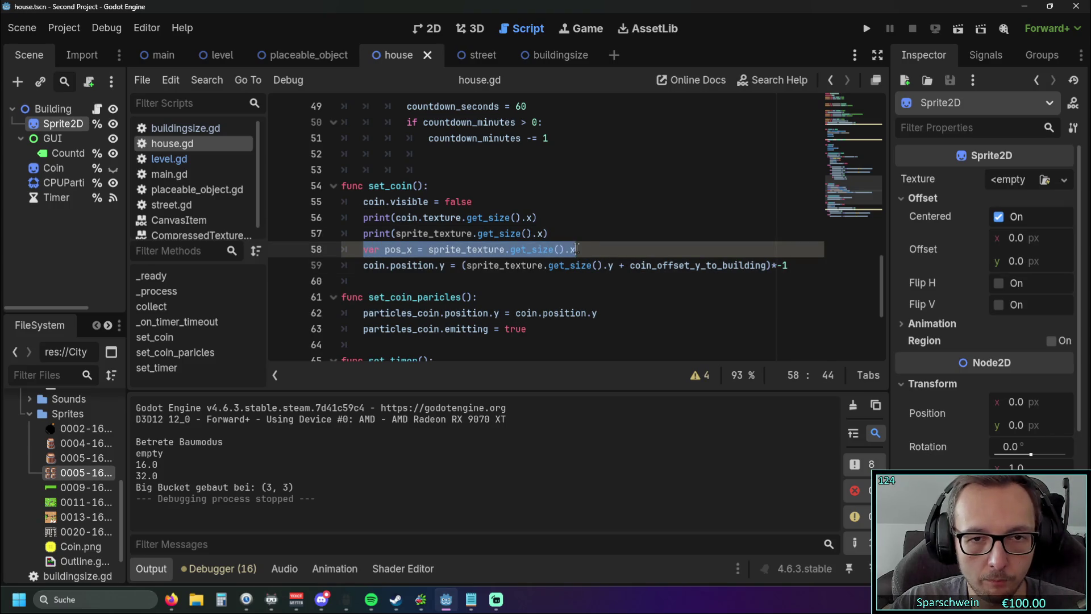
{"action": "key", "text": "ctrl+v"}
{"action": "key", "text": "BackSpace"}
{"action": "type", "text": "x ="}
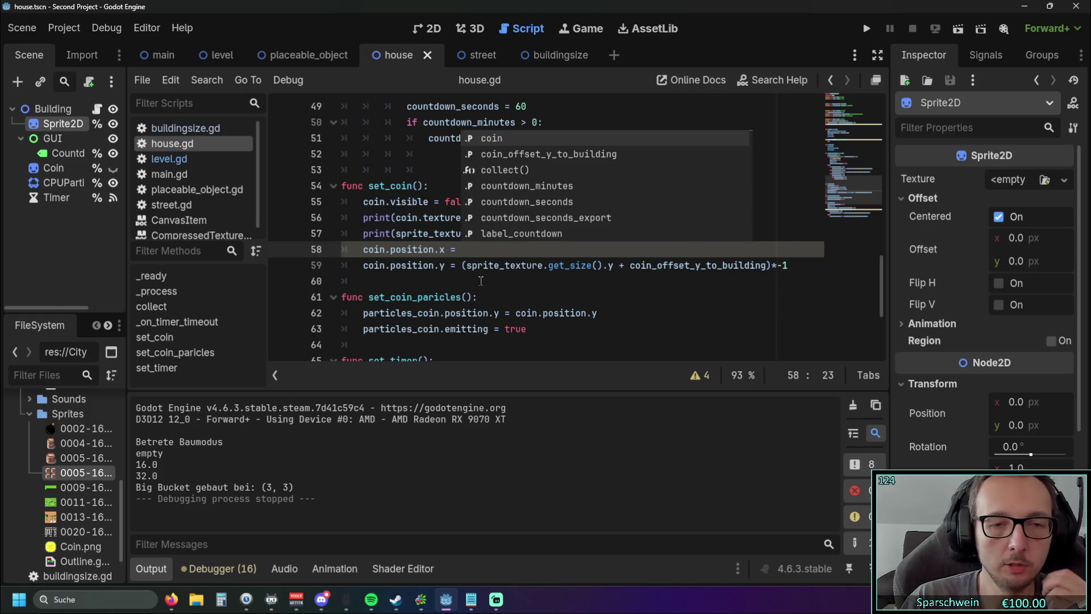
{"action": "left_click", "coordinate": [481, 280]}
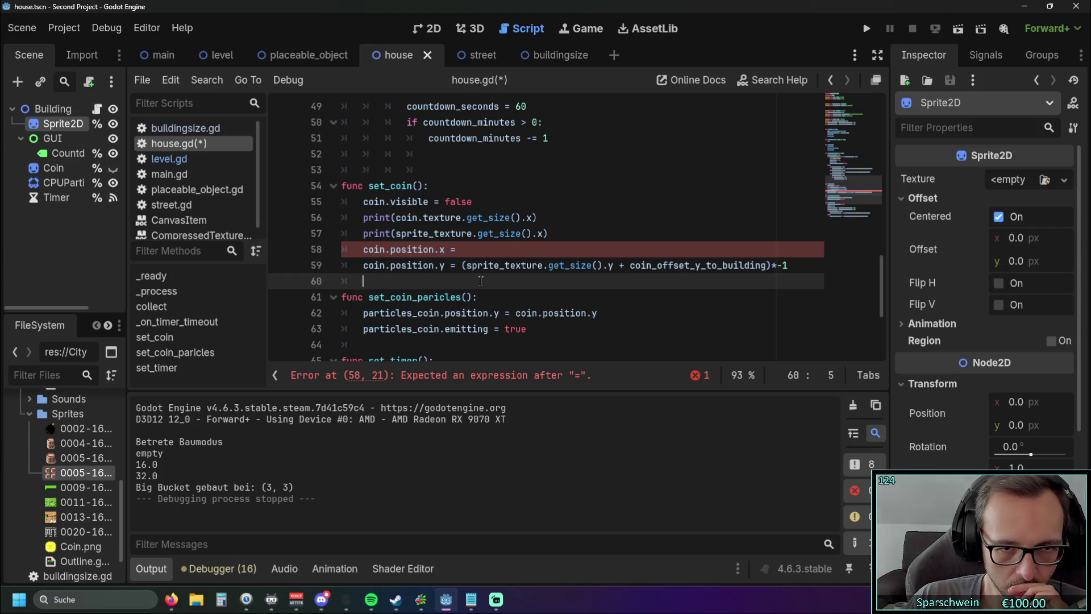
{"action": "left_click", "coordinate": [467, 252]}
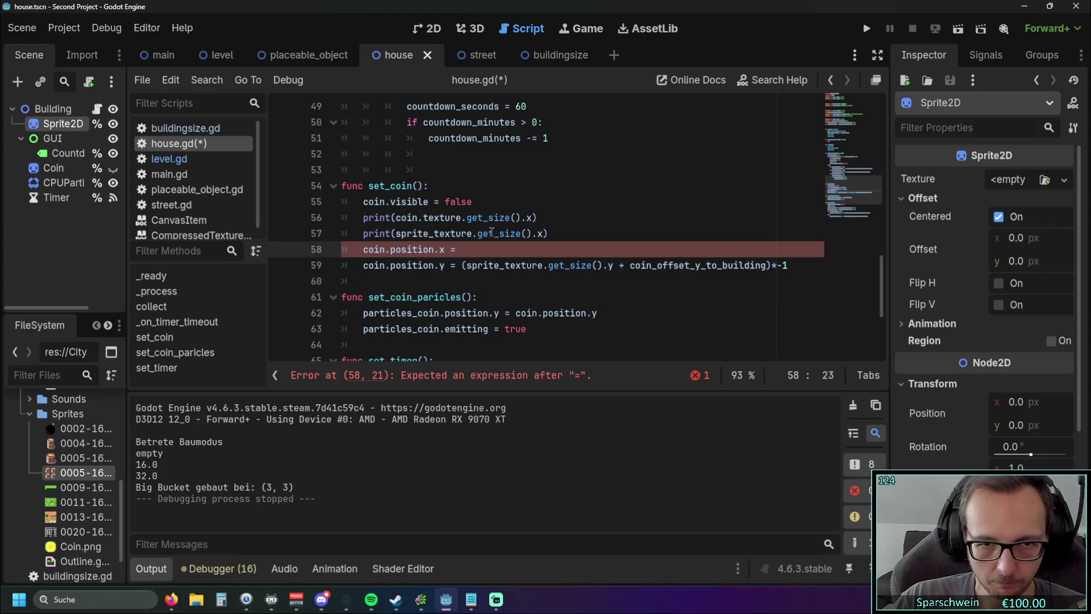
{"action": "left_click", "coordinate": [398, 221]}
{"action": "left_click", "coordinate": [468, 251]}
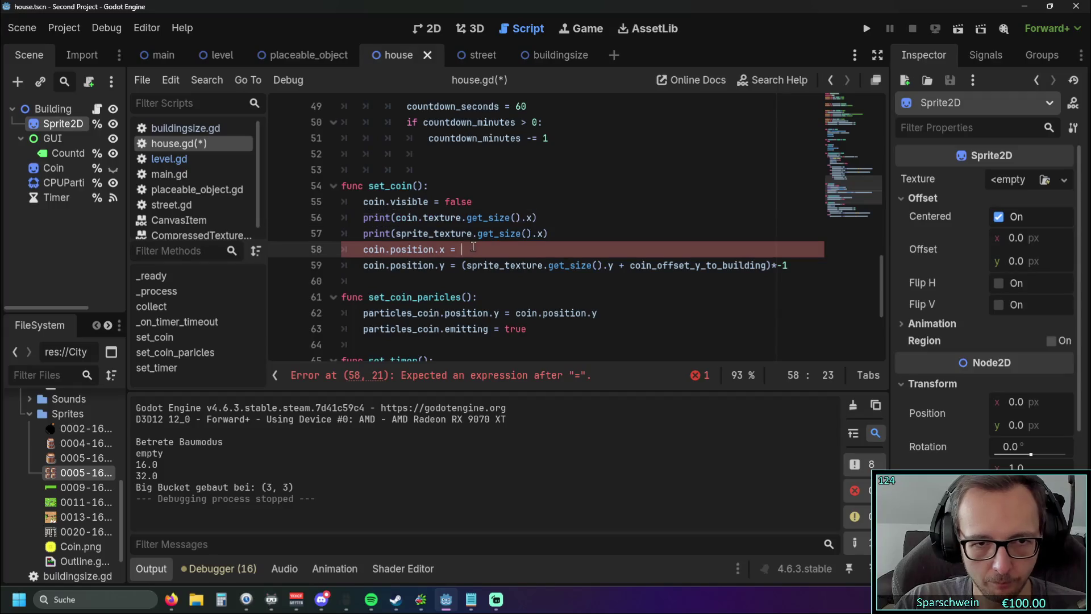
{"action": "left_click_drag", "start_coordinate": [398, 233], "coordinate": [545, 234]}
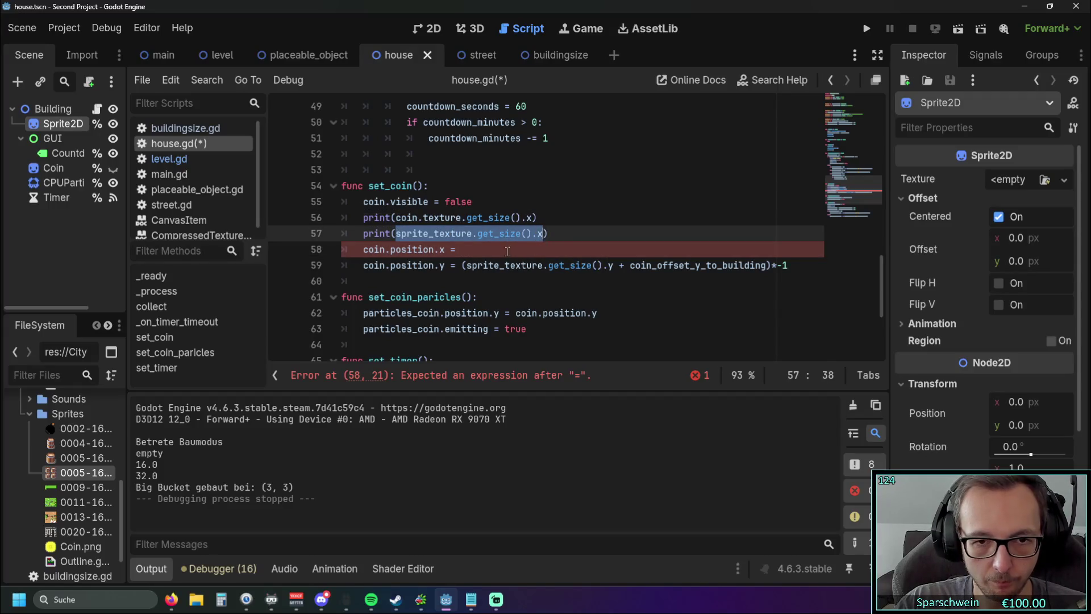
{"action": "left_click", "coordinate": [476, 249]}
{"action": "key", "text": "ctrl+v"}
- Divide line 58 by coin.texture.get_size().x and run the project
{"action": "left_click_drag", "start_coordinate": [396, 218], "coordinate": [538, 218]}
{"action": "left_click", "coordinate": [538, 217]}
{"action": "left_click", "coordinate": [562, 239]}
{"action": "left_click_drag", "start_coordinate": [397, 217], "coordinate": [533, 218]}
{"action": "left_click", "coordinate": [557, 233]}
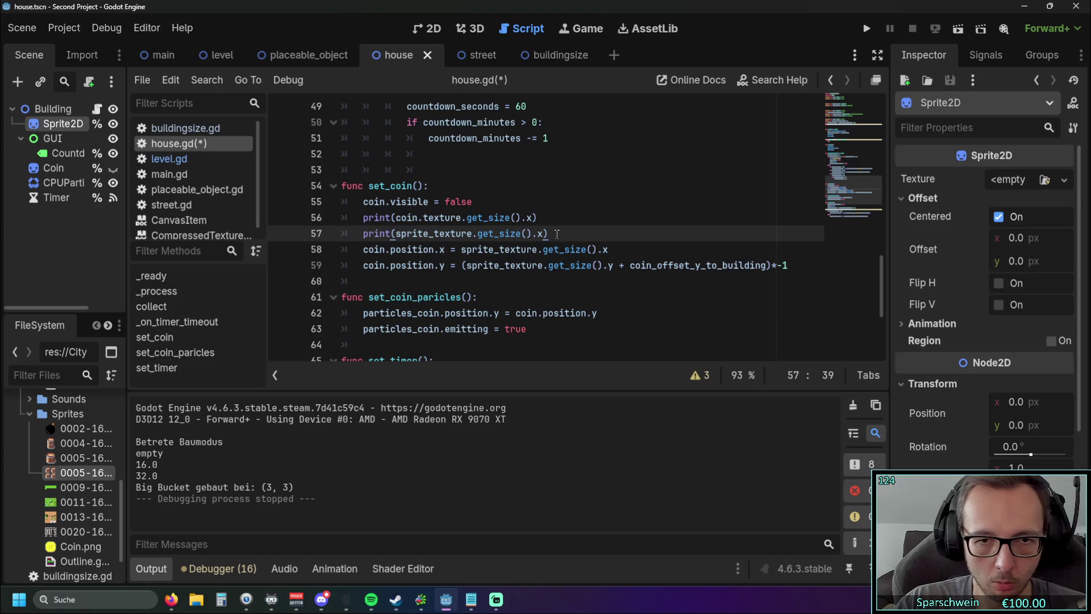
{"action": "left_click", "coordinate": [624, 250]}
{"action": "type", "text": "/"}
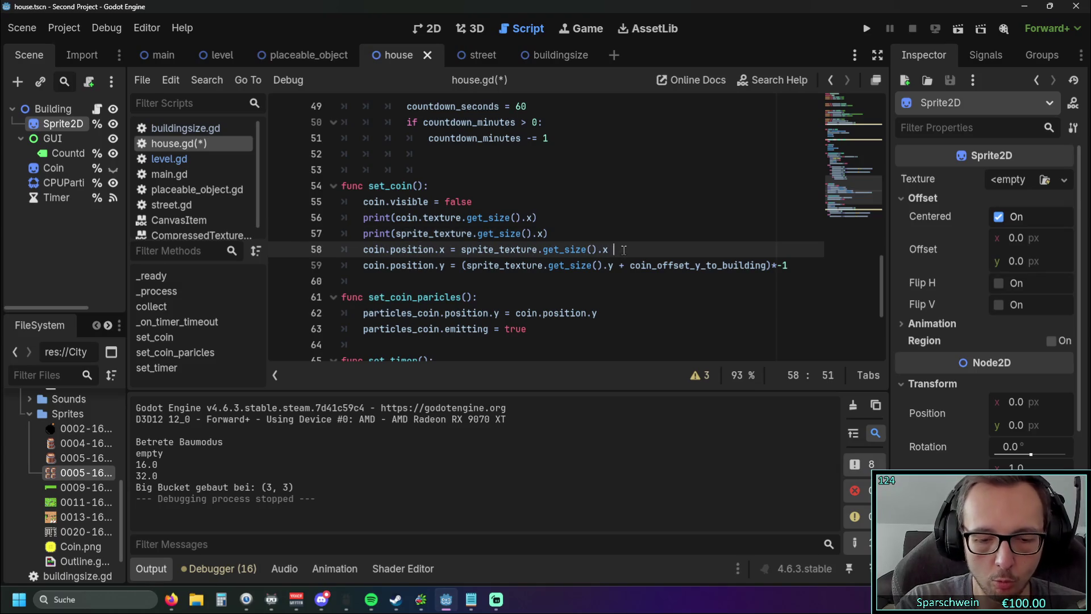
{"action": "key", "text": "ctrl+v"}
{"action": "left_click", "coordinate": [569, 297]}
{"action": "left_click", "coordinate": [867, 30]}
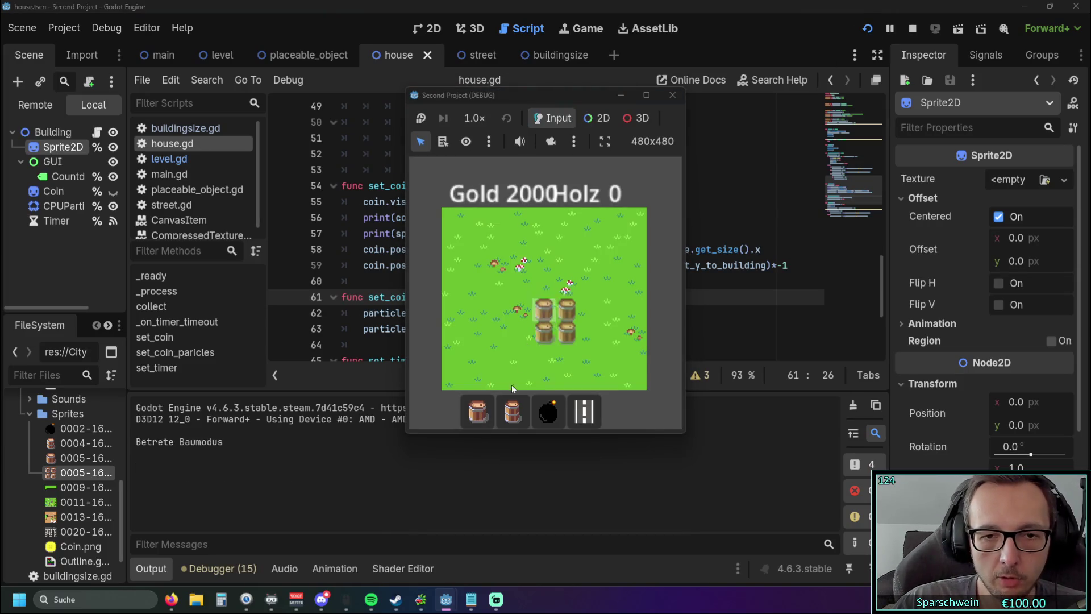
- Build a barrel on the grass in the running game, then stop the game
{"action": "left_click", "coordinate": [514, 427]}
{"action": "left_click", "coordinate": [523, 311]}
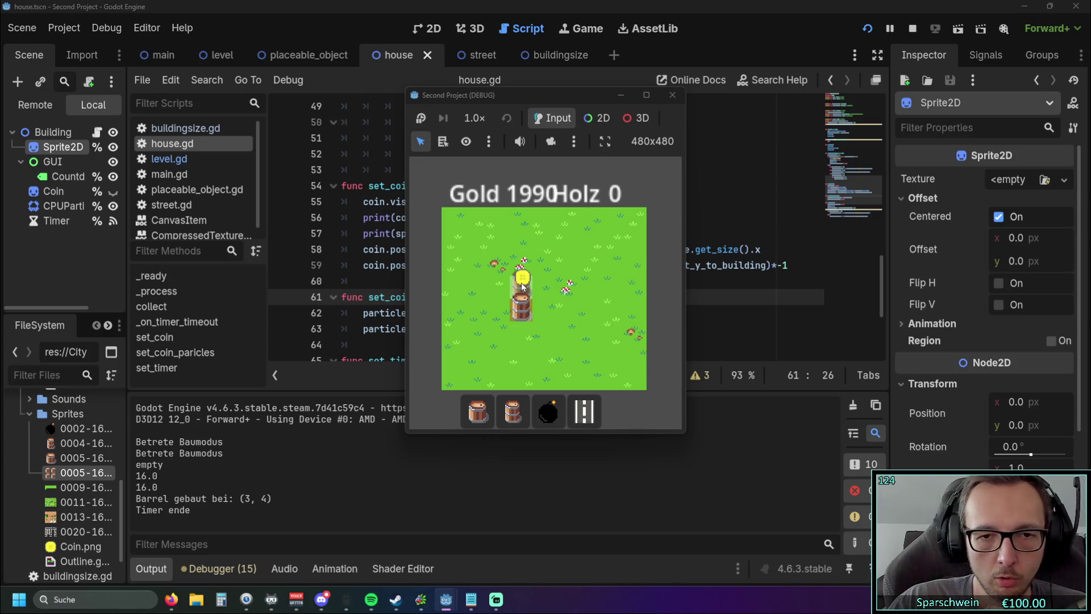
{"action": "left_click", "coordinate": [672, 95]}
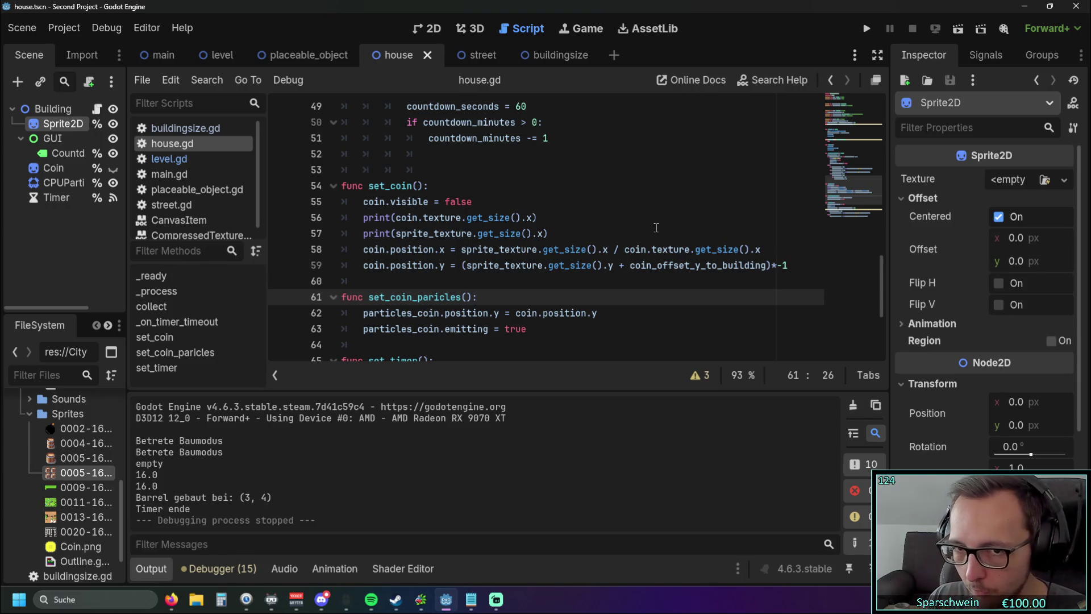
- Replace the '/' on line 58 with '-' and run the game
{"action": "double_click", "coordinate": [618, 249]}
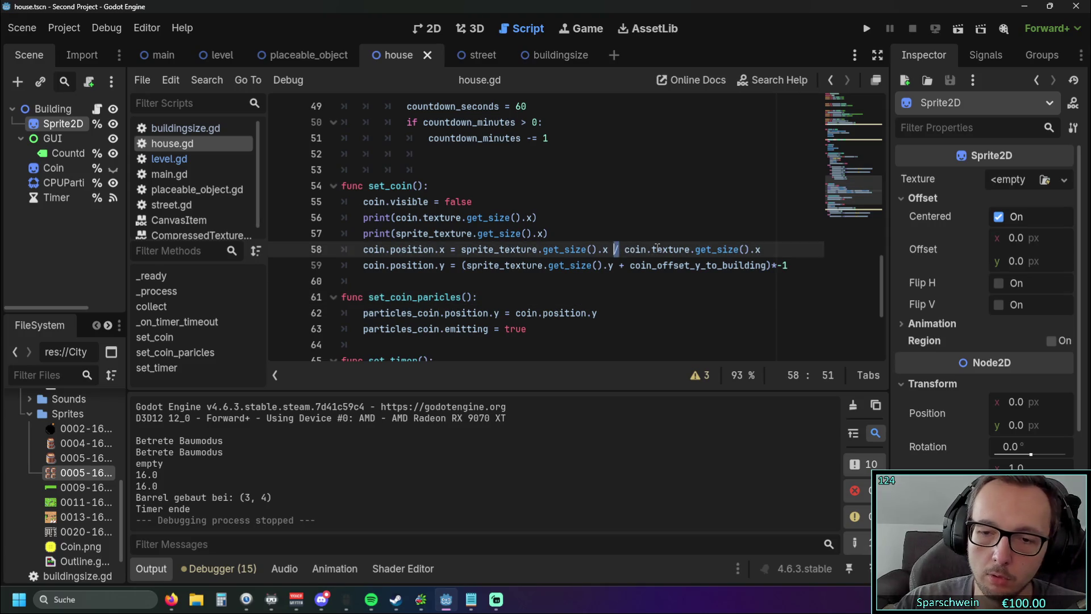
{"action": "type", "text": "-"}
{"action": "left_click", "coordinate": [660, 313]}
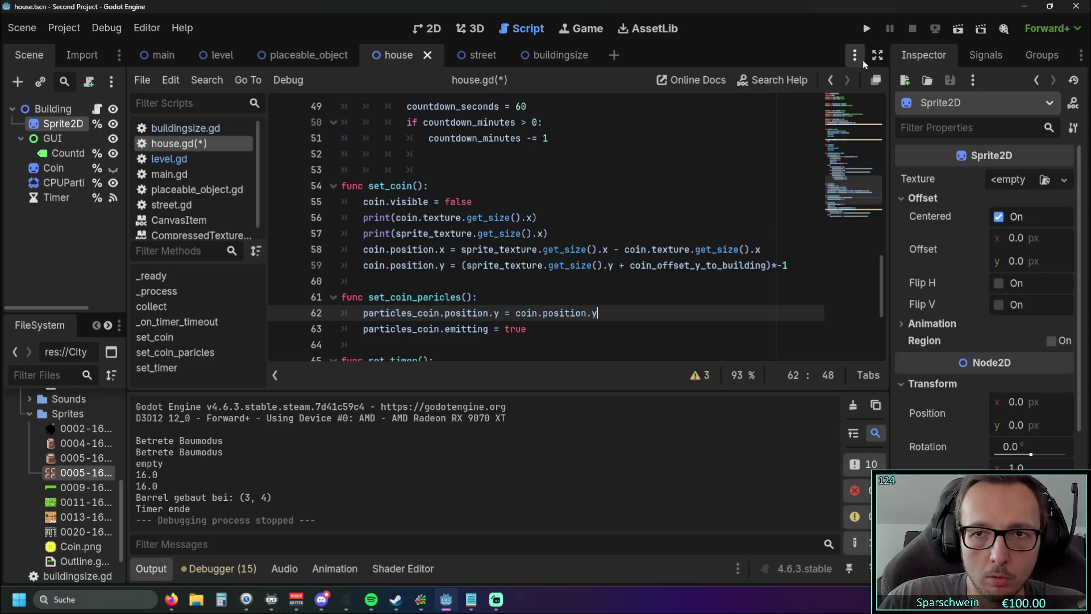
{"action": "left_click", "coordinate": [867, 30]}
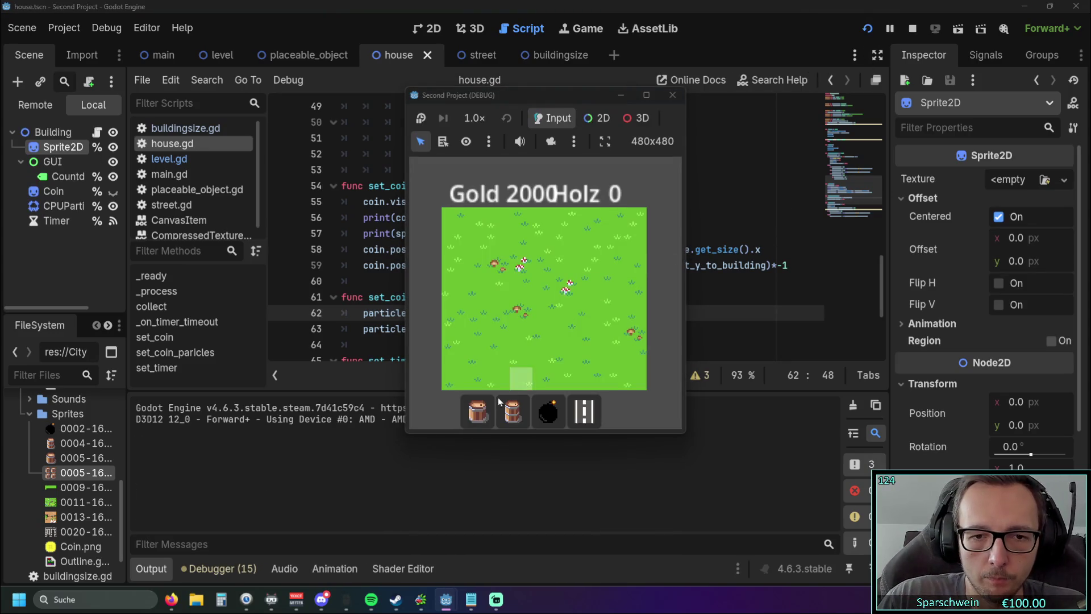
- Place a barrel, then a Big Bucket at tile (5,4), and close the game
{"action": "left_click", "coordinate": [526, 315]}
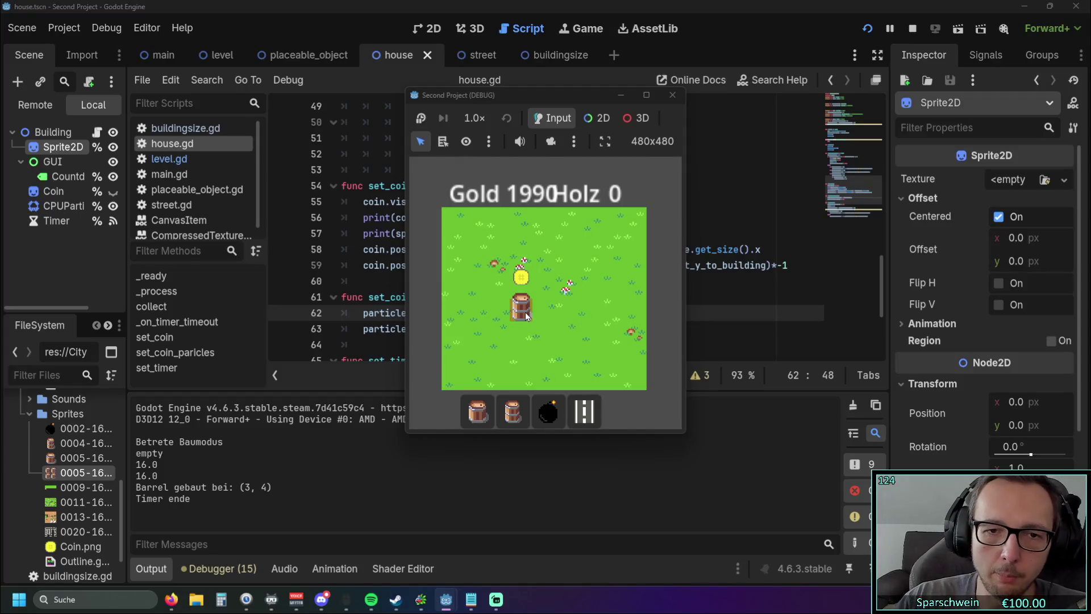
{"action": "left_click", "coordinate": [512, 410]}
{"action": "left_click", "coordinate": [567, 309]}
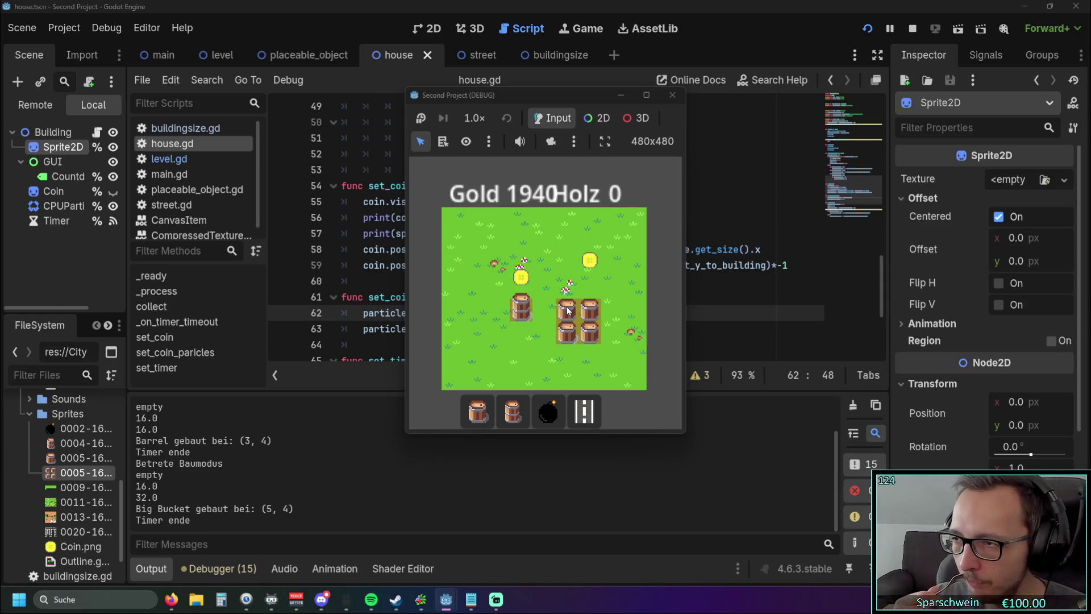
{"action": "left_click", "coordinate": [672, 95]}
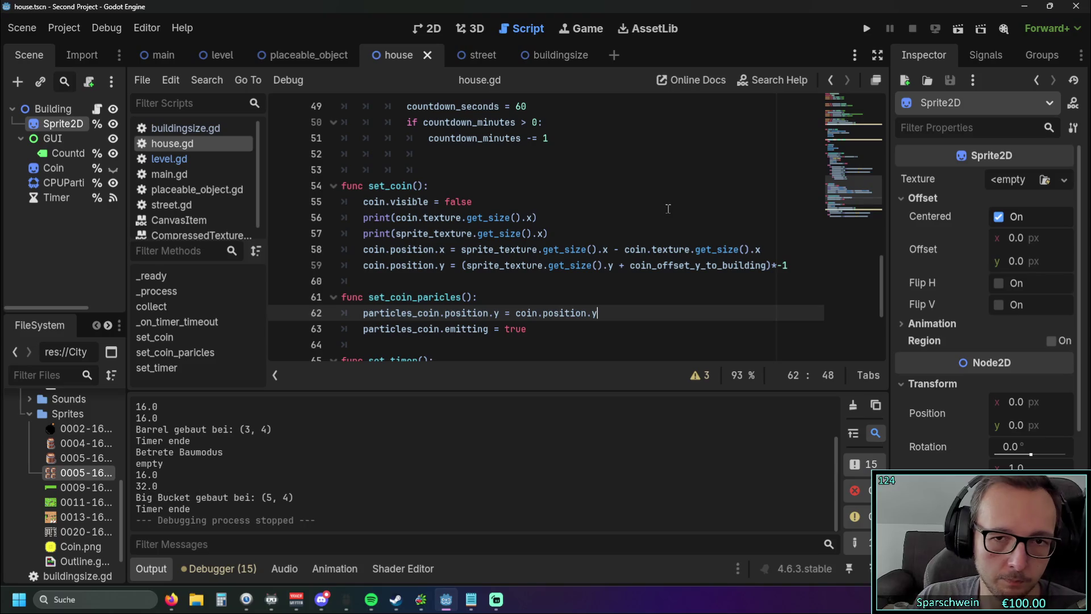
- Append ' / 2' to line 58 to halve the coin width, then save and run
{"action": "left_click", "coordinate": [781, 250]}
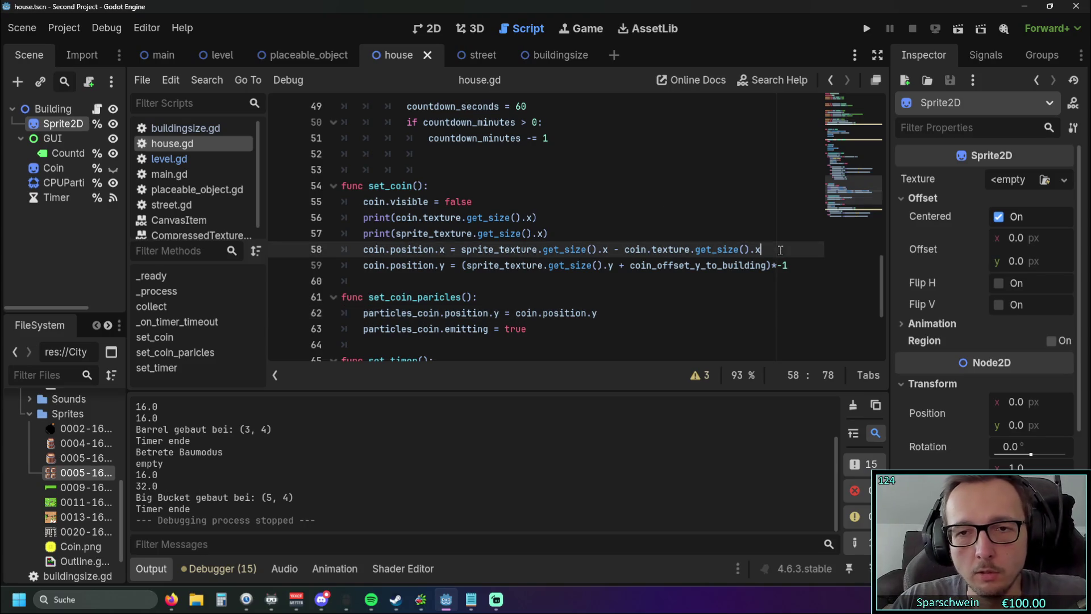
{"action": "type", "text": "/ 2"}
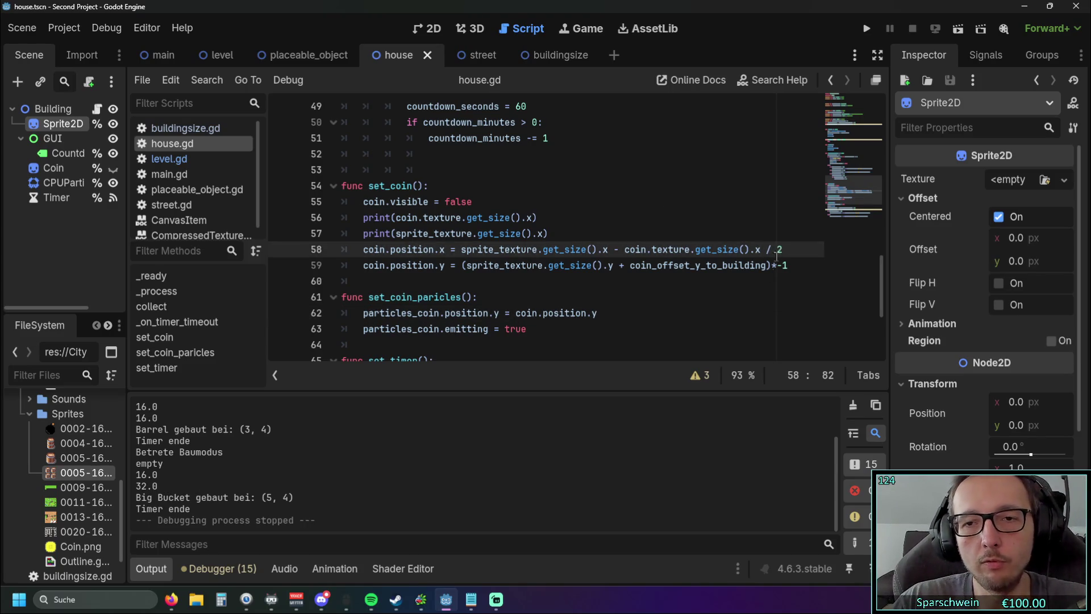
{"action": "left_click", "coordinate": [757, 304]}
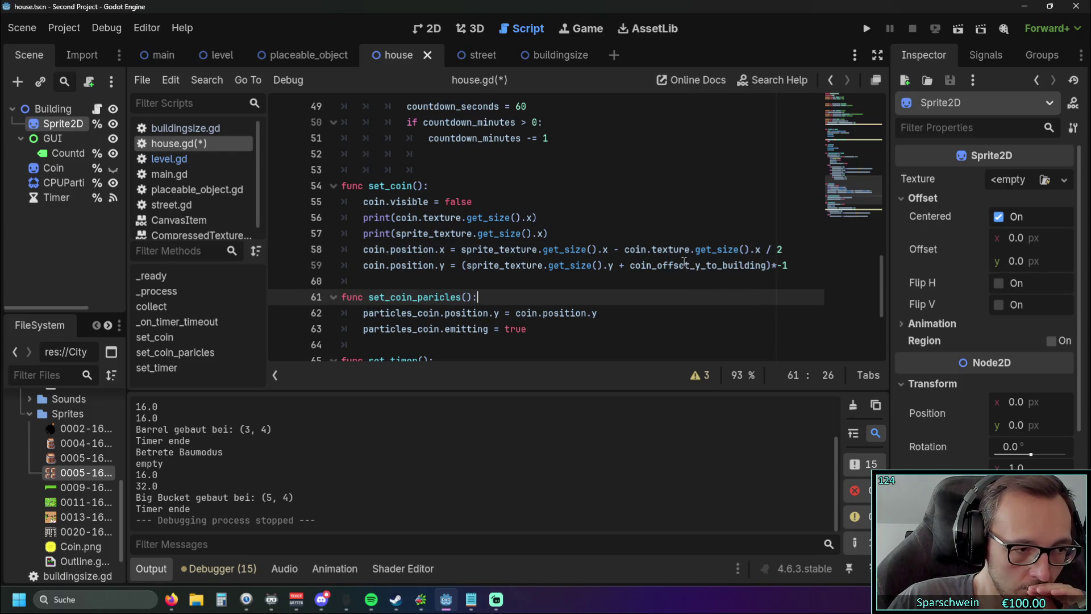
{"action": "left_click", "coordinate": [867, 28]}
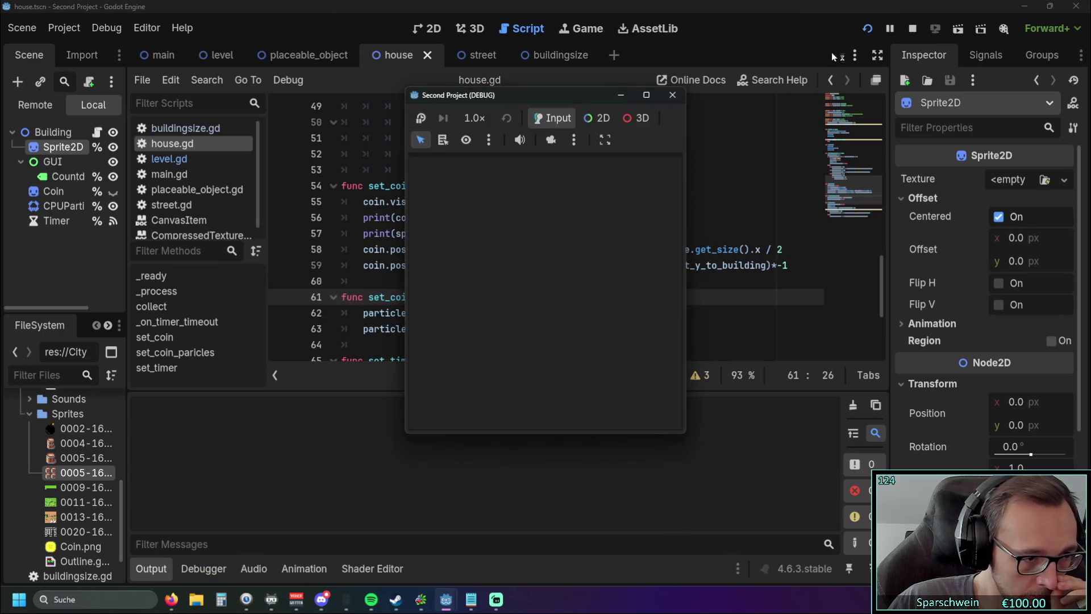
- Build a Big Bucket on the grass, leave build mode, and close the game
{"action": "left_click", "coordinate": [478, 411]}
{"action": "left_click", "coordinate": [539, 307]}
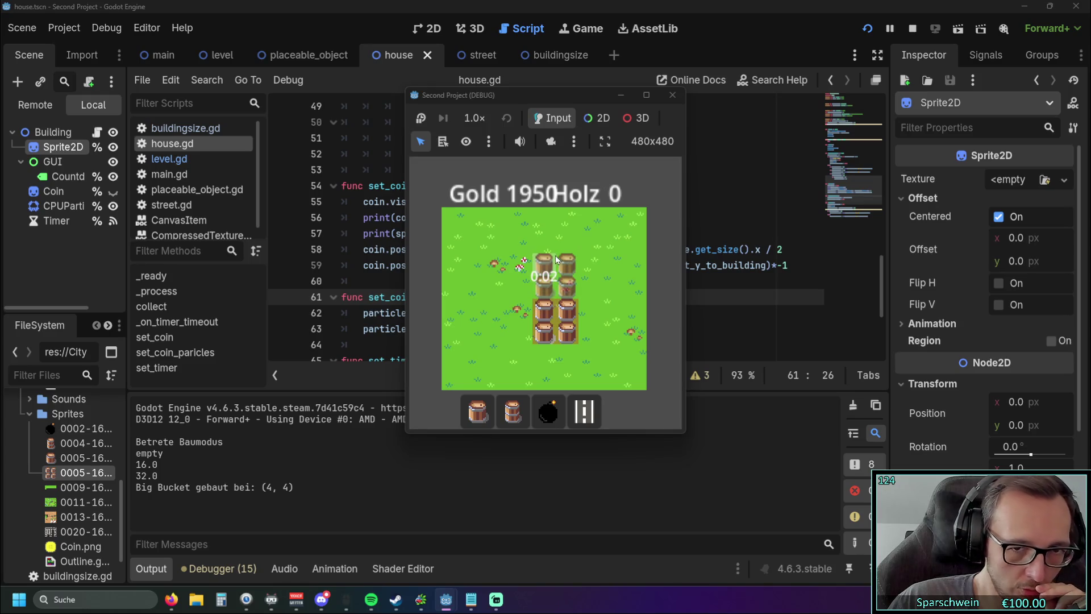
{"action": "left_click", "coordinate": [556, 256]}
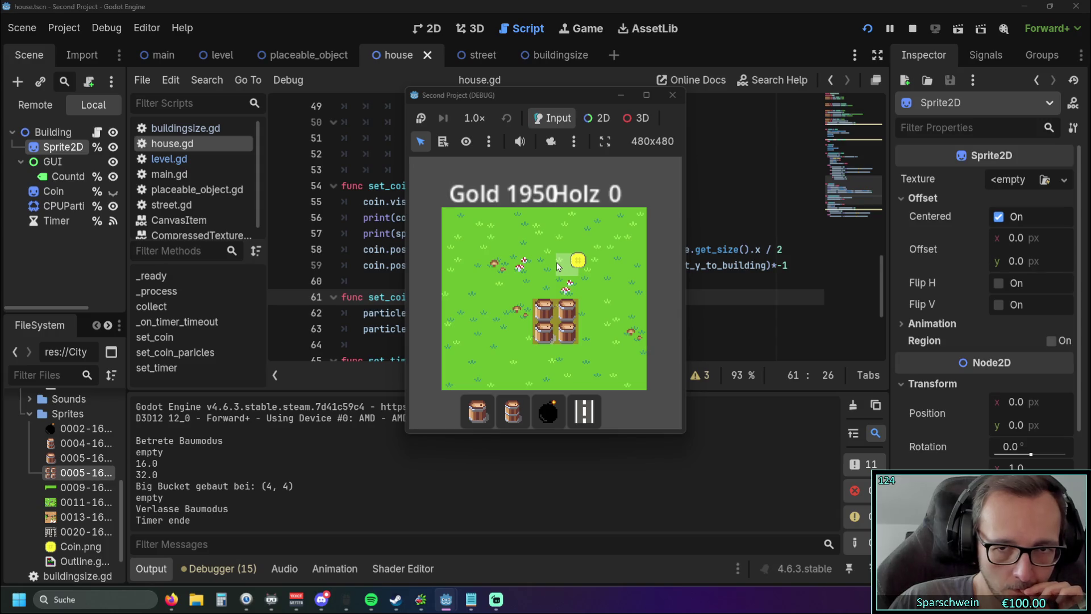
{"action": "left_click", "coordinate": [673, 95]}
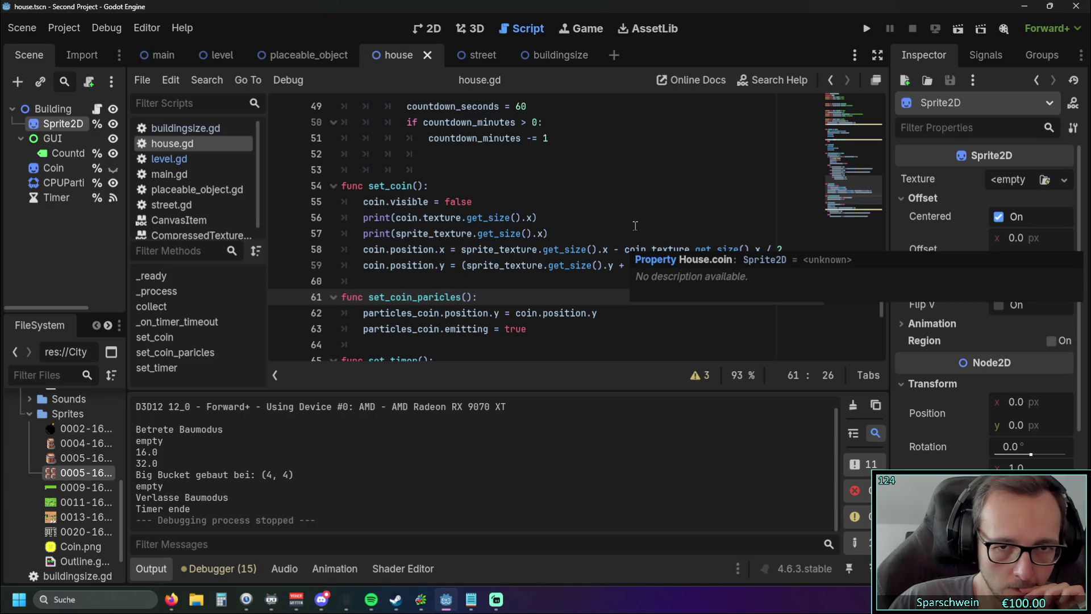
- Parenthesize line 58's width difference so (sprite width − coin width) is halved, then run the game
{"action": "left_click", "coordinate": [786, 250]}
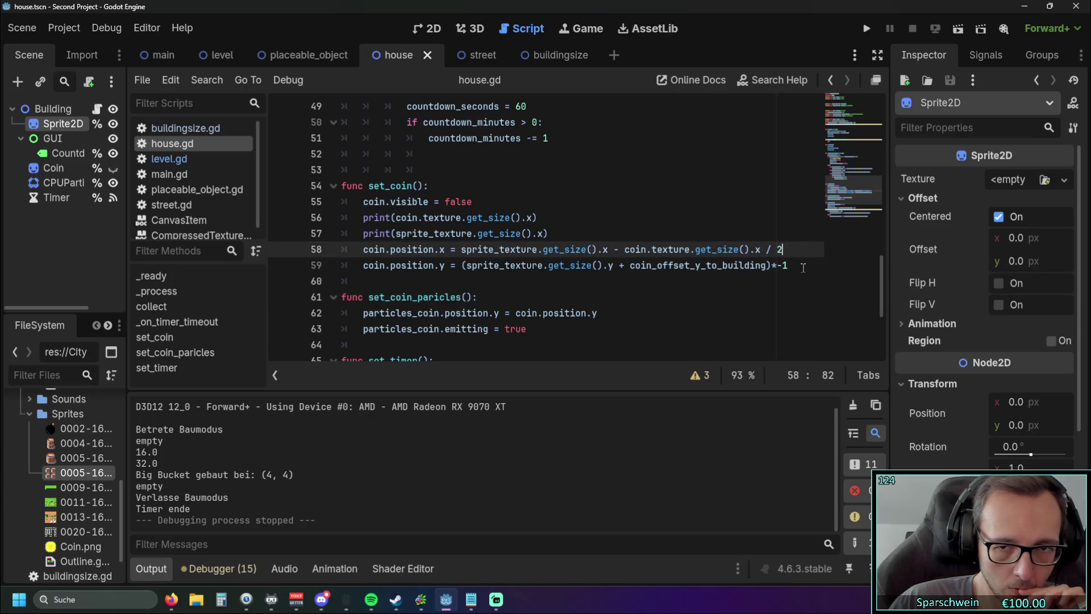
{"action": "left_click", "coordinate": [765, 250]}
{"action": "type", "text": ")"}
{"action": "left_click", "coordinate": [462, 250]}
{"action": "type", "text": "("}
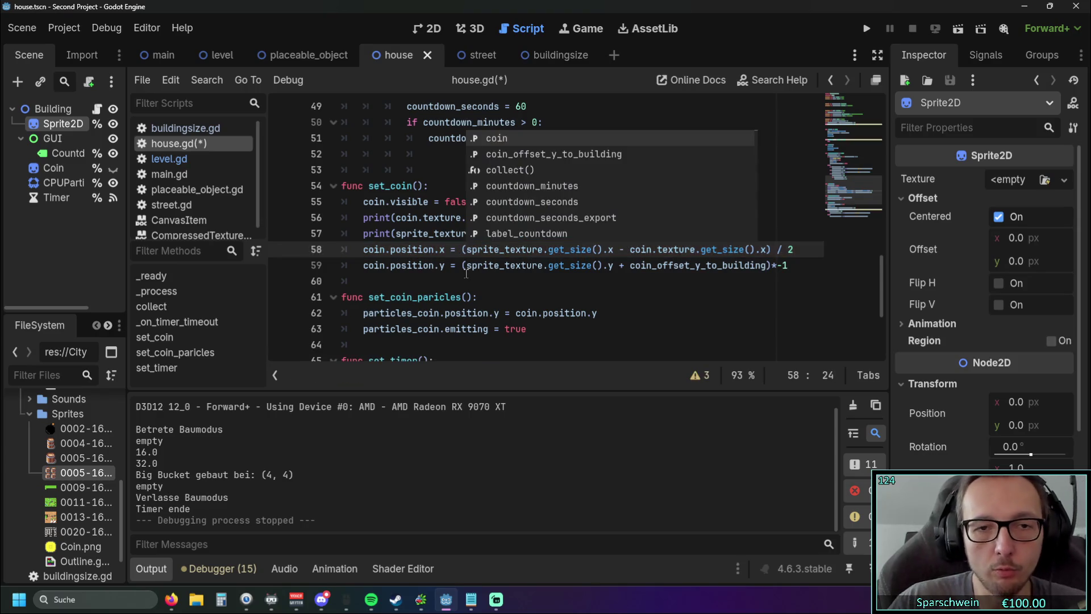
{"action": "left_click", "coordinate": [867, 28]}
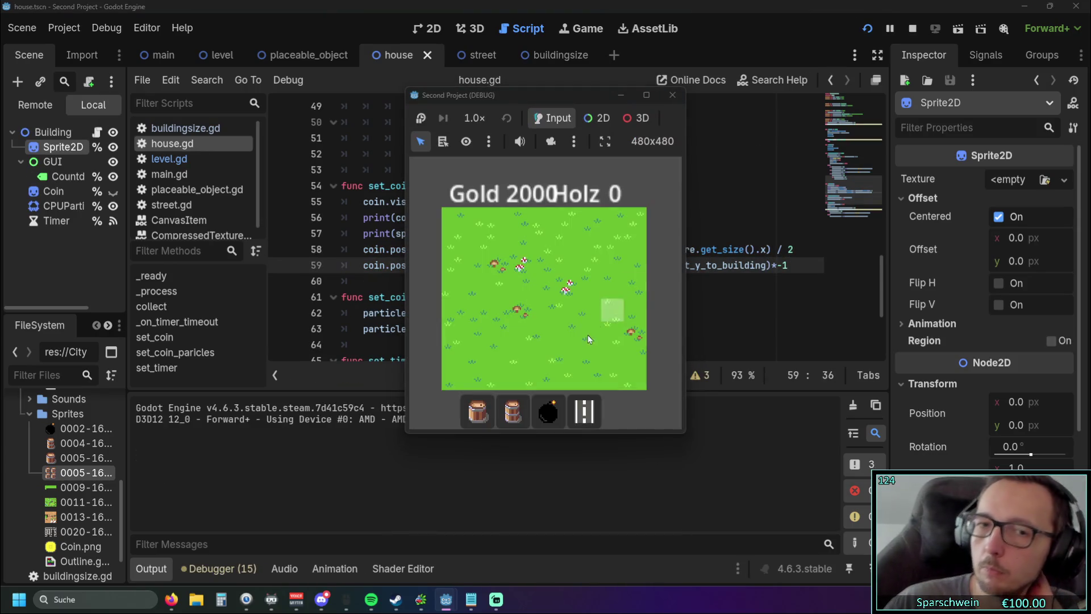
- Build a Big Bucket at tile (4,4), check its coin is centered, and close the game
{"action": "left_click", "coordinate": [486, 420]}
{"action": "left_click", "coordinate": [555, 313]}
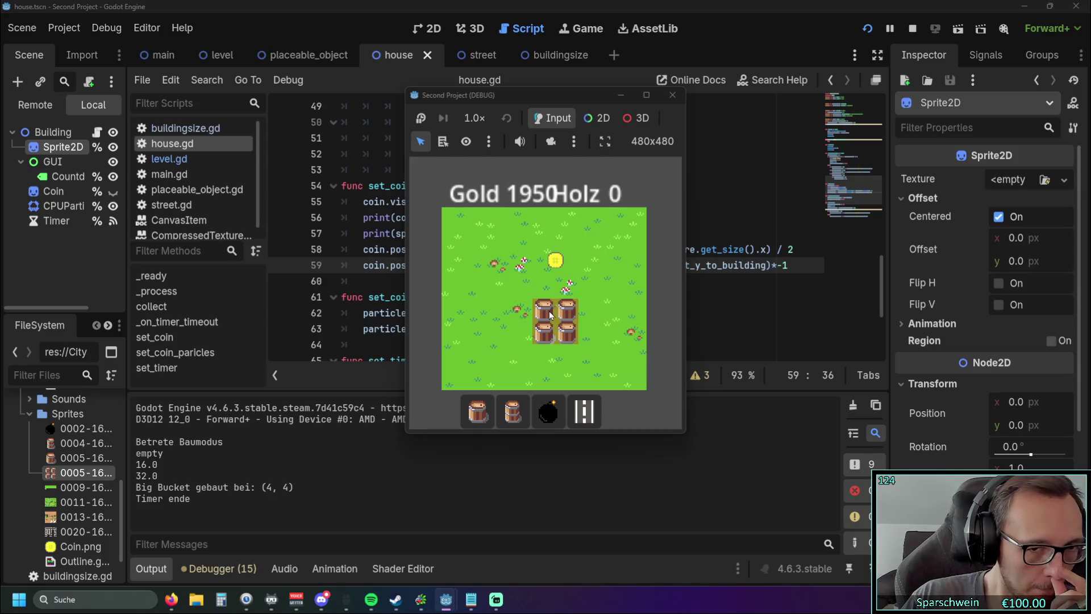
{"action": "left_click", "coordinate": [672, 94]}
{"action": "left_click", "coordinate": [664, 212]}
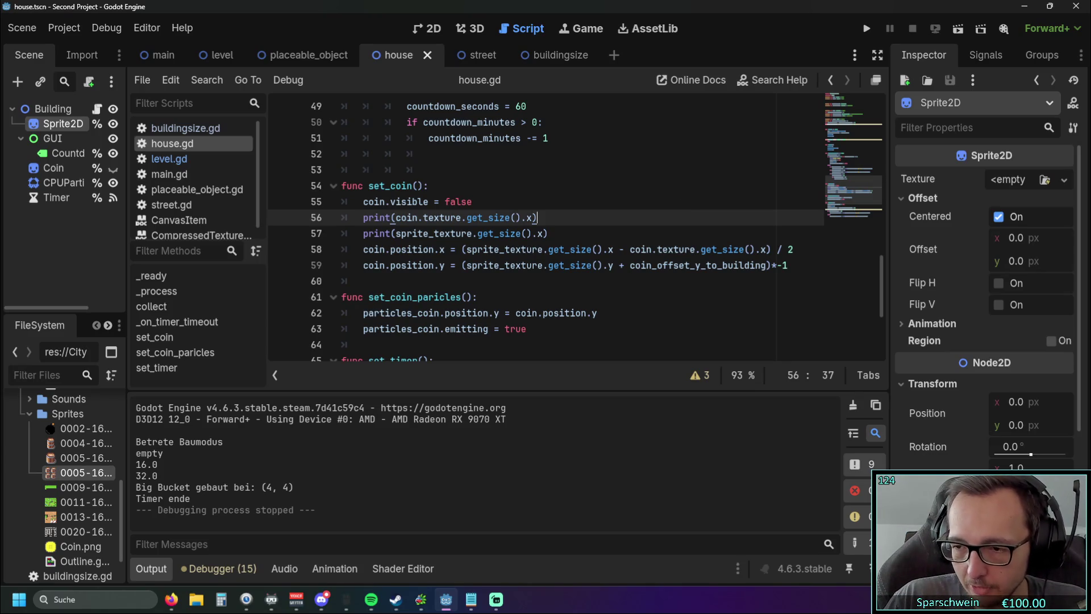
- Open Windows Calculator from the taskbar over the Godot editor
{"action": "left_click", "coordinate": [221, 599]}
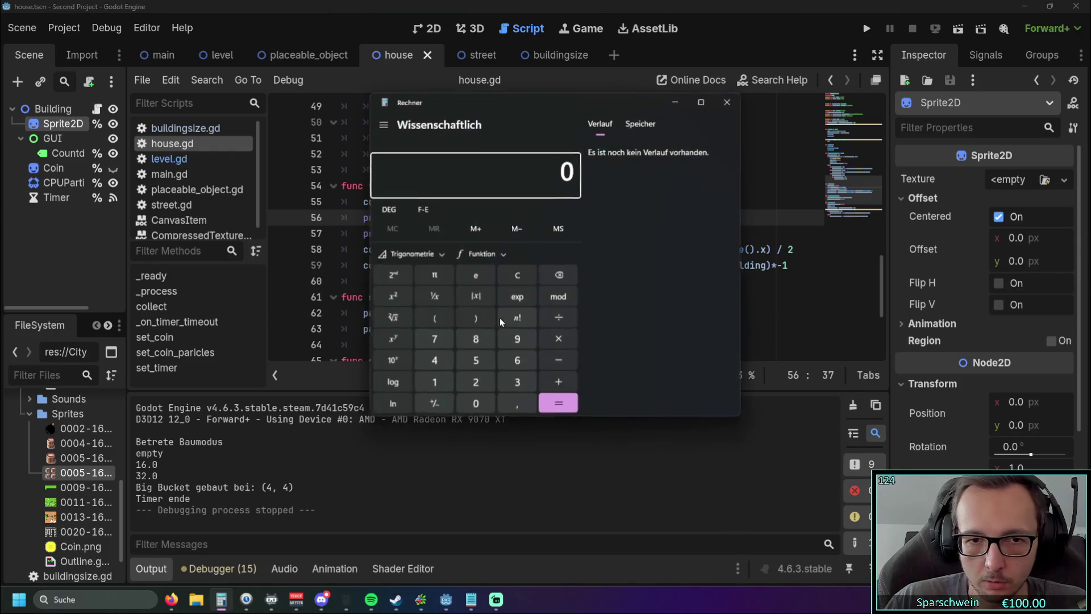
- Compute 64 minus 16, then divide the resulting 48 by 2 to get 24
{"action": "left_click", "coordinate": [509, 367]}
{"action": "left_click", "coordinate": [421, 362]}
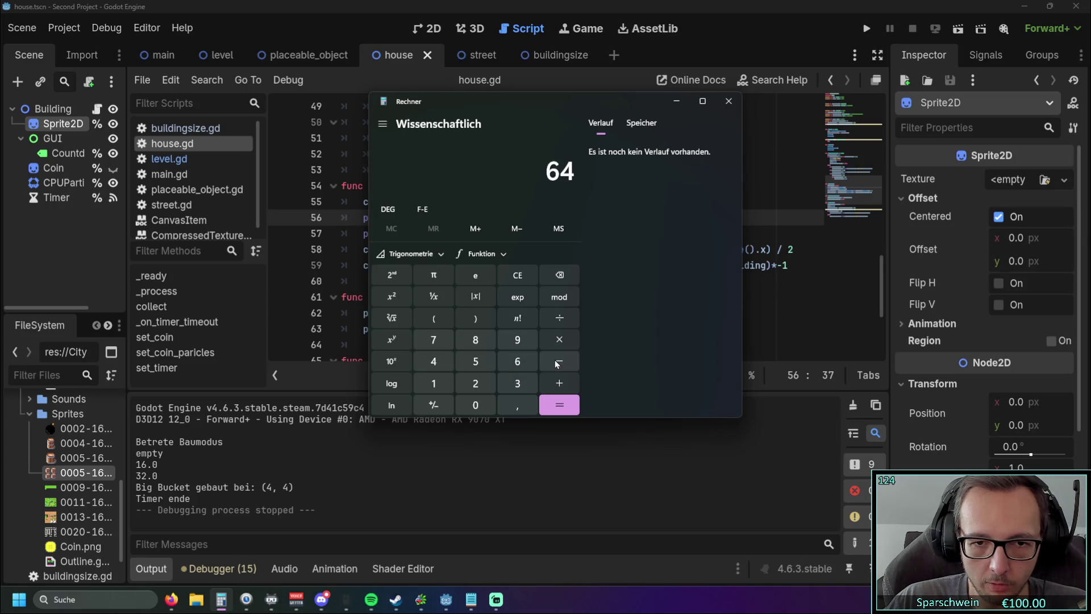
{"action": "left_click", "coordinate": [555, 362]}
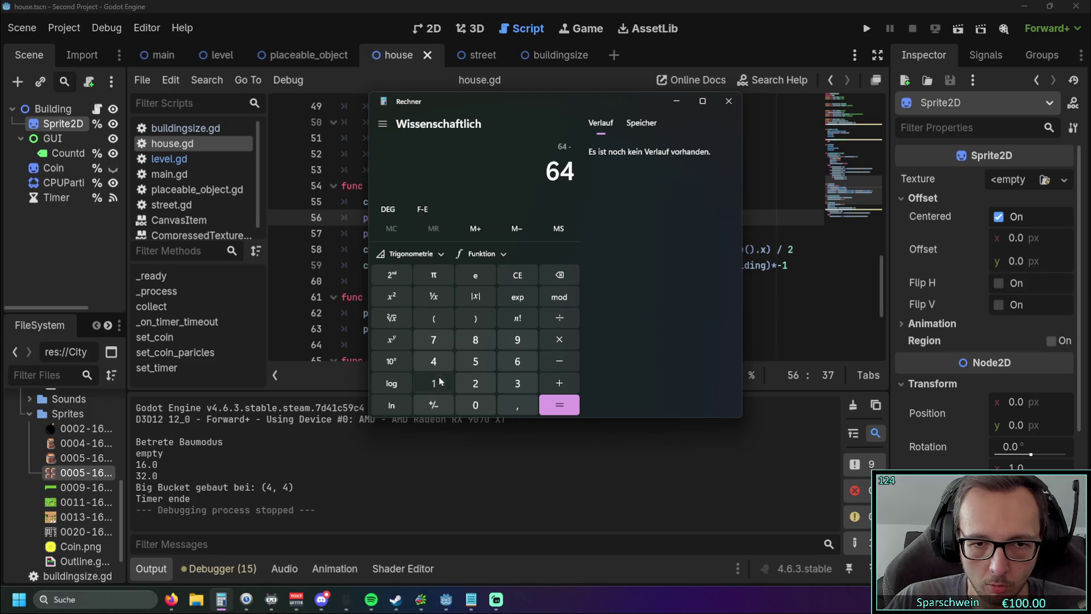
{"action": "type", "text": "16"}
{"action": "left_click", "coordinate": [552, 403]}
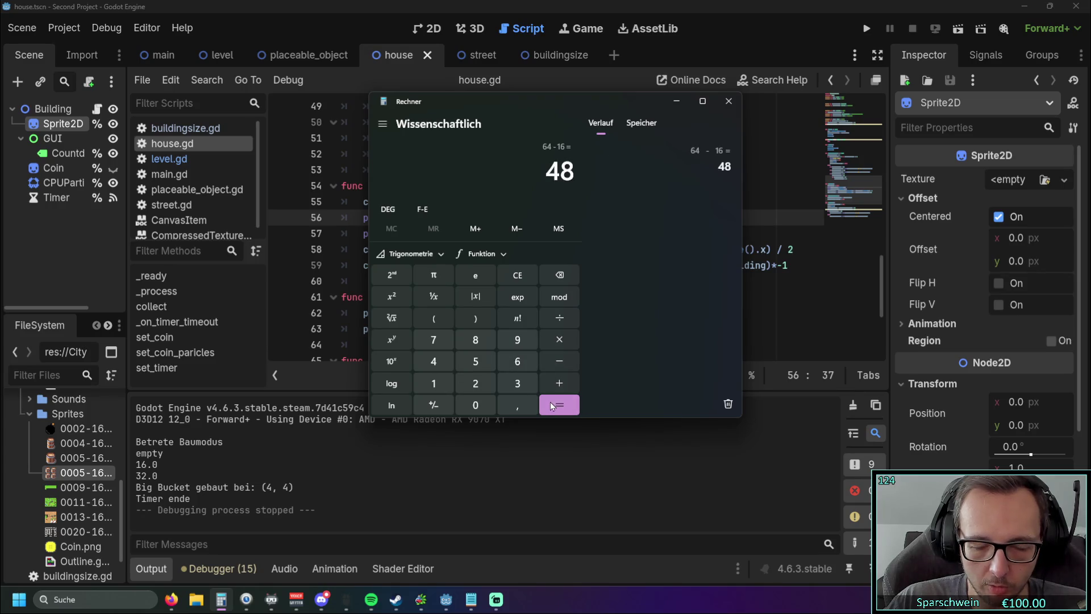
{"action": "left_click", "coordinate": [545, 322]}
{"action": "type", "text": "2"}
{"action": "left_click", "coordinate": [558, 404]}
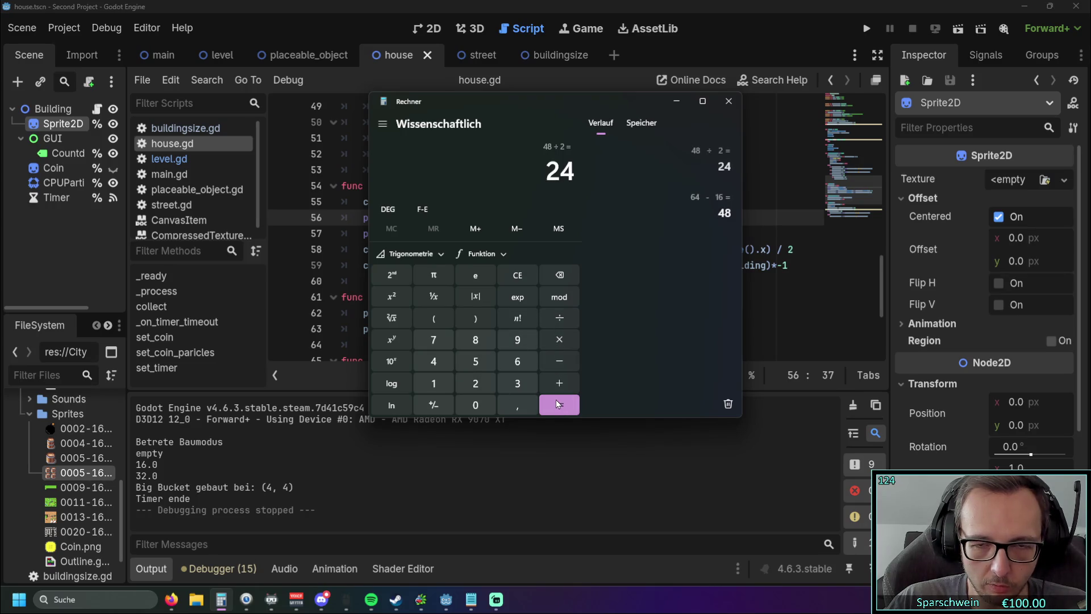
- Multiply 24 by 2, add 16 to reach 64, and close Calculator
{"action": "left_click", "coordinate": [561, 341]}
{"action": "left_click", "coordinate": [487, 381]}
{"action": "left_click", "coordinate": [560, 405]}
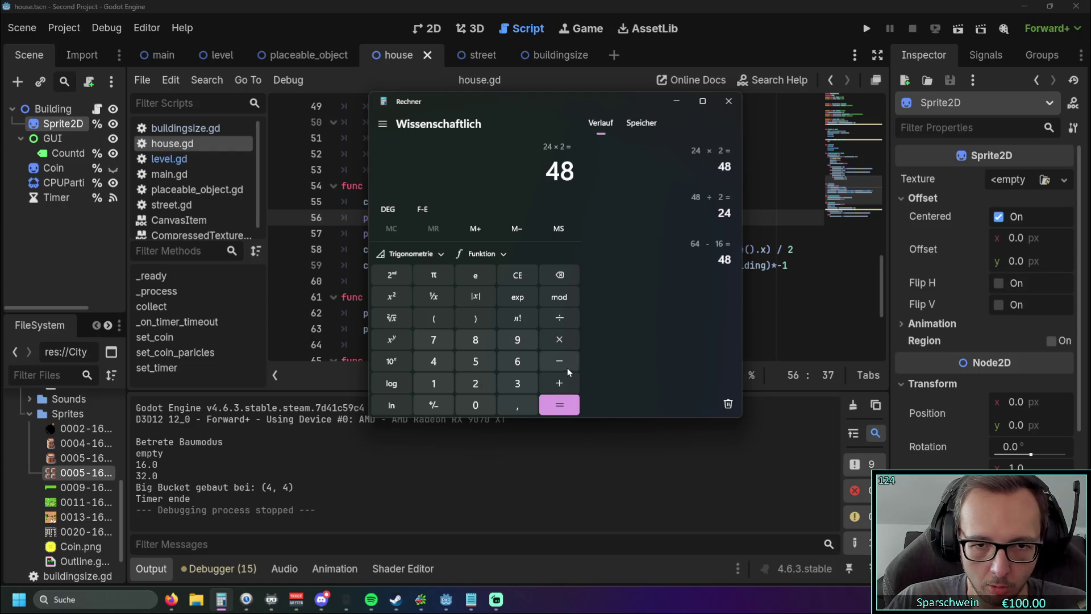
{"action": "left_click", "coordinate": [565, 379]}
{"action": "left_click", "coordinate": [449, 377]}
{"action": "left_click", "coordinate": [520, 367]}
{"action": "key", "text": "Return"}
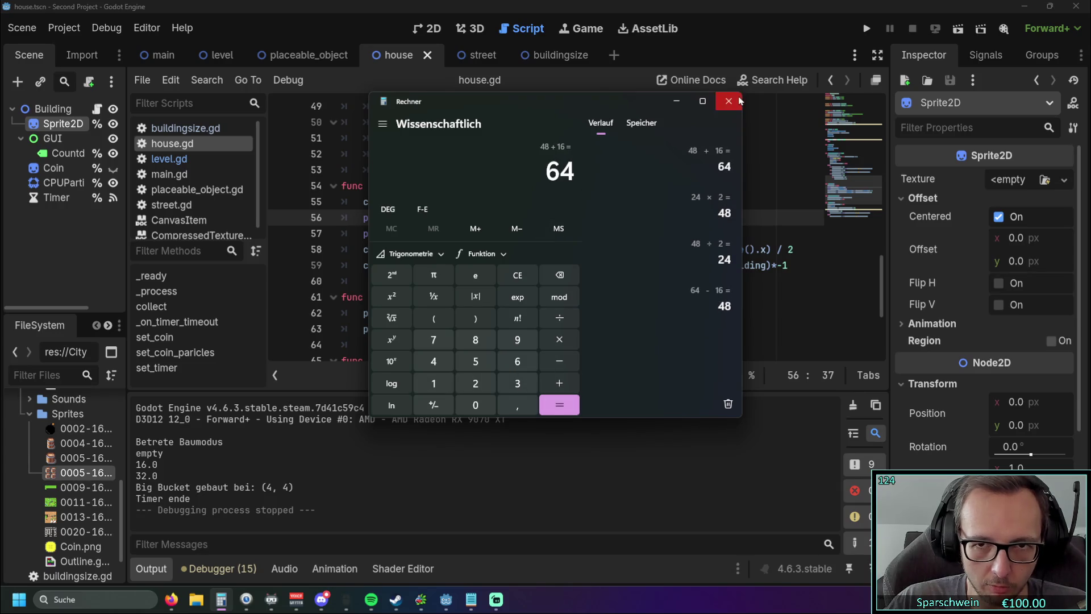
{"action": "left_click", "coordinate": [728, 101]}
{"action": "left_click", "coordinate": [573, 282]}
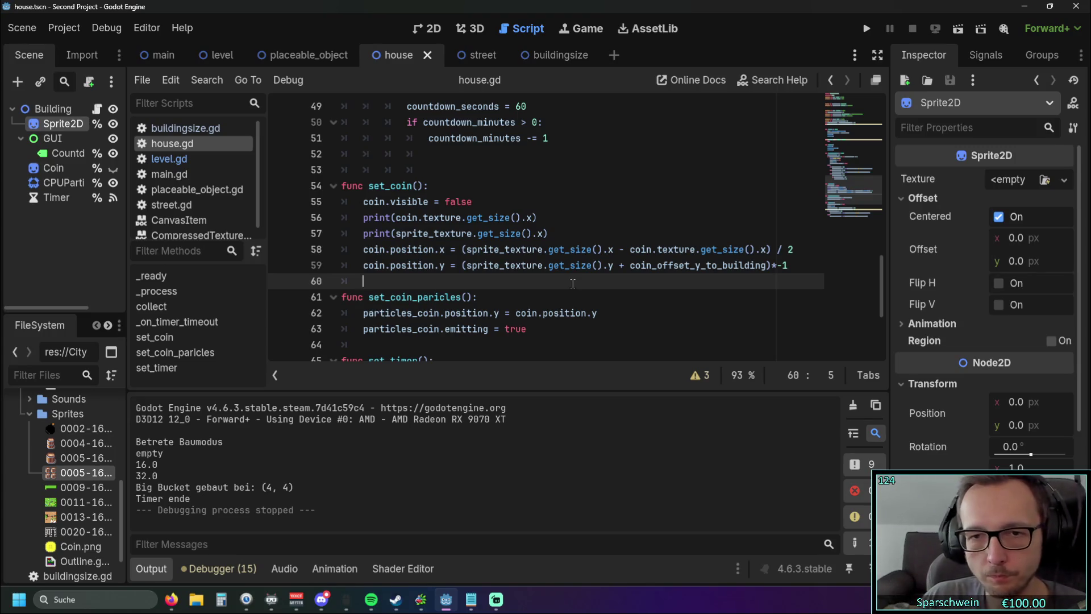
- Adjust spacing on line 59 and prefix its parenthesized y expression with abs
{"action": "left_click", "coordinate": [774, 267]}
{"action": "key", "text": "Right"}
{"action": "key", "text": "Right"}
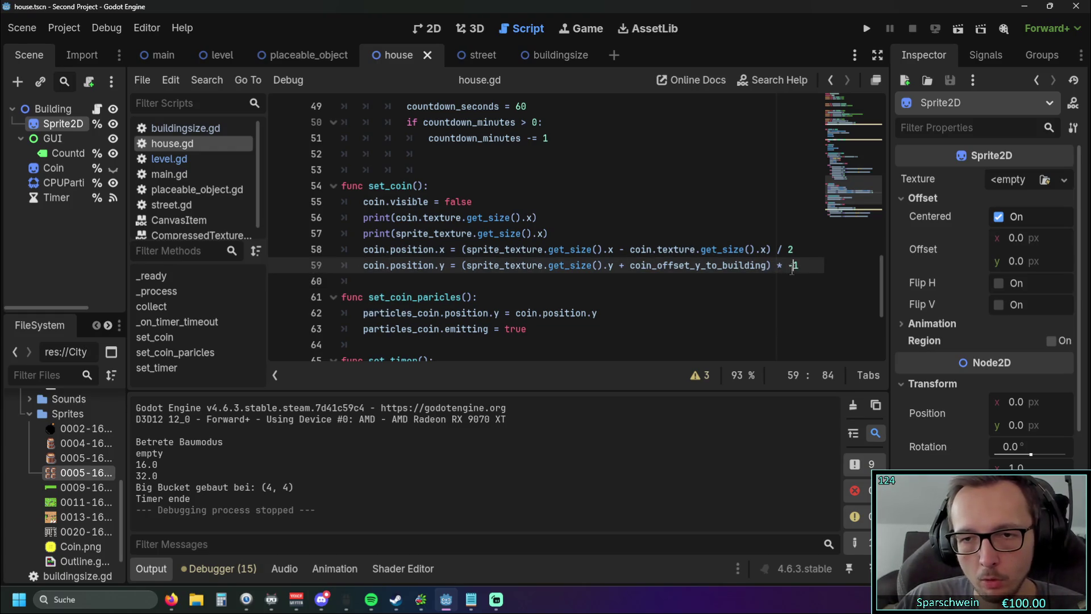
{"action": "key", "text": "Down"}
{"action": "key", "text": "Down"}
{"action": "left_click", "coordinate": [463, 266]}
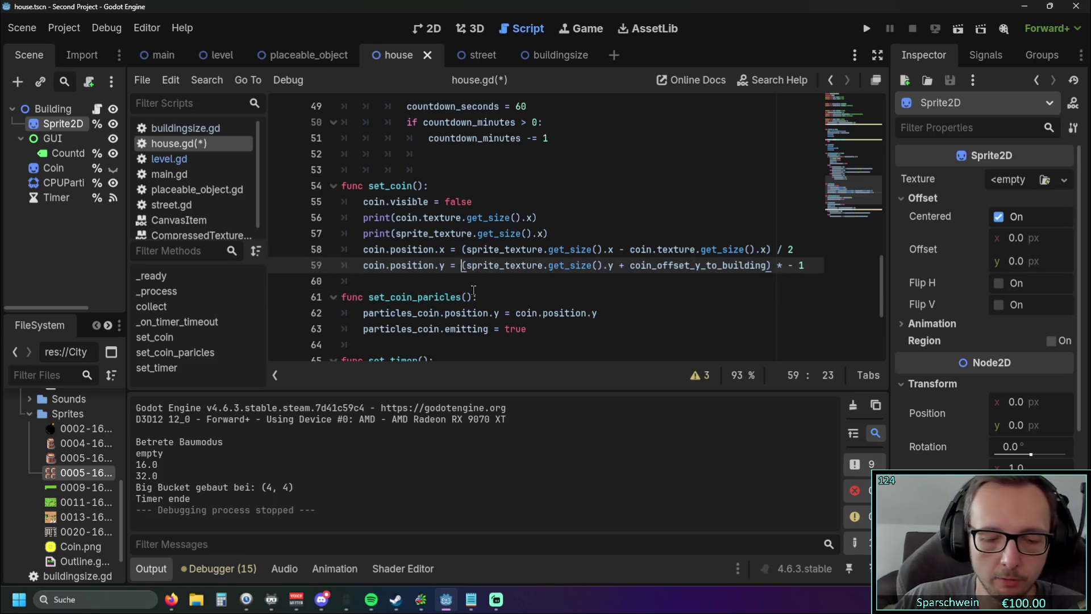
{"action": "type", "text": "abs"}
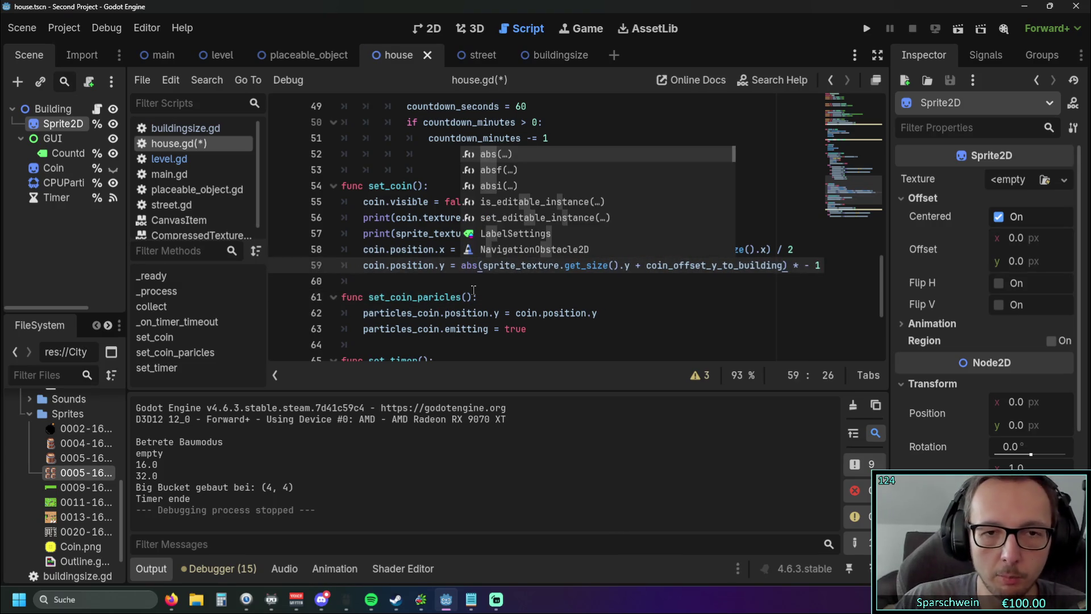
{"action": "left_click", "coordinate": [474, 292]}
- Remove the trailing '* -1' from line 59 and save the script
{"action": "scroll", "coordinate": [785, 267], "scroll_direction": "up", "scroll_amount": 3}
{"action": "scroll", "coordinate": [810, 288], "scroll_direction": "down", "scroll_amount": 3}
{"action": "left_click", "coordinate": [822, 266]}
{"action": "key", "text": "BackSpace"}
{"action": "key", "text": "BackSpace"}
{"action": "key", "text": "BackSpace"}
{"action": "left_click", "coordinate": [798, 301]}
- Run the game, build a bucket and a Barrel at (5, 3), then stop the run
{"action": "left_click", "coordinate": [867, 28]}
{"action": "left_click", "coordinate": [478, 410]}
{"action": "left_click", "coordinate": [524, 288]}
{"action": "right_click", "coordinate": [595, 284]}
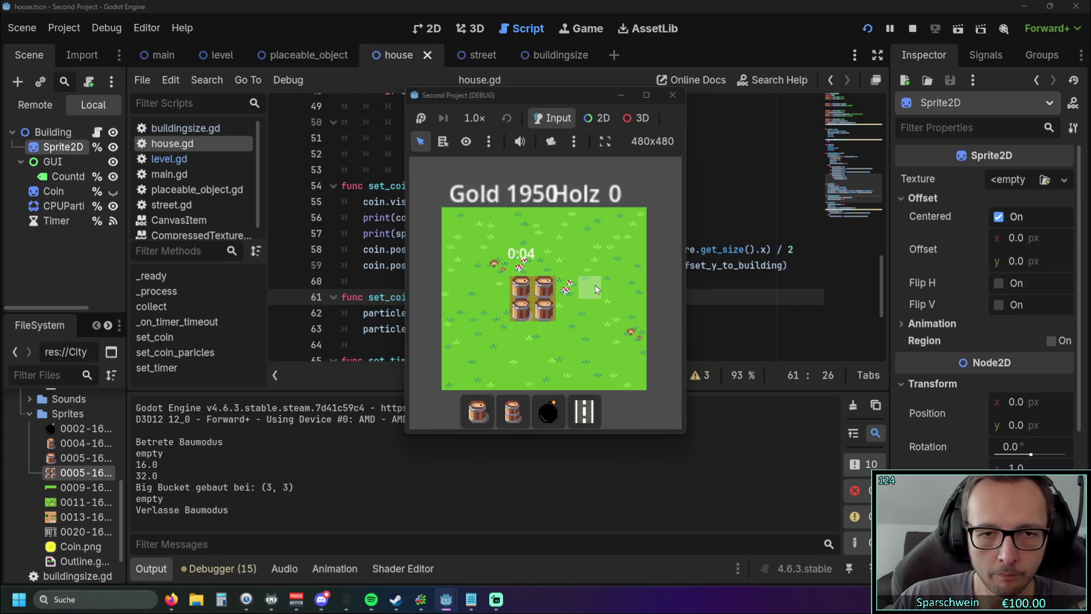
{"action": "left_click", "coordinate": [512, 407]}
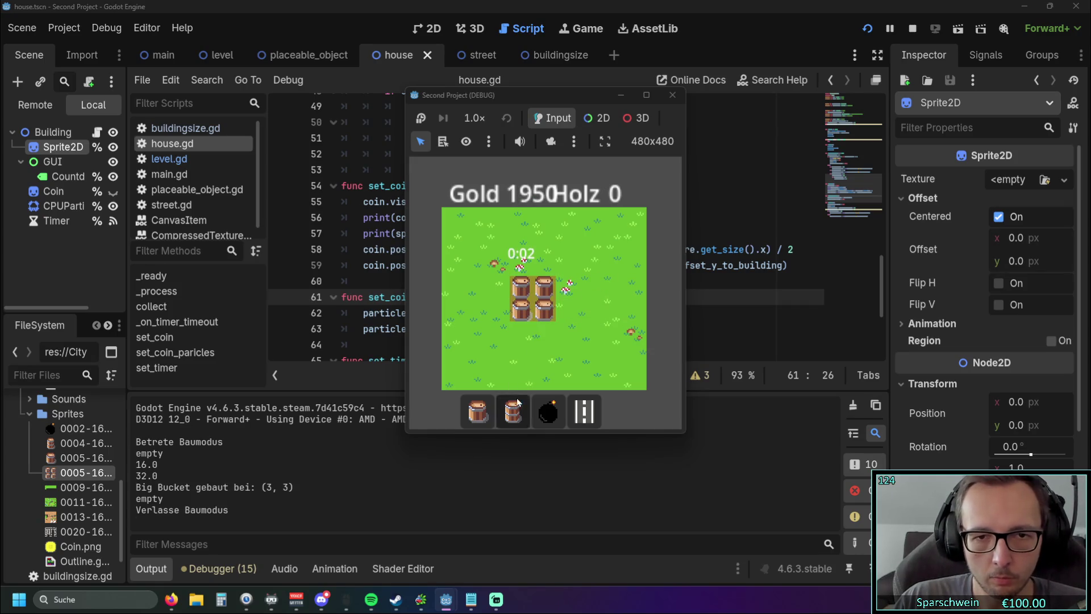
{"action": "left_click", "coordinate": [565, 289]}
{"action": "right_click", "coordinate": [582, 332]}
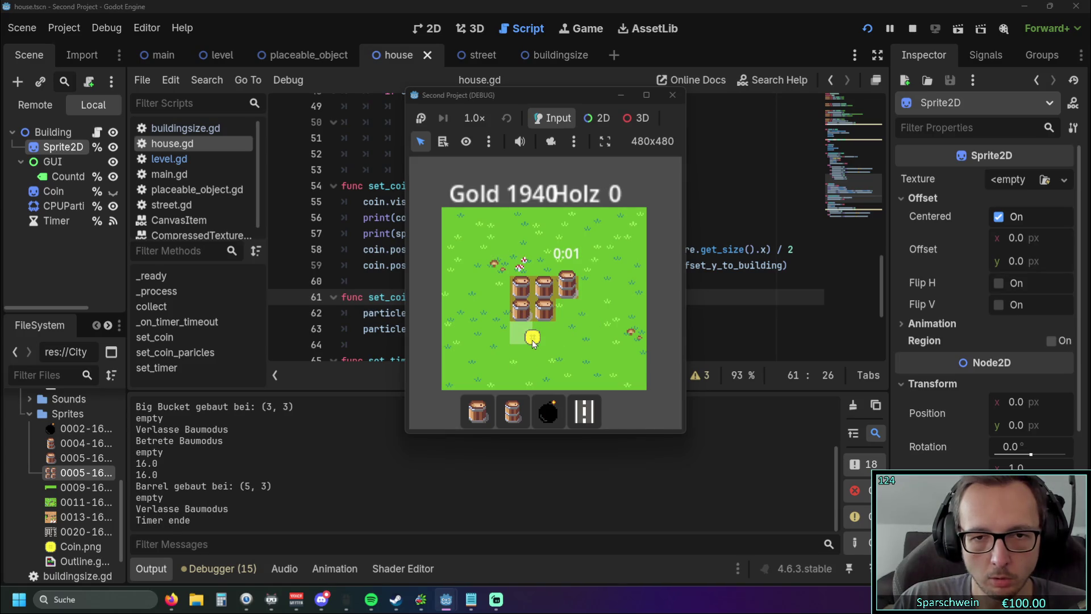
{"action": "left_click", "coordinate": [673, 95]}
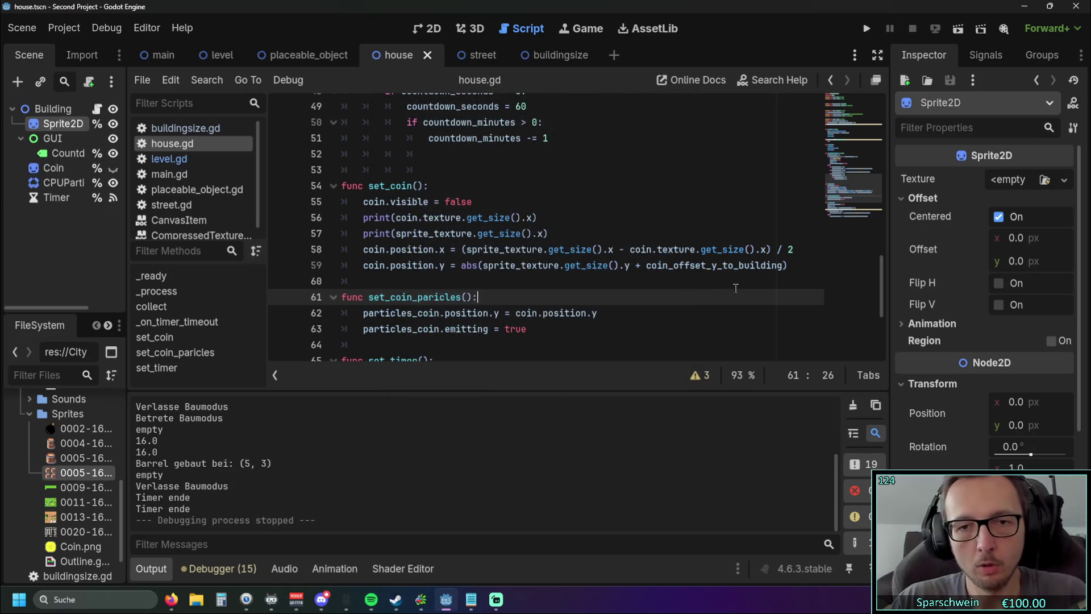
- Append '* - 1' back onto line 59 and undo the abs prefix
{"action": "key", "text": "Up"}
{"action": "key", "text": "Up"}
{"action": "key", "text": "End"}
{"action": "type", "text": "* - 1"}
{"action": "key", "text": "ctrl+z"}
{"action": "key", "text": "Down"}
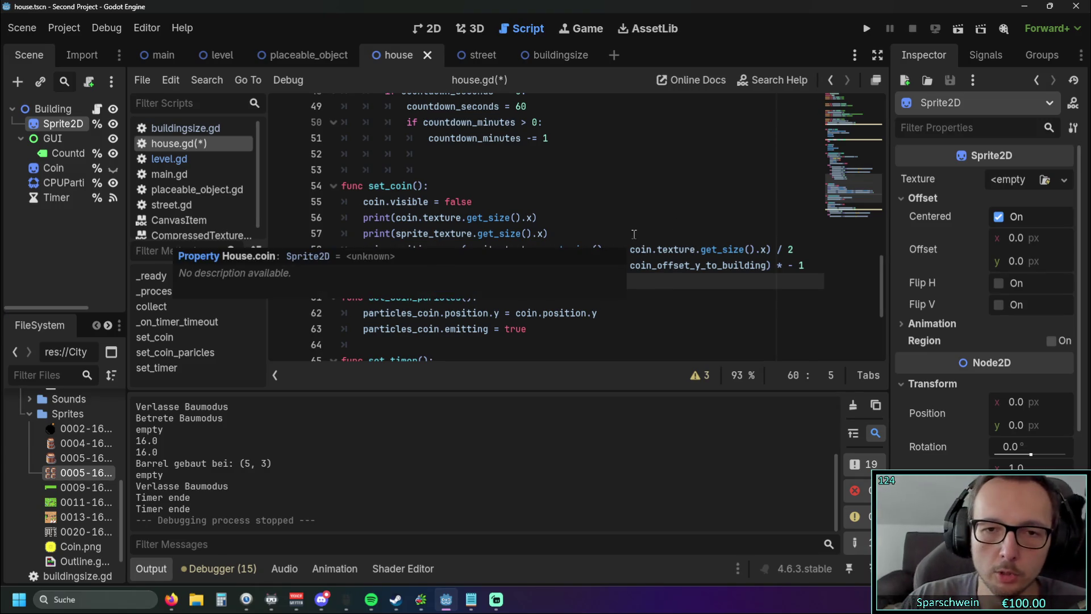
{"action": "left_click", "coordinate": [681, 320]}
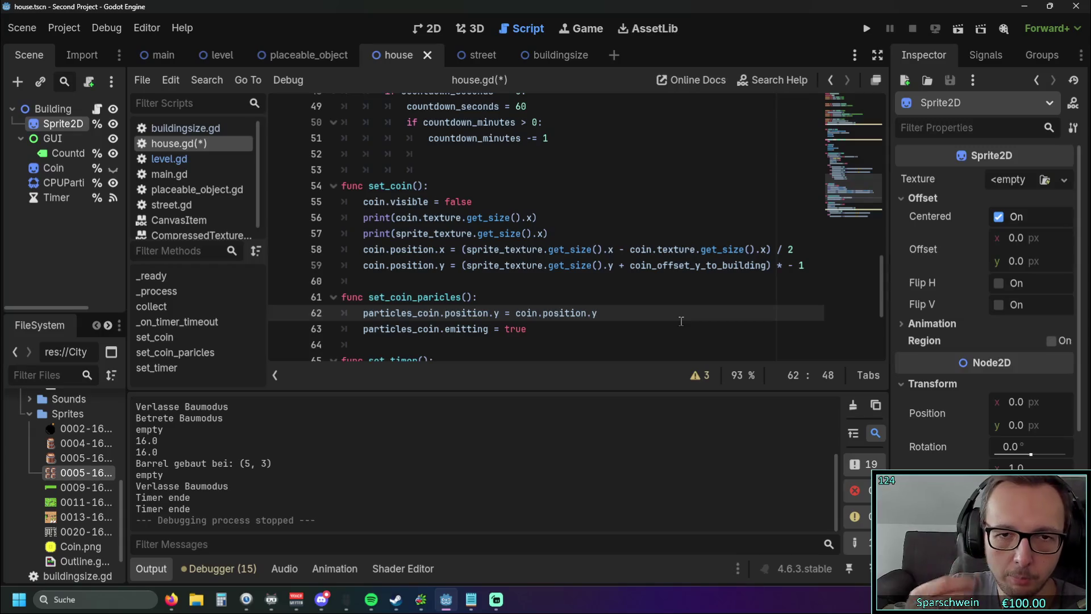
- Launch Paint by searching 'paint' from the Start menu
{"action": "left_click", "coordinate": [17, 606]}
{"action": "type", "text": "paint"}
{"action": "key", "text": "Return"}
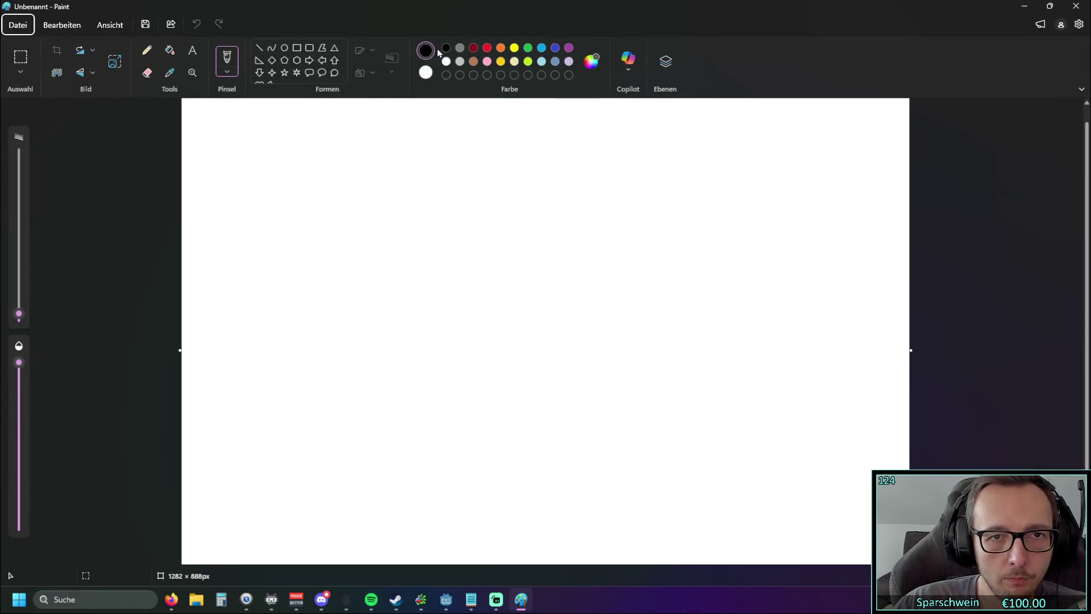
- Draw the building's walls and bottom edge, plus a centre line and a left divider
{"action": "left_click_drag", "start_coordinate": [329, 203], "coordinate": [322, 368]}
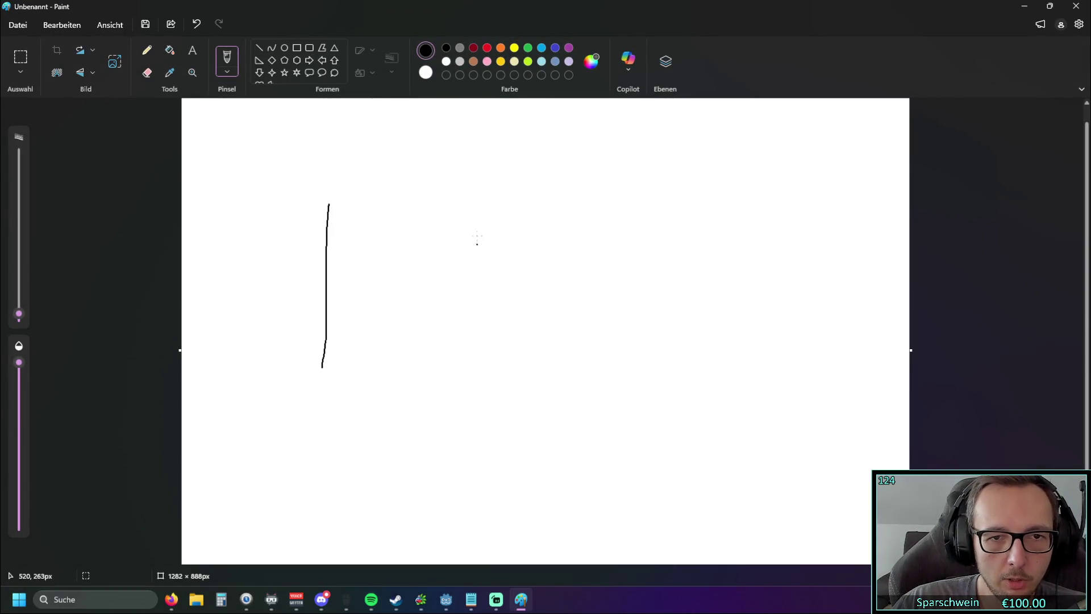
{"action": "left_click_drag", "start_coordinate": [699, 199], "coordinate": [695, 386]}
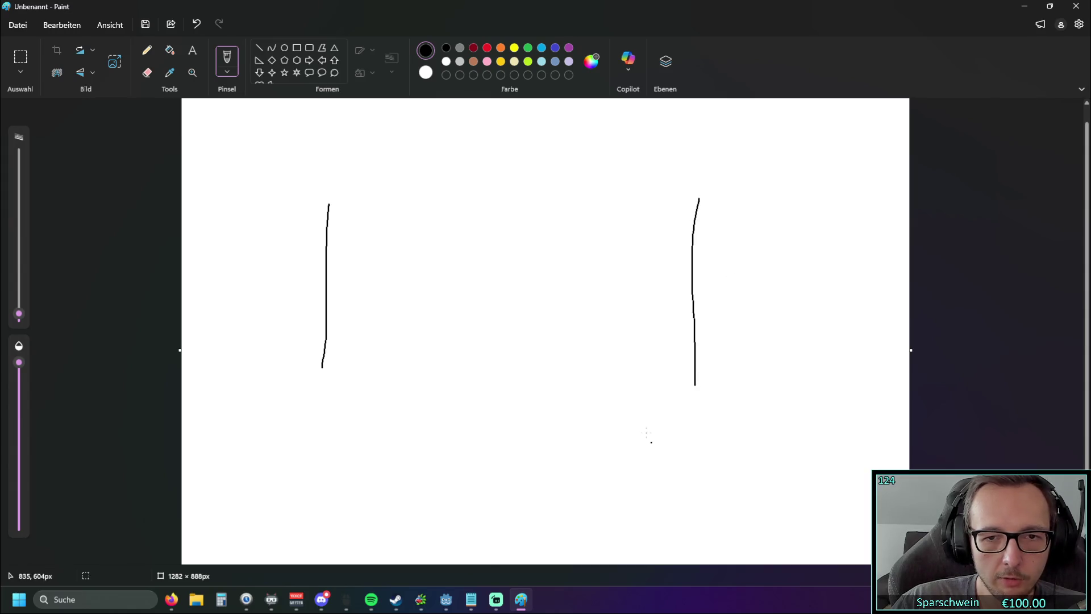
{"action": "left_click_drag", "start_coordinate": [322, 368], "coordinate": [703, 391]}
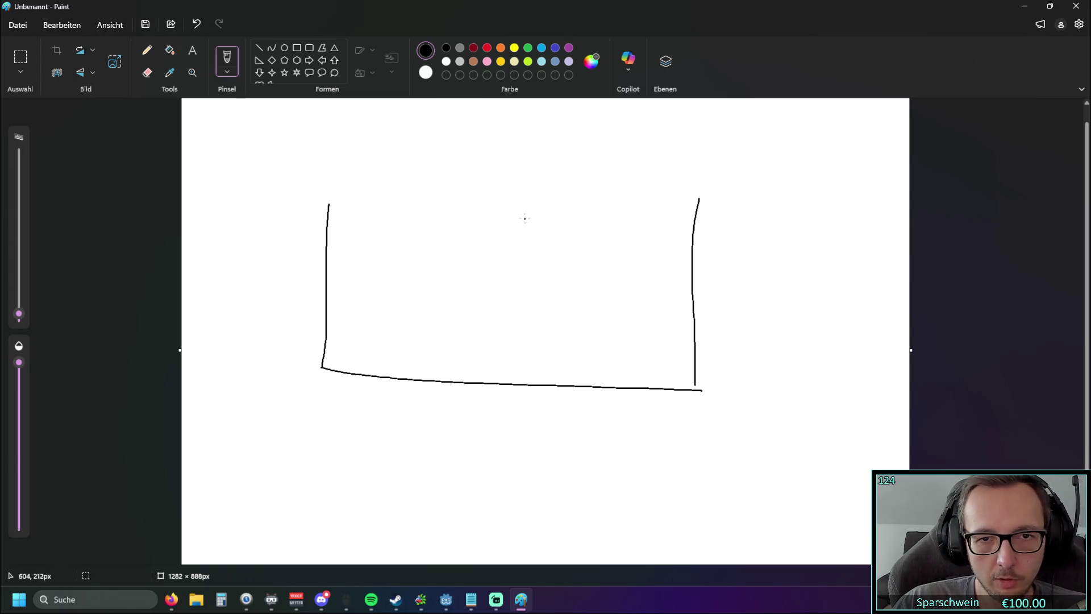
{"action": "left_click_drag", "start_coordinate": [520, 204], "coordinate": [512, 382]}
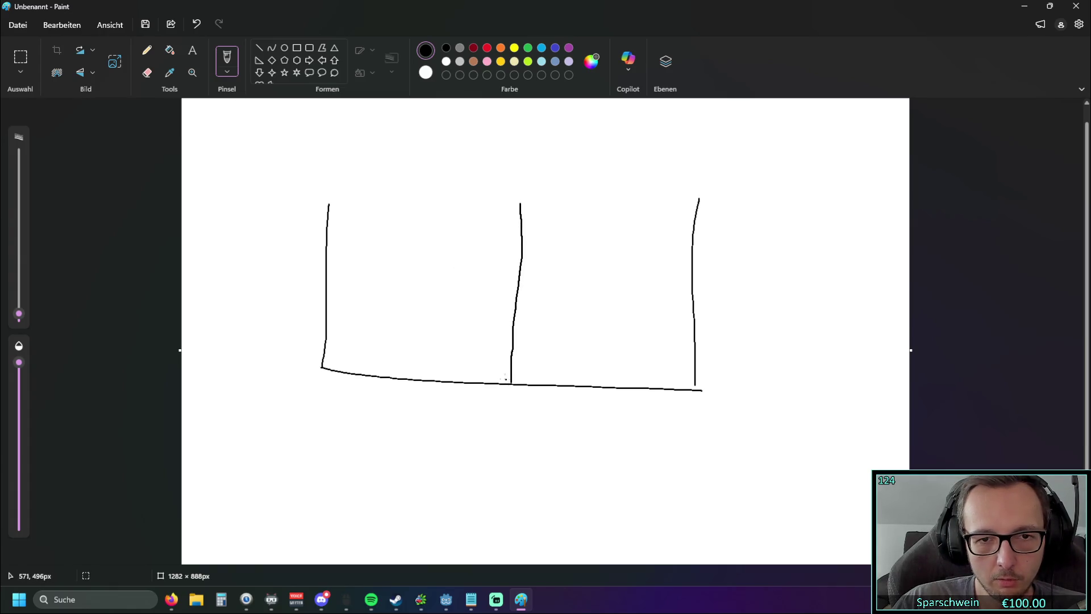
{"action": "left_click_drag", "start_coordinate": [443, 212], "coordinate": [442, 370]}
- Add a coin circle on the centre line, an upward arrow below, and an X in the left section
{"action": "mouse_move", "coordinate": [513, 247]}
{"action": "left_mouse_down"}
{"action": "mouse_move", "coordinate": [475, 314]}
{"action": "mouse_move", "coordinate": [499, 245]}
{"action": "left_mouse_up"}
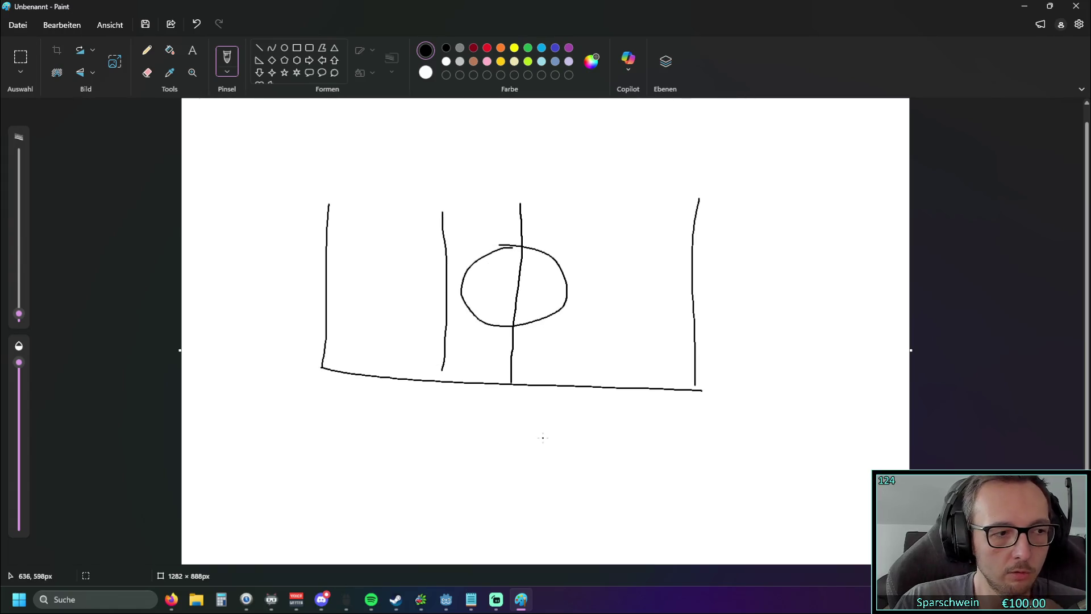
{"action": "left_click_drag", "start_coordinate": [416, 428], "coordinate": [454, 407]}
{"action": "mouse_move", "coordinate": [441, 475]}
{"action": "left_mouse_down"}
{"action": "mouse_move", "coordinate": [451, 399]}
{"action": "mouse_move", "coordinate": [464, 433]}
{"action": "left_mouse_up"}
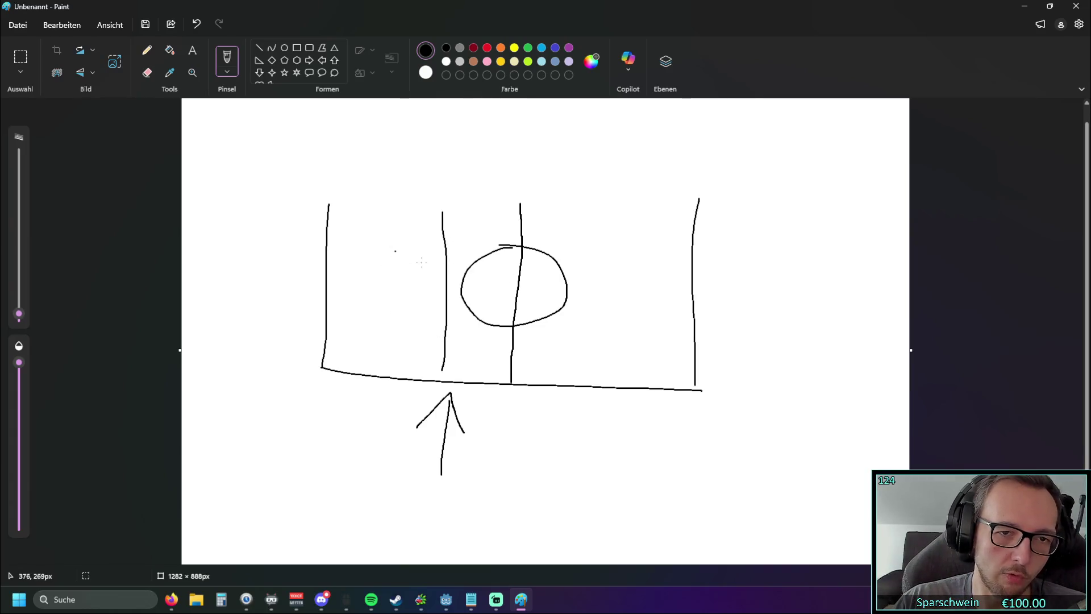
{"action": "left_click_drag", "start_coordinate": [361, 310], "coordinate": [418, 262]}
{"action": "left_click_drag", "start_coordinate": [383, 255], "coordinate": [399, 337]}
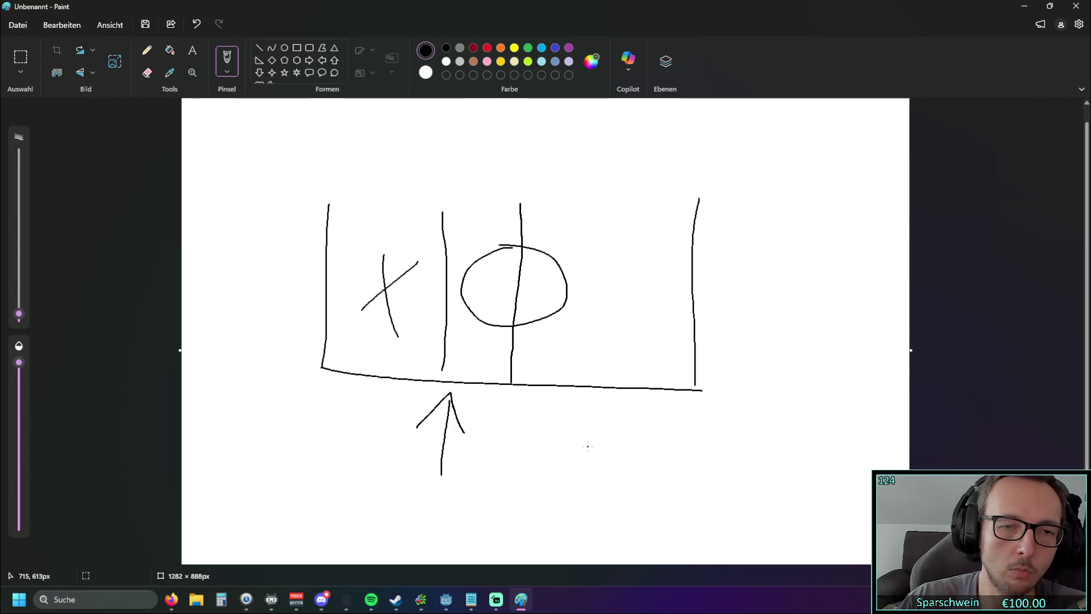
- Close Paint without saving the sketch (Nicht speichern)
{"action": "left_click", "coordinate": [1076, 7]}
{"action": "left_click", "coordinate": [566, 325]}
{"action": "key", "text": "Down"}
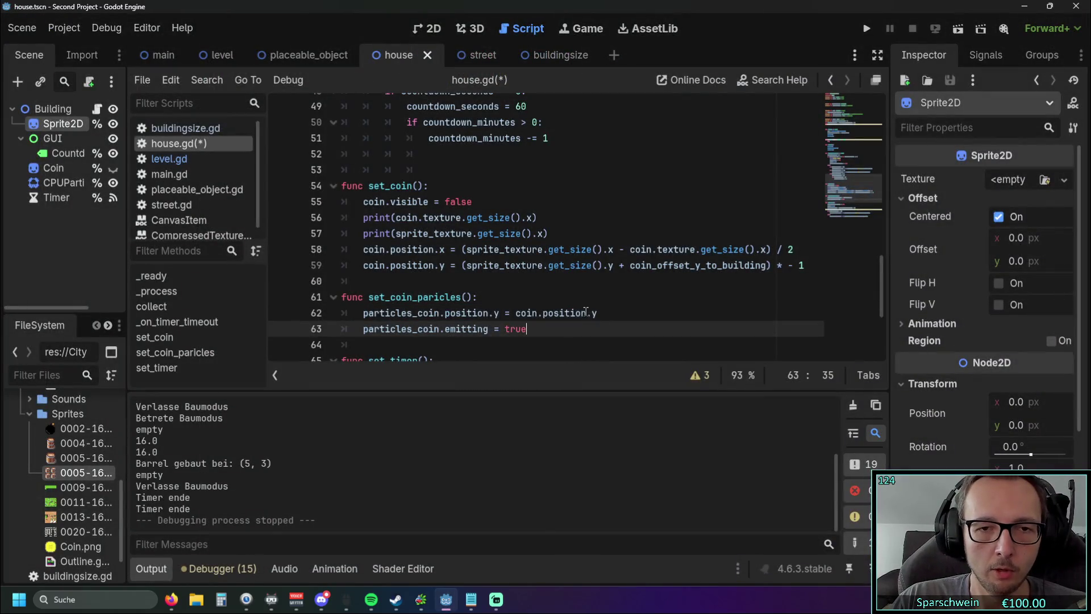
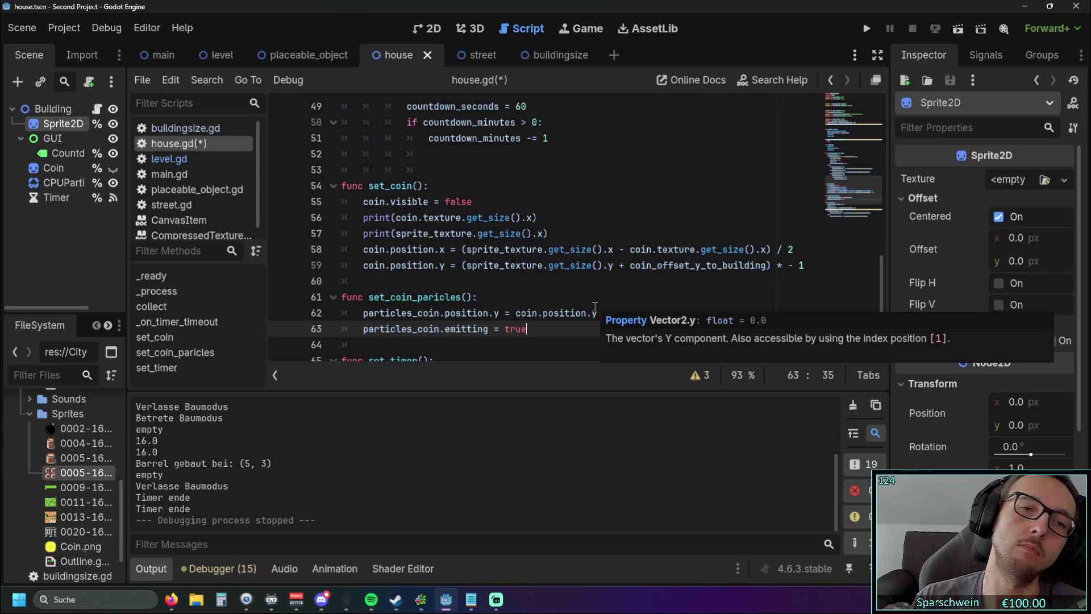
- Look over the set_coin function in house.gd
{"action": "scroll", "coordinate": [596, 307], "scroll_direction": "up", "scroll_amount": 7}
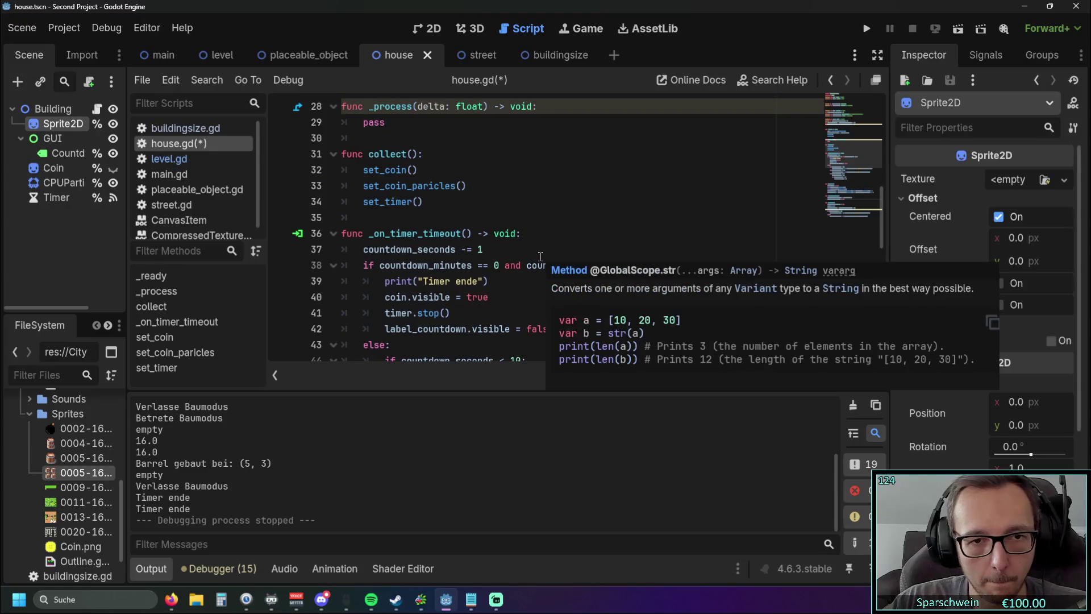
{"action": "scroll", "coordinate": [533, 248], "scroll_direction": "up", "scroll_amount": 6}
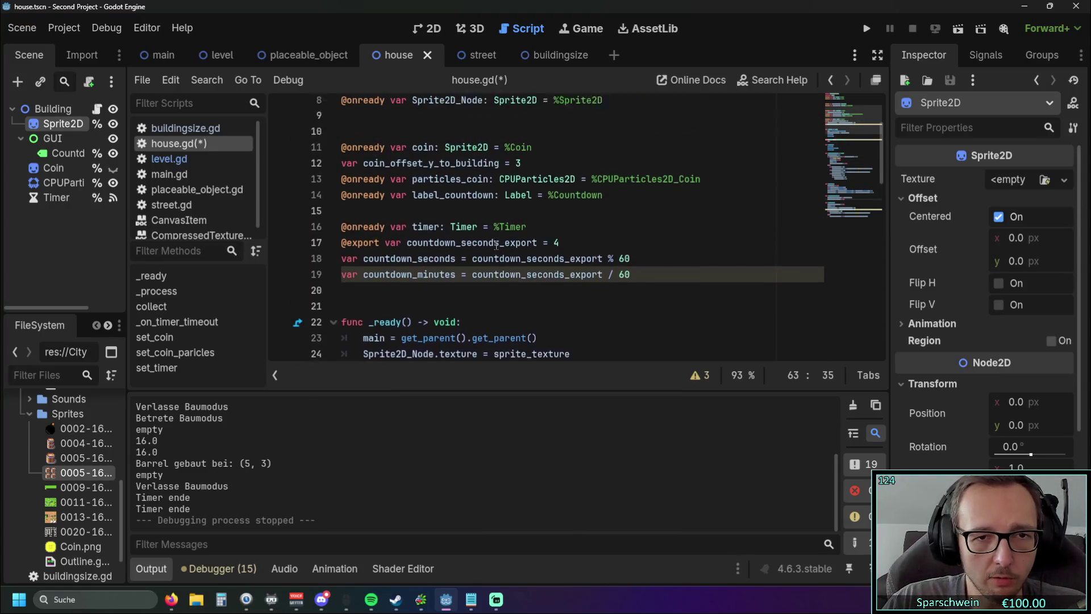
{"action": "left_click", "coordinate": [381, 315], "text": "ctrl"}
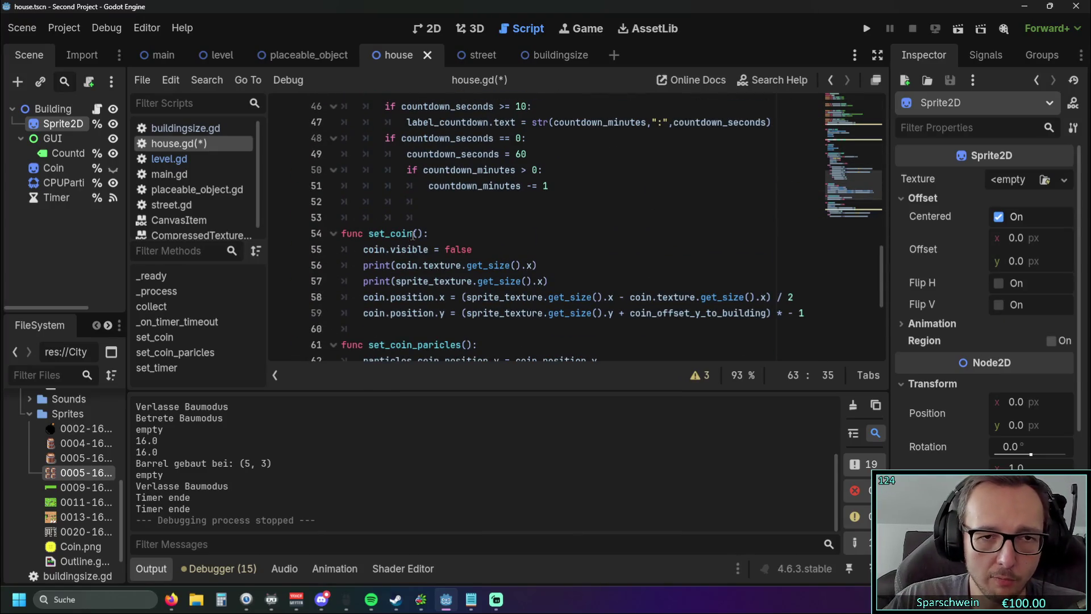
{"action": "left_click", "coordinate": [664, 234]}
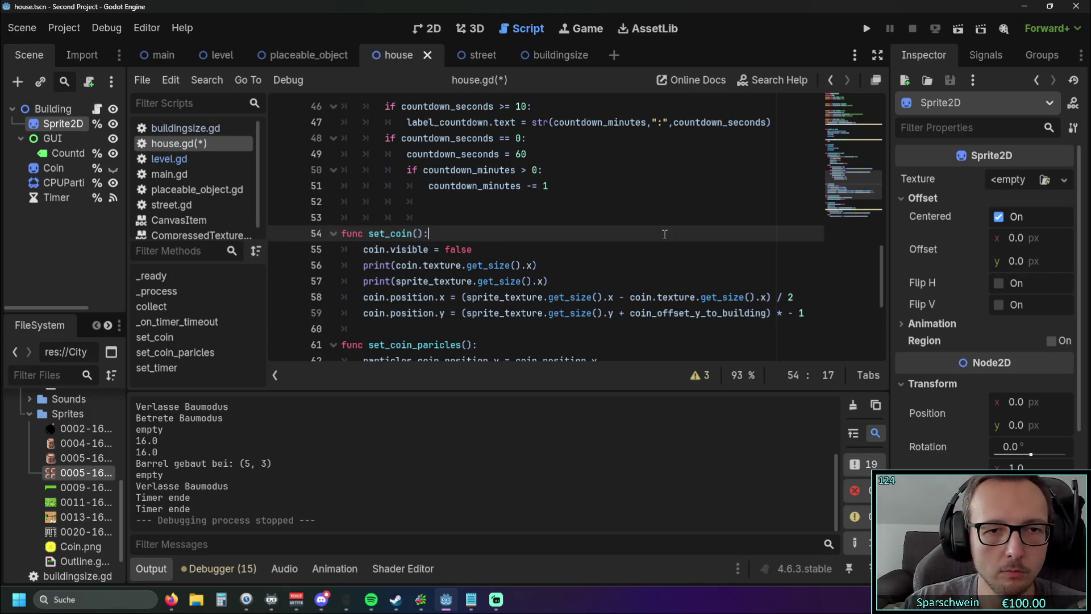
{"action": "left_click", "coordinate": [418, 234]}
- Check the collect function header, then switch to the level.gd script
{"action": "scroll", "coordinate": [453, 253], "scroll_direction": "up", "scroll_amount": 3}
{"action": "scroll", "coordinate": [453, 253], "scroll_direction": "up", "scroll_amount": 4}
{"action": "scroll", "coordinate": [451, 254], "scroll_direction": "up", "scroll_amount": 3}
{"action": "scroll", "coordinate": [414, 246], "scroll_direction": "down", "scroll_amount": 2}
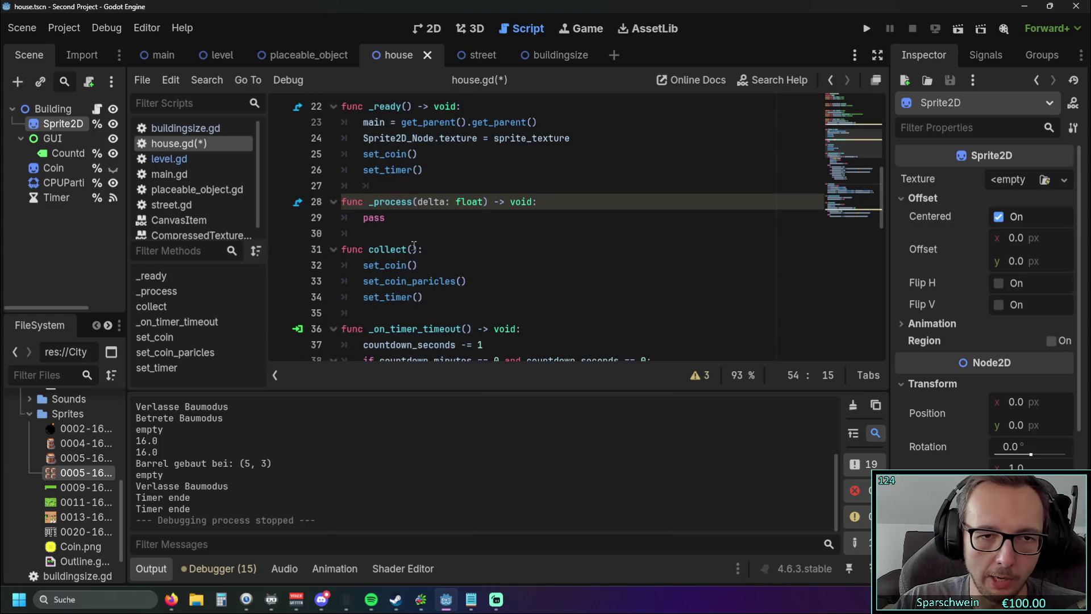
{"action": "left_click", "coordinate": [443, 249]}
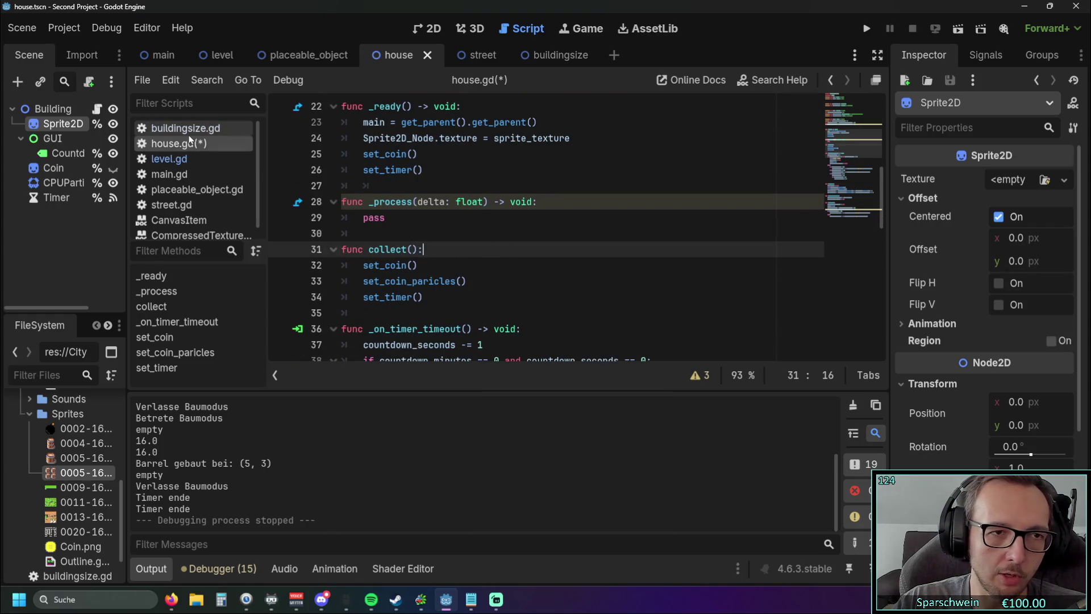
{"action": "left_click", "coordinate": [180, 159]}
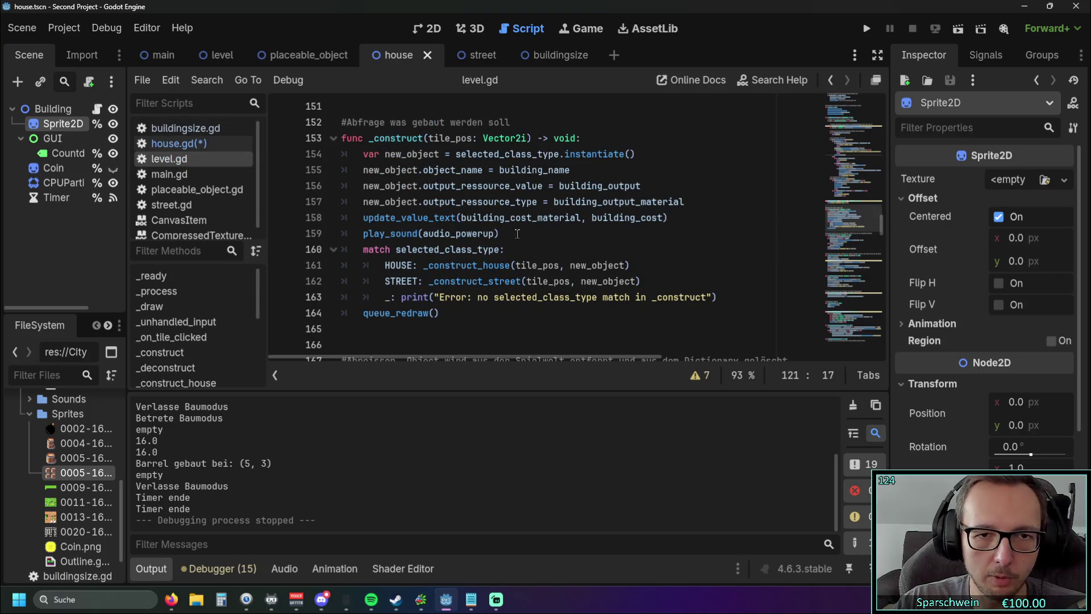
- Search level.gd for 'collec' to find the collect() call around line 131
{"action": "scroll", "coordinate": [517, 234], "scroll_direction": "down", "scroll_amount": 3}
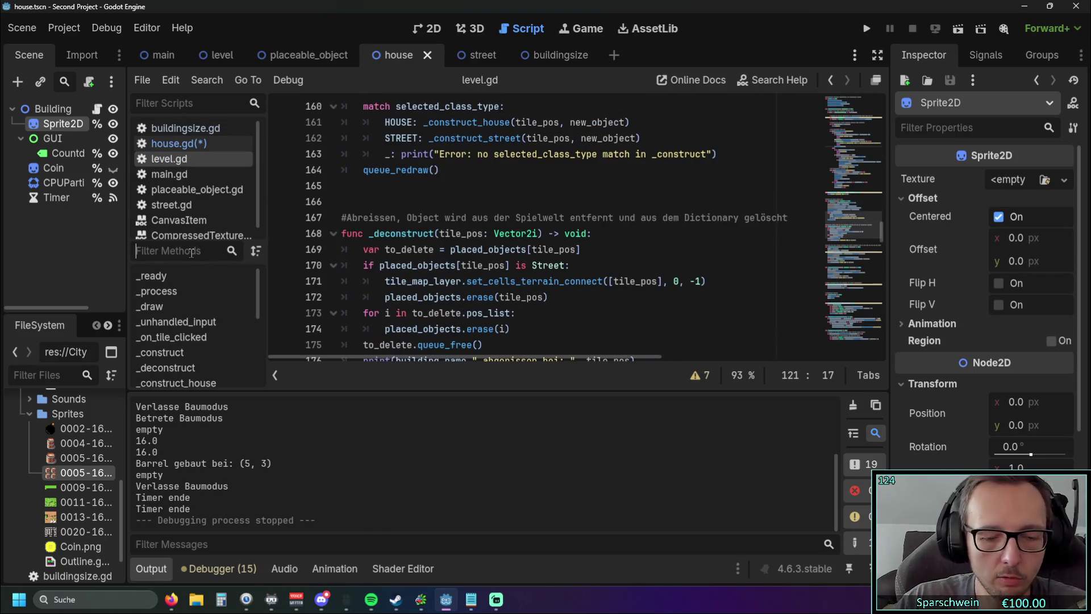
{"action": "key", "text": "ctrl+f"}
{"action": "type", "text": "colle"}
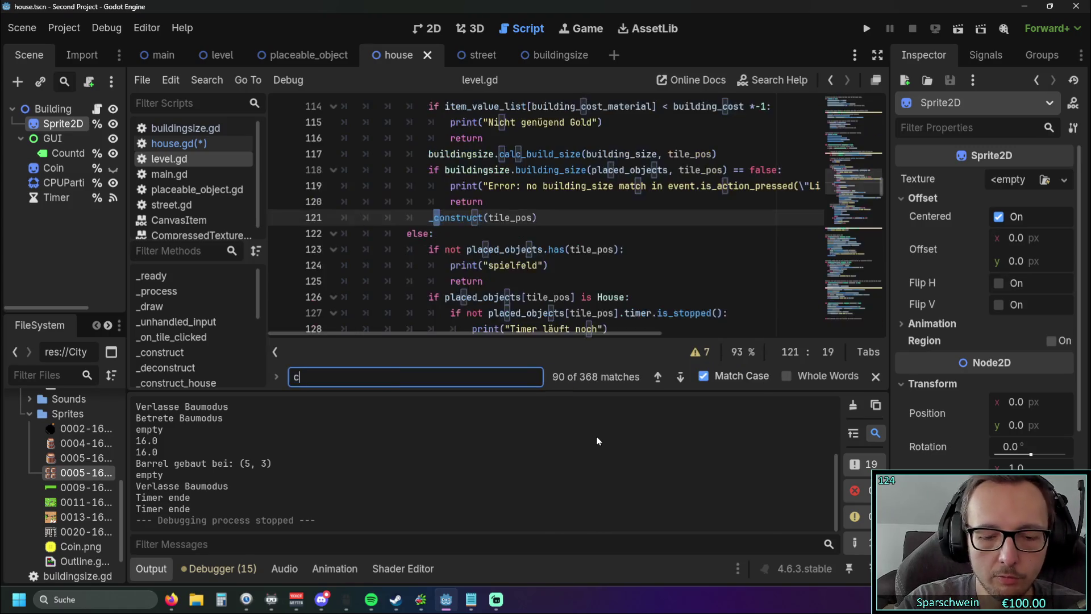
{"action": "type", "text": "c"}
{"action": "left_click", "coordinate": [626, 281]}
{"action": "scroll", "coordinate": [628, 273], "scroll_direction": "up", "scroll_amount": 1}
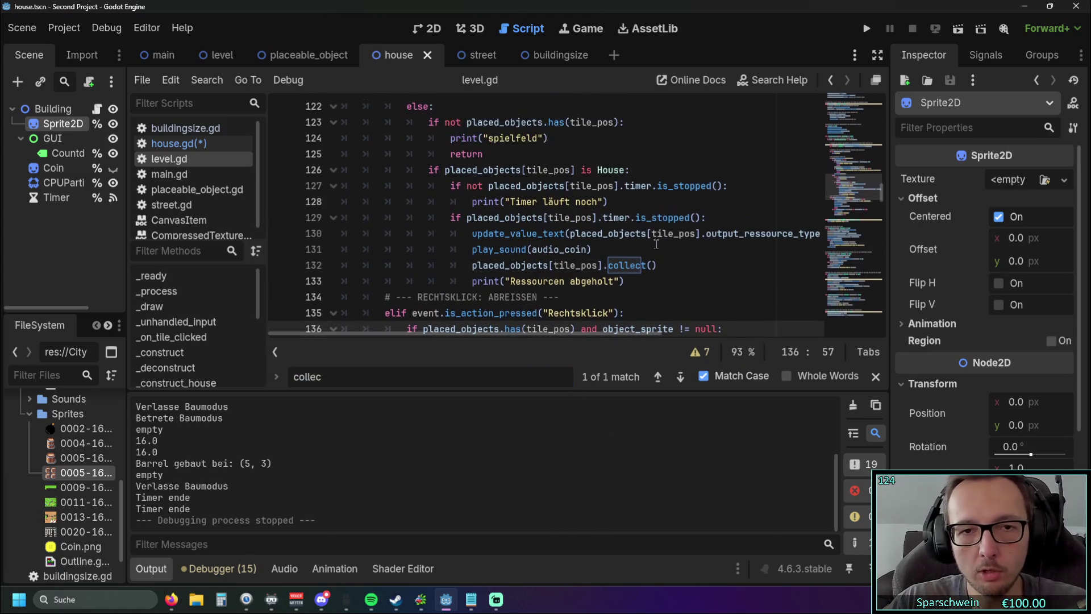
{"action": "left_click", "coordinate": [628, 264]}
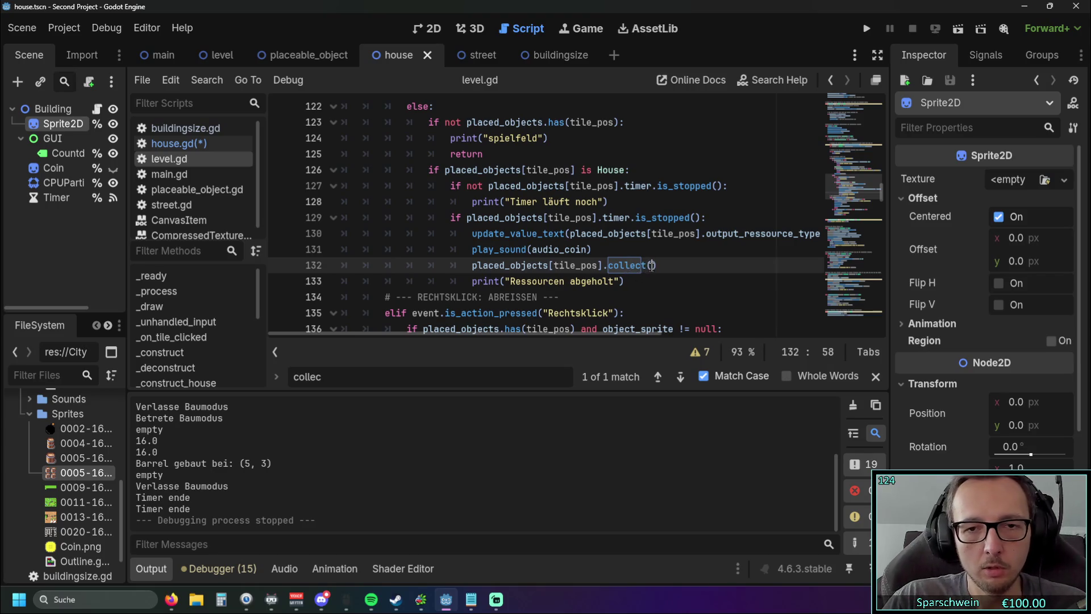
{"action": "left_click", "coordinate": [652, 266]}
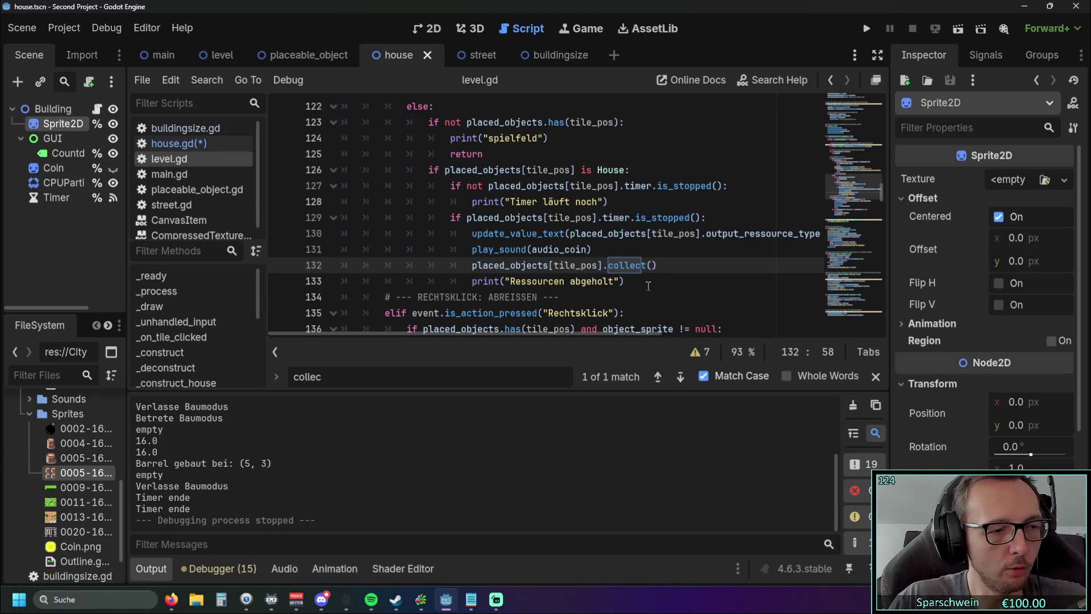
{"action": "left_click", "coordinate": [678, 256]}
- Inspect the Big Bucket sprite offset code near line 300 and launch the game
{"action": "left_click_drag", "start_coordinate": [872, 184], "coordinate": [885, 319]}
{"action": "scroll", "coordinate": [589, 250], "scroll_direction": "up", "scroll_amount": 2}
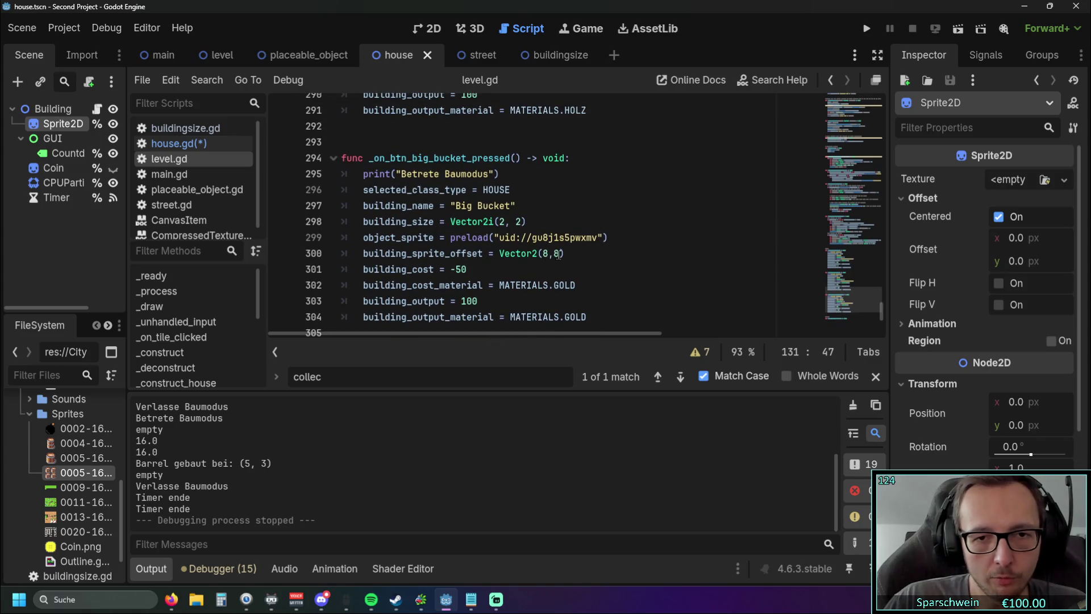
{"action": "left_click", "coordinate": [540, 254]}
{"action": "left_click", "coordinate": [590, 254]}
{"action": "left_click", "coordinate": [867, 28]}
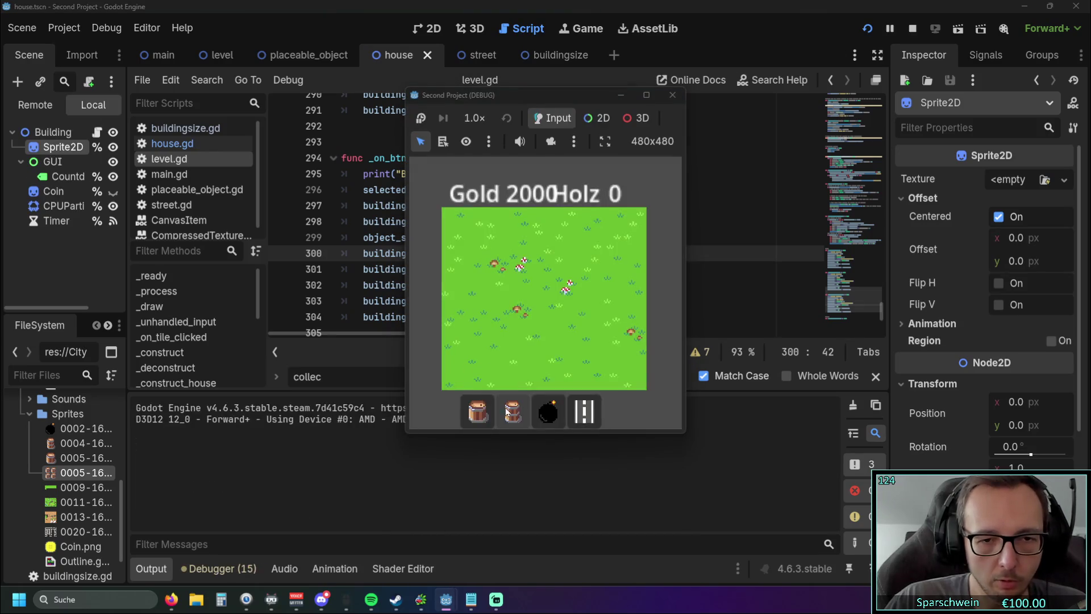
- Build a Big Bucket on the grass and collect its gold coin
{"action": "left_click", "coordinate": [477, 414]}
{"action": "left_click", "coordinate": [503, 296]}
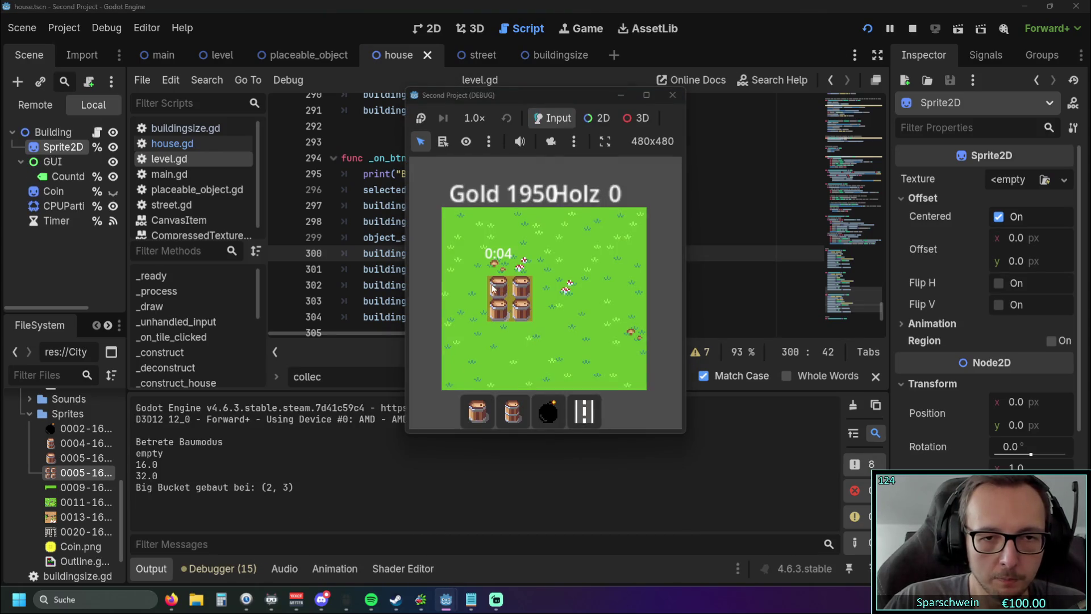
{"action": "right_click", "coordinate": [500, 307]}
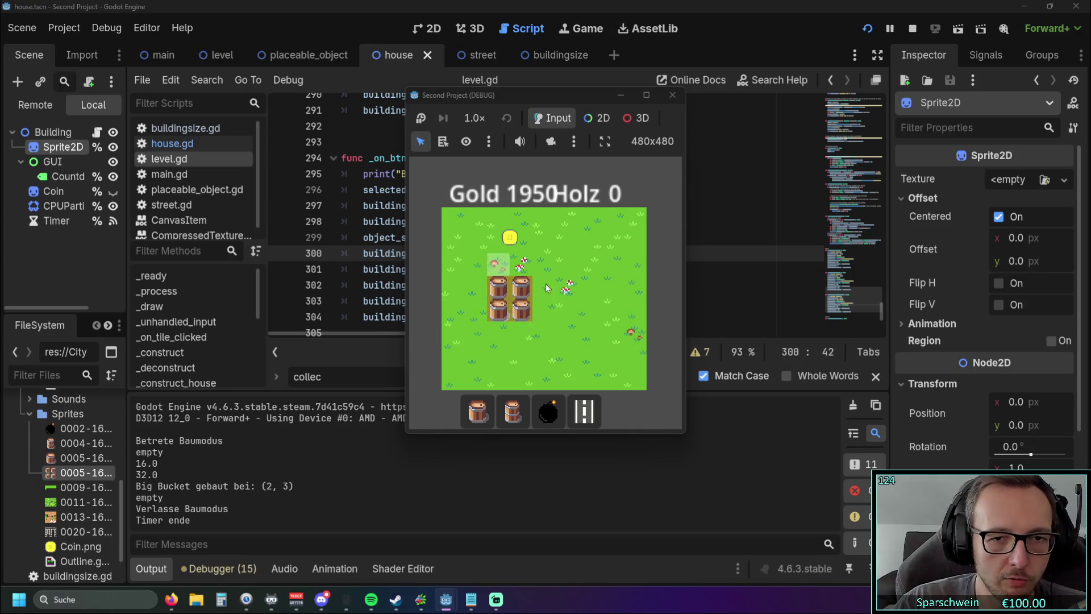
{"action": "left_click", "coordinate": [496, 305]}
- Place barrels right of the buckets and at grid (4,2) and (4,1), collecting a coin
{"action": "left_click", "coordinate": [513, 411]}
{"action": "left_click", "coordinate": [543, 292]}
{"action": "left_click", "coordinate": [543, 292]}
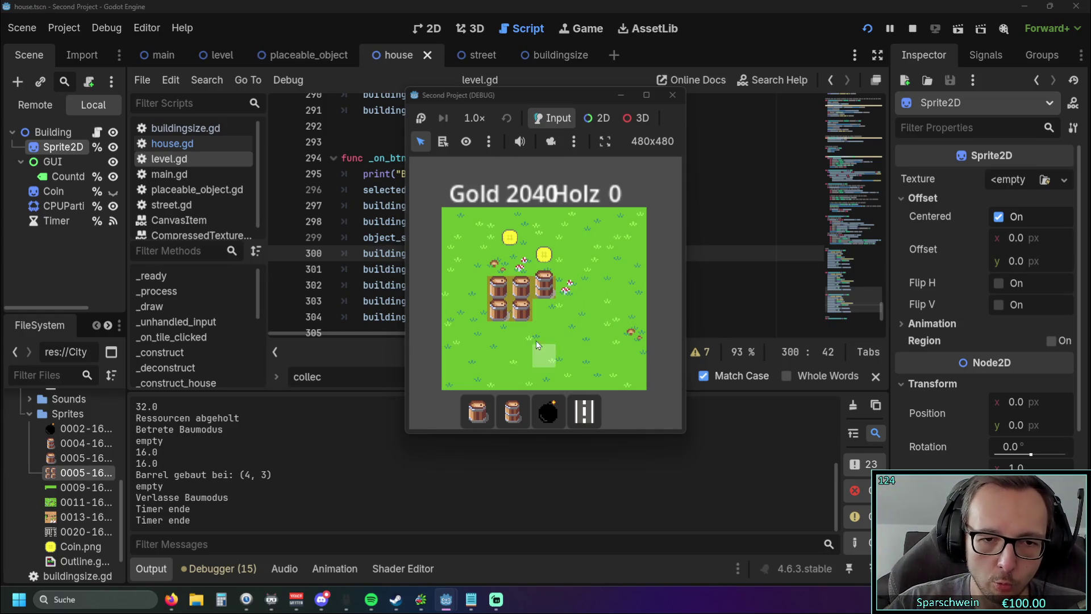
{"action": "left_click", "coordinate": [513, 411]}
{"action": "left_click", "coordinate": [544, 265]}
{"action": "left_click", "coordinate": [544, 241]}
{"action": "left_click", "coordinate": [544, 254]}
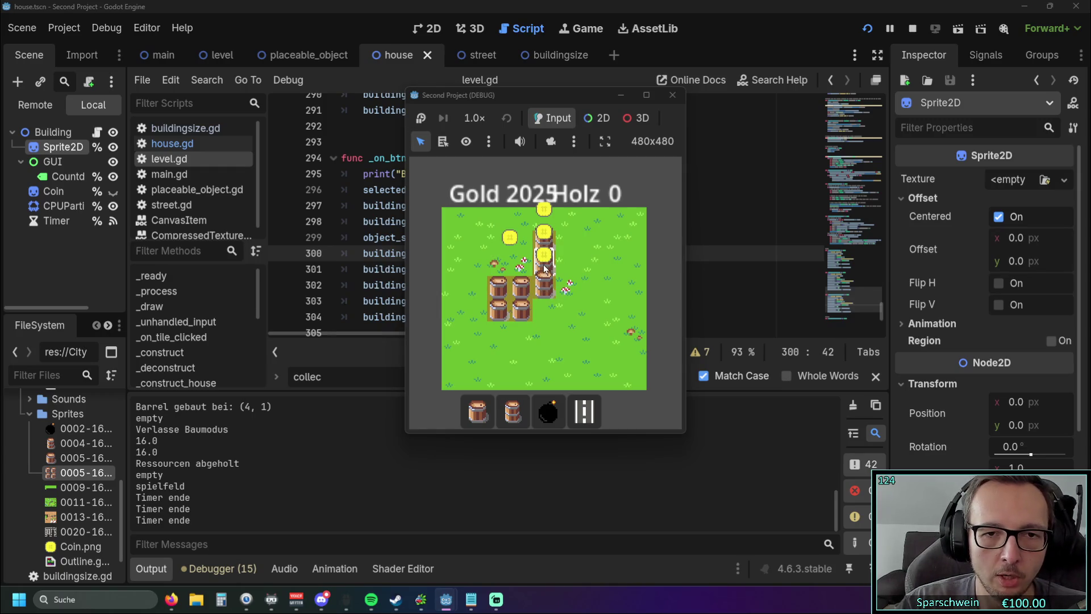
- Demolish the barrels at (4,2) and (4,1), then return to the code editor
{"action": "key", "text": "2"}
{"action": "right_click", "coordinate": [546, 265]}
{"action": "right_click", "coordinate": [547, 245]}
{"action": "left_click", "coordinate": [548, 248]}
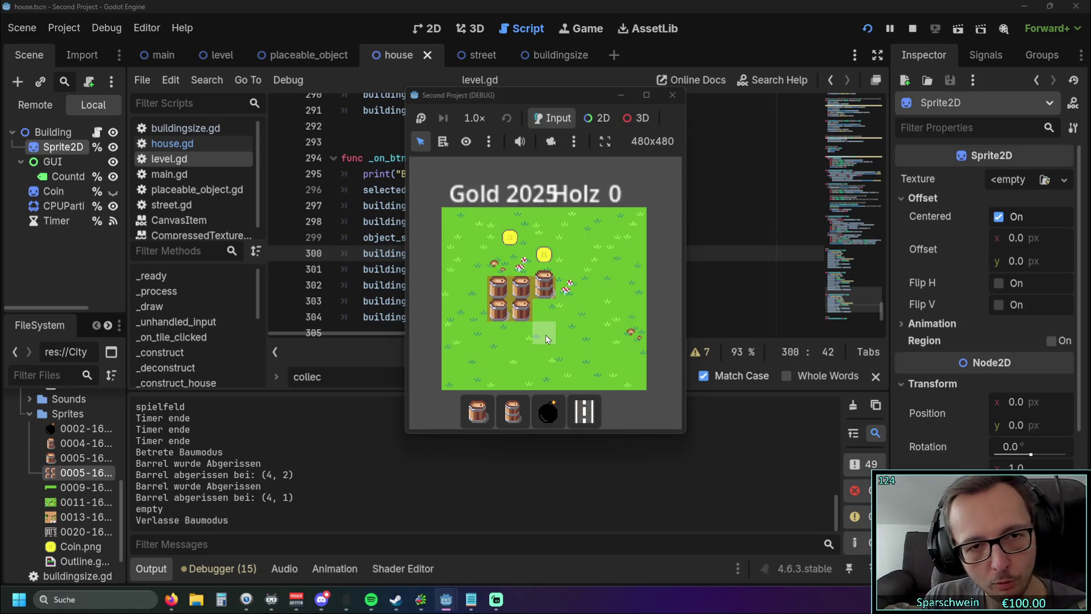
{"action": "key", "text": "alt+Tab"}
{"action": "key", "text": "Home"}
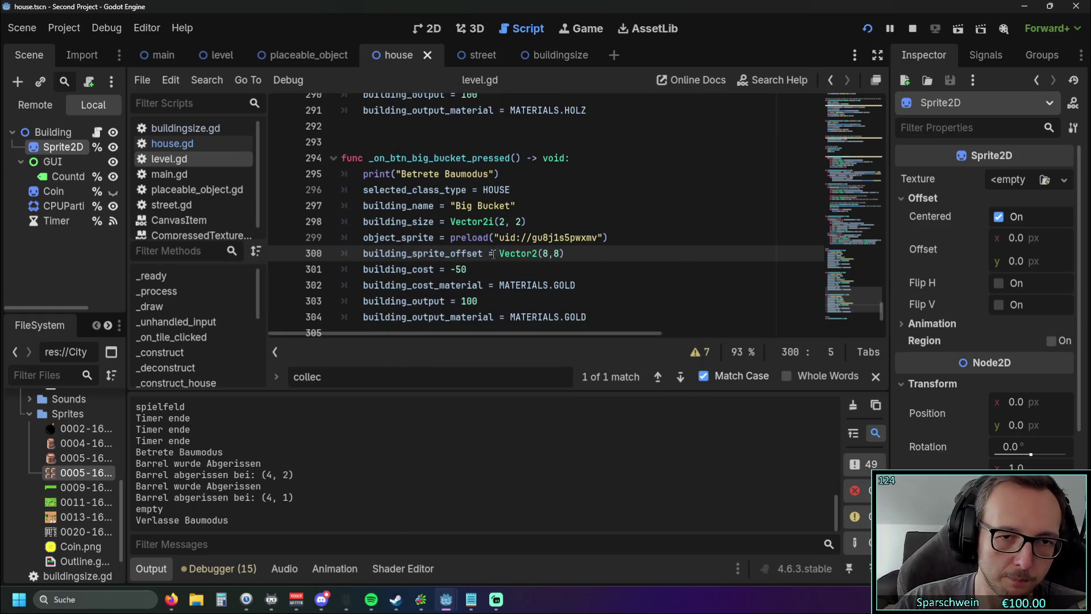
- Examine the sprite offset assignment and cost line of the Big Bucket function on line 300
{"action": "left_click_drag", "start_coordinate": [568, 255], "coordinate": [505, 255]}
{"action": "left_click", "coordinate": [506, 269]}
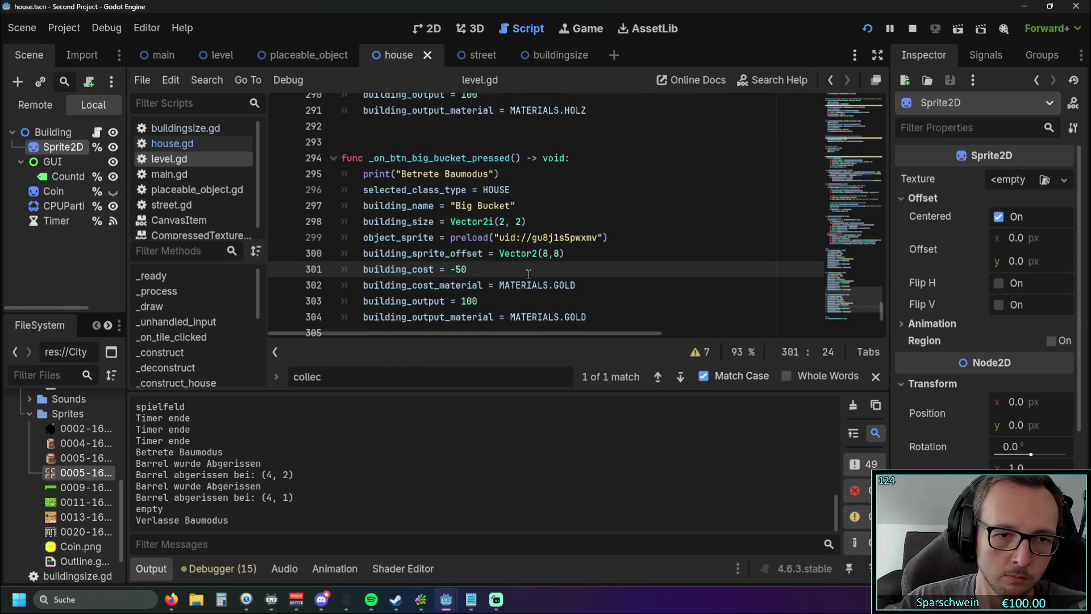
{"action": "mouse_move", "coordinate": [538, 285]}
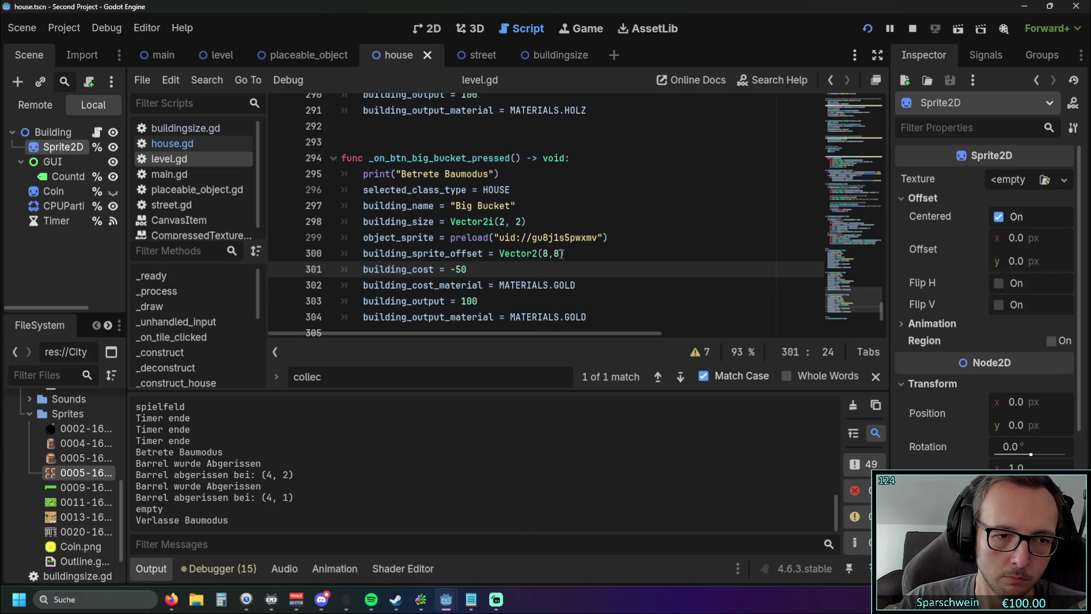
{"action": "left_click_drag", "start_coordinate": [565, 253], "coordinate": [427, 250]}
{"action": "left_click", "coordinate": [543, 269]}
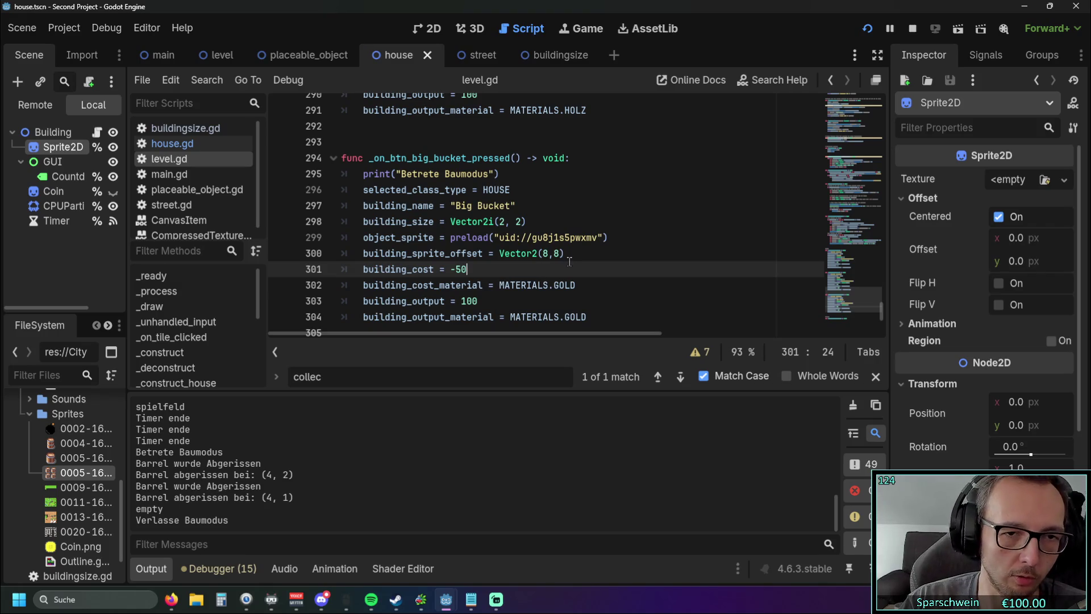
- Bring the running game forward, check the barrel group, then stop the game
{"action": "mouse_move", "coordinate": [446, 599]}
{"action": "left_click", "coordinate": [504, 550]}
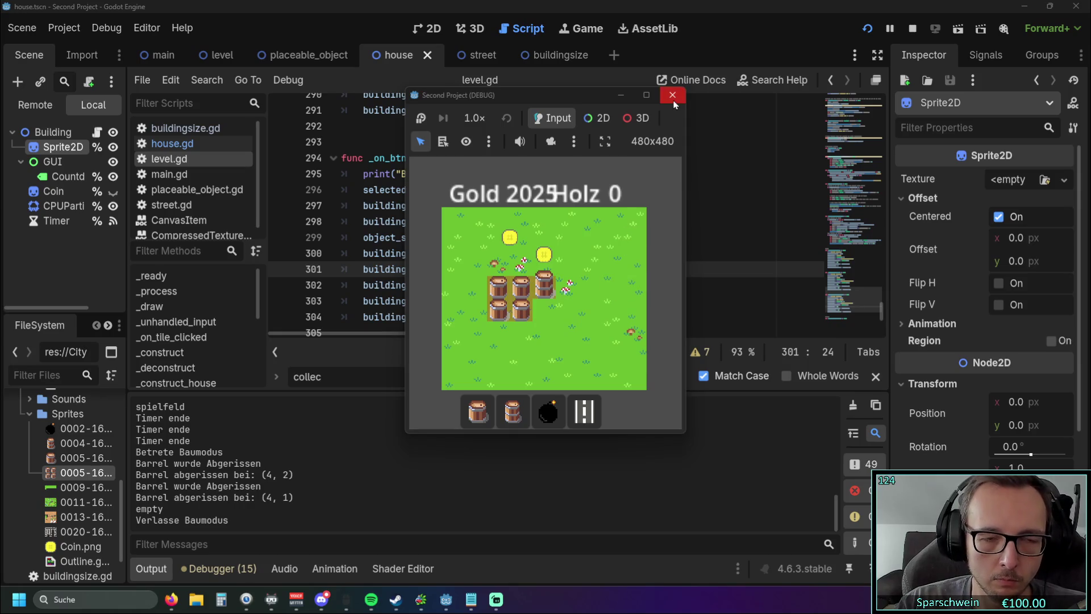
{"action": "left_click", "coordinate": [511, 291]}
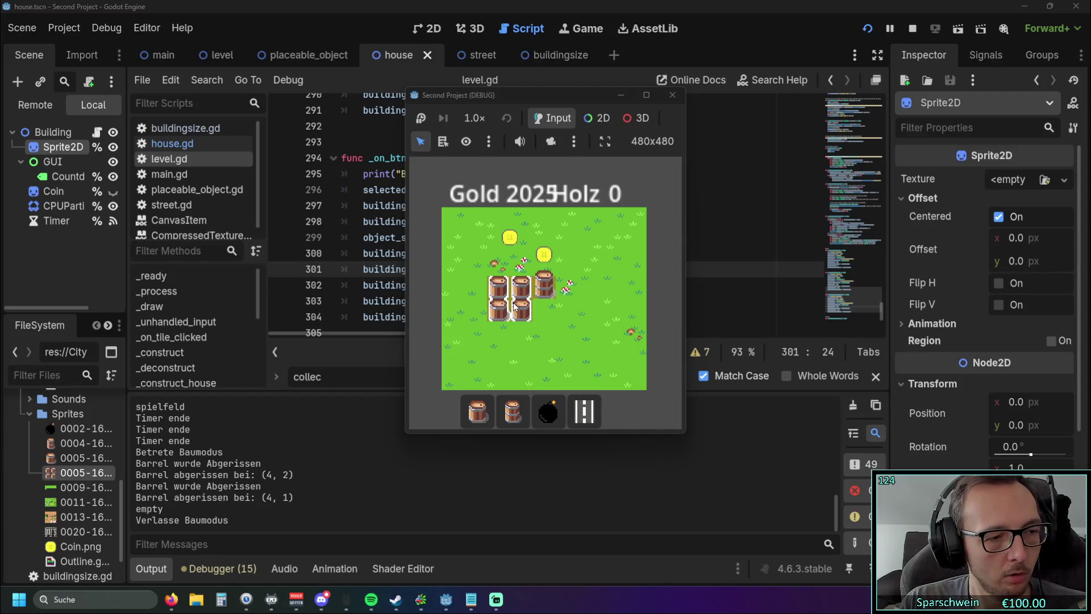
{"action": "left_click", "coordinate": [673, 95]}
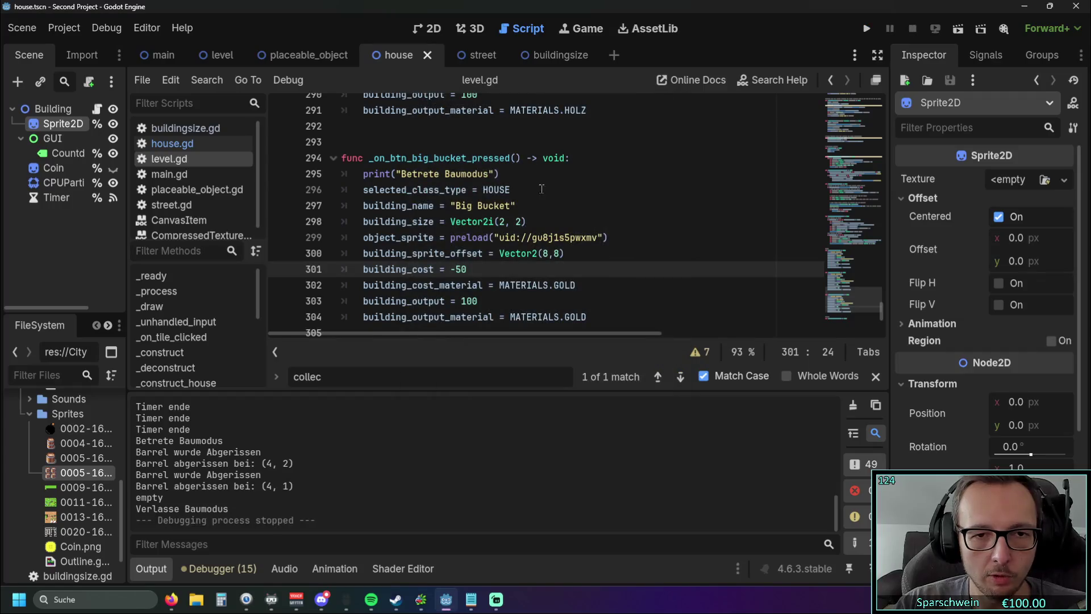
- Search level.gd for building_sprite_offset and step back to its use at line 186
{"action": "left_click", "coordinate": [494, 253]}
{"action": "left_click_drag", "start_coordinate": [363, 253], "coordinate": [483, 253]}
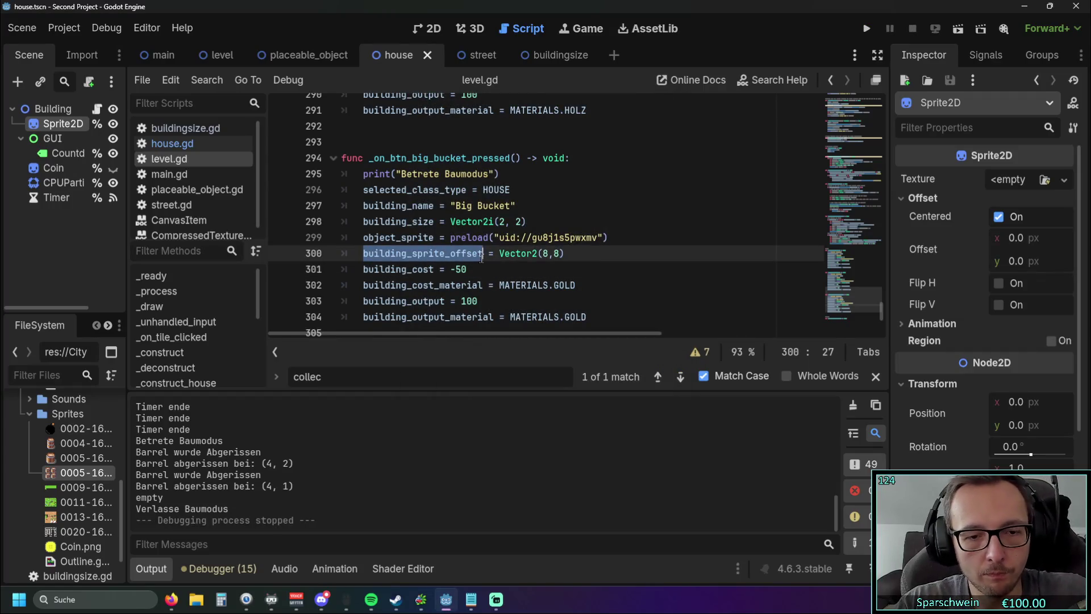
{"action": "key", "text": "ctrl+f"}
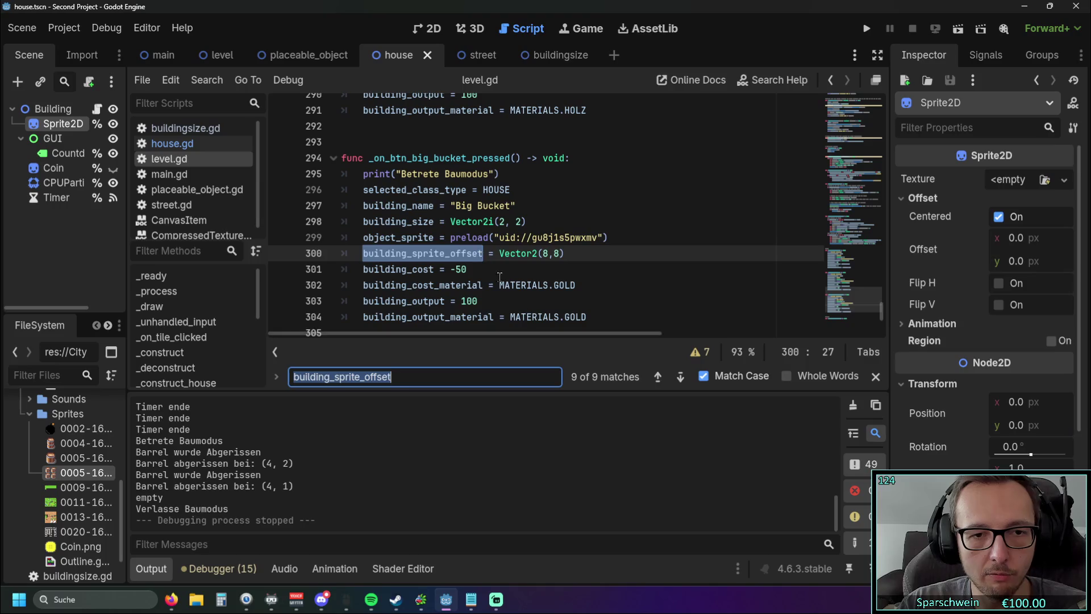
{"action": "left_click", "coordinate": [657, 377]}
{"action": "left_click", "coordinate": [657, 377]}
{"action": "left_click", "coordinate": [657, 376]}
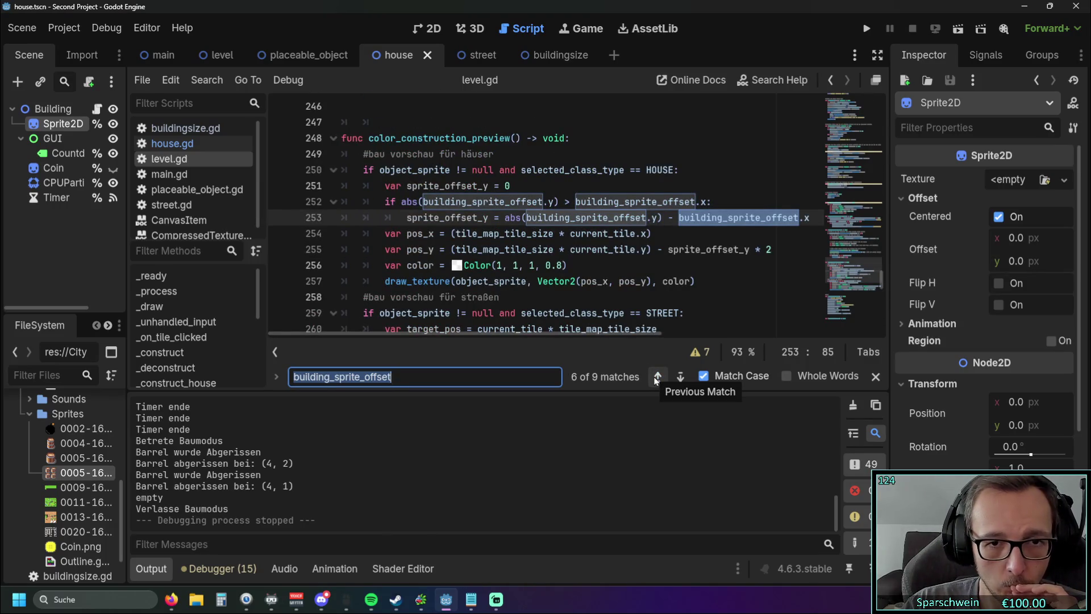
{"action": "left_click", "coordinate": [657, 377]}
{"action": "left_click", "coordinate": [657, 377]}
{"action": "left_click", "coordinate": [657, 376]}
{"action": "left_click", "coordinate": [657, 377]}
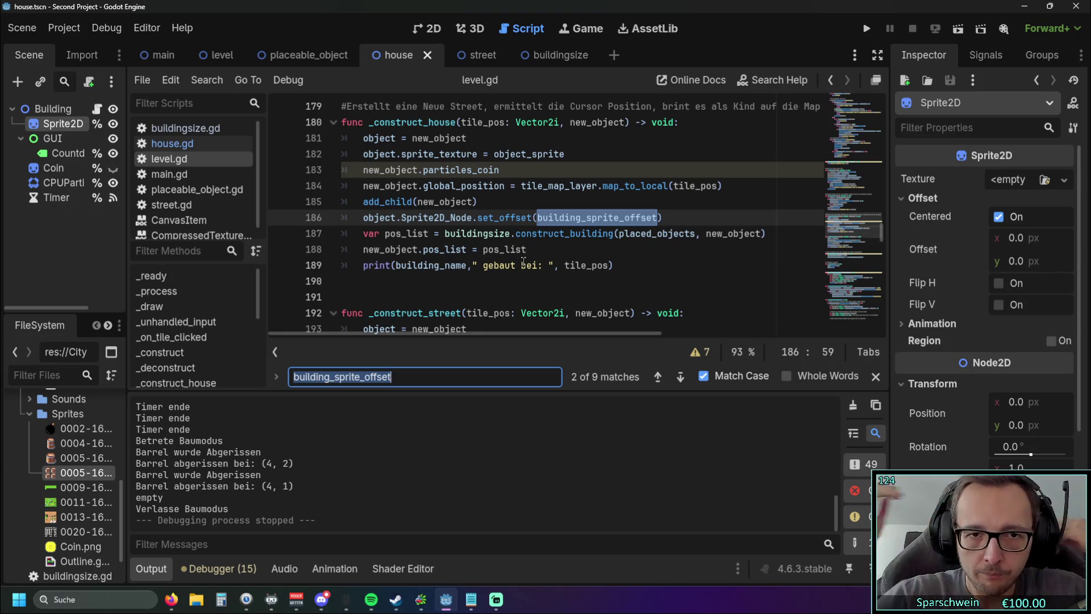
- Compare the neighbouring building_sprite_offset matches and scroll around their code
{"action": "left_click", "coordinate": [659, 378]}
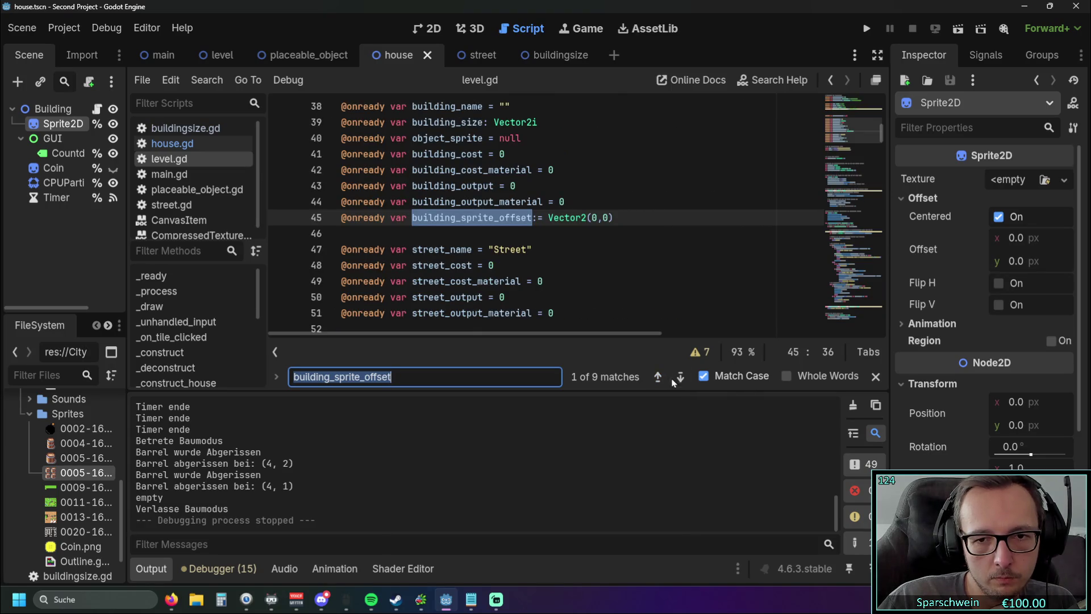
{"action": "left_click", "coordinate": [677, 379]}
{"action": "scroll", "coordinate": [551, 240], "scroll_direction": "down", "scroll_amount": 2}
{"action": "scroll", "coordinate": [550, 239], "scroll_direction": "up", "scroll_amount": 12}
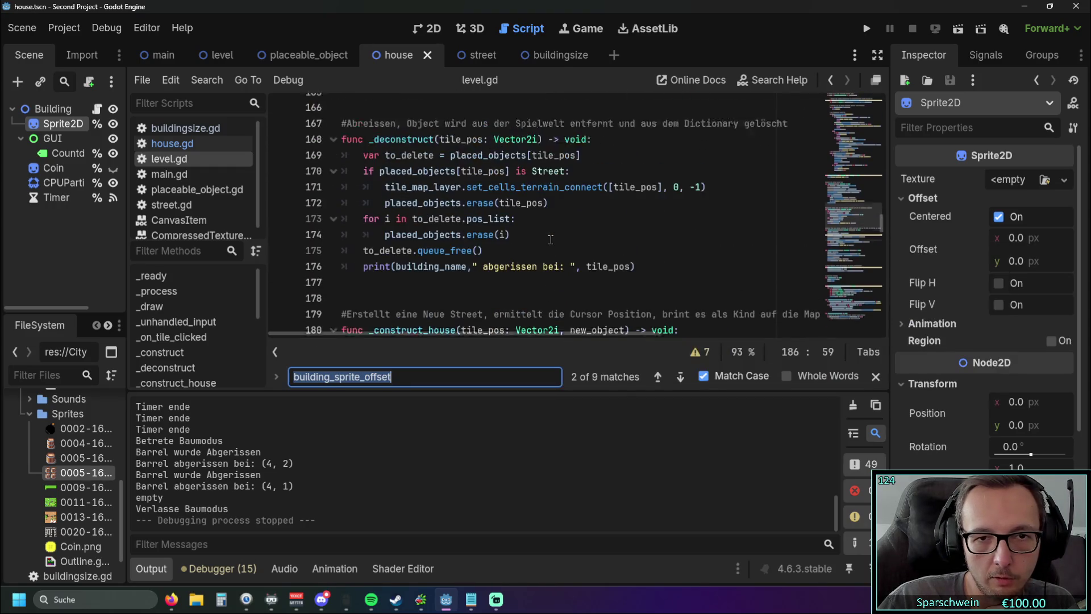
{"action": "scroll", "coordinate": [553, 239], "scroll_direction": "up", "scroll_amount": 6}
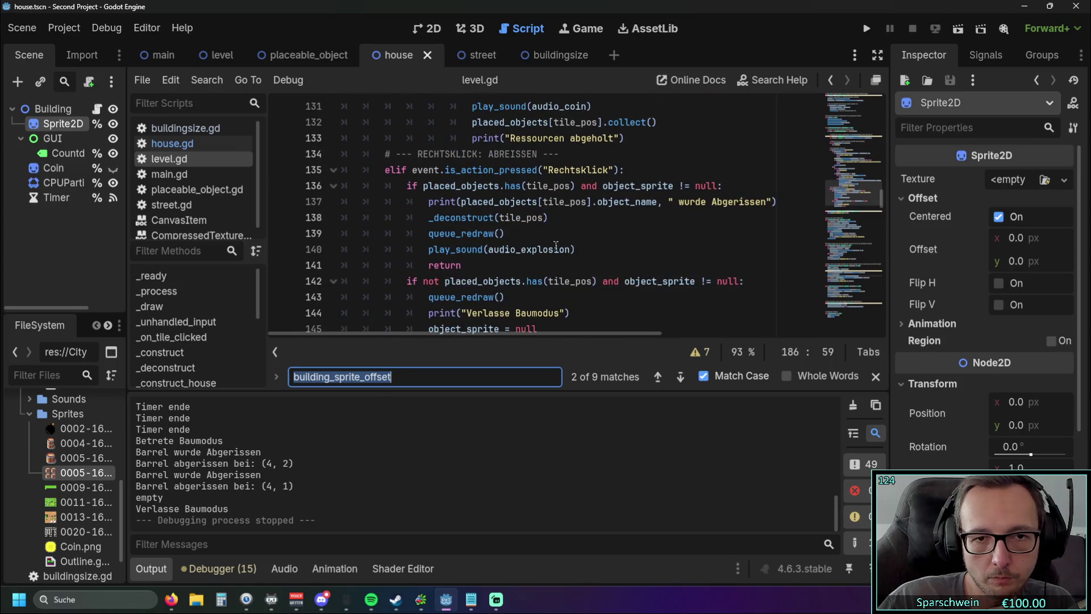
{"action": "scroll", "coordinate": [540, 246], "scroll_direction": "down", "scroll_amount": 1}
{"action": "scroll", "coordinate": [541, 246], "scroll_direction": "up", "scroll_amount": 3}
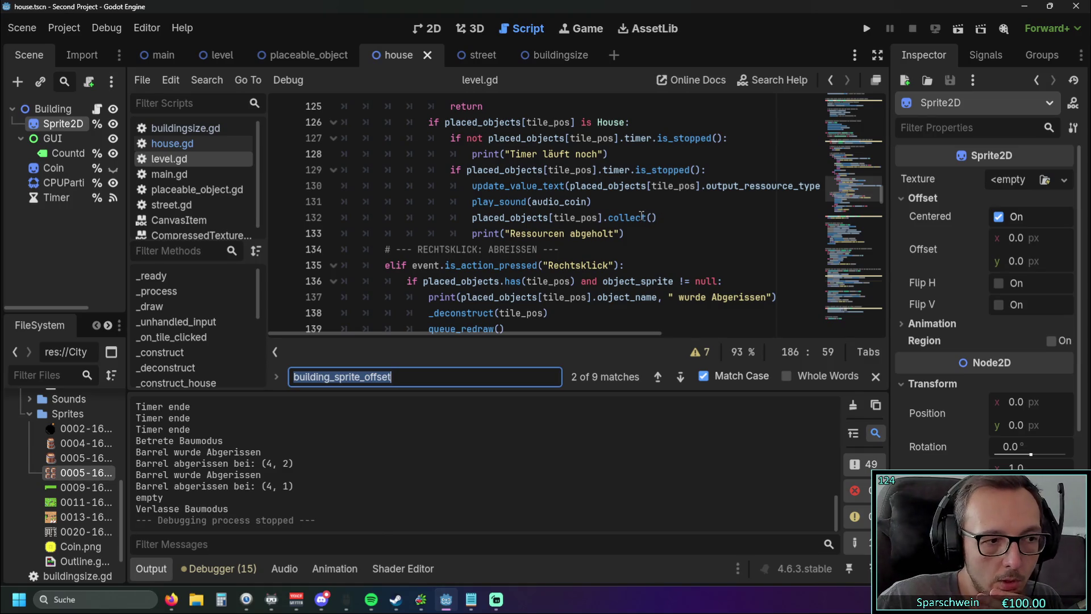
{"action": "scroll", "coordinate": [512, 227], "scroll_direction": "down", "scroll_amount": 10}
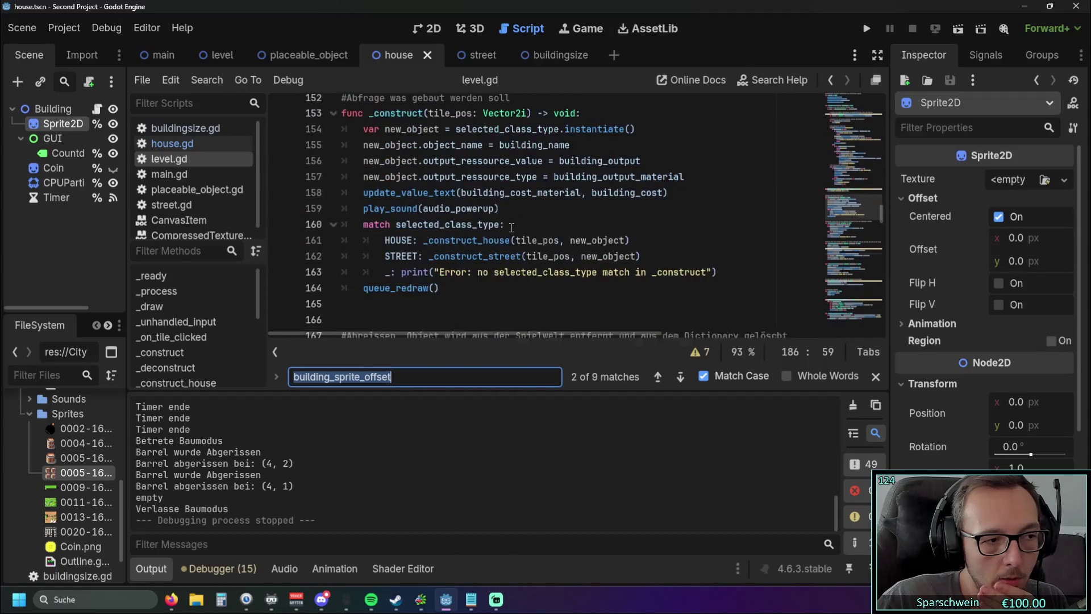
{"action": "key", "text": "Escape"}
{"action": "scroll", "coordinate": [500, 256], "scroll_direction": "down", "scroll_amount": 2}
{"action": "scroll", "coordinate": [483, 284], "scroll_direction": "up", "scroll_amount": 2}
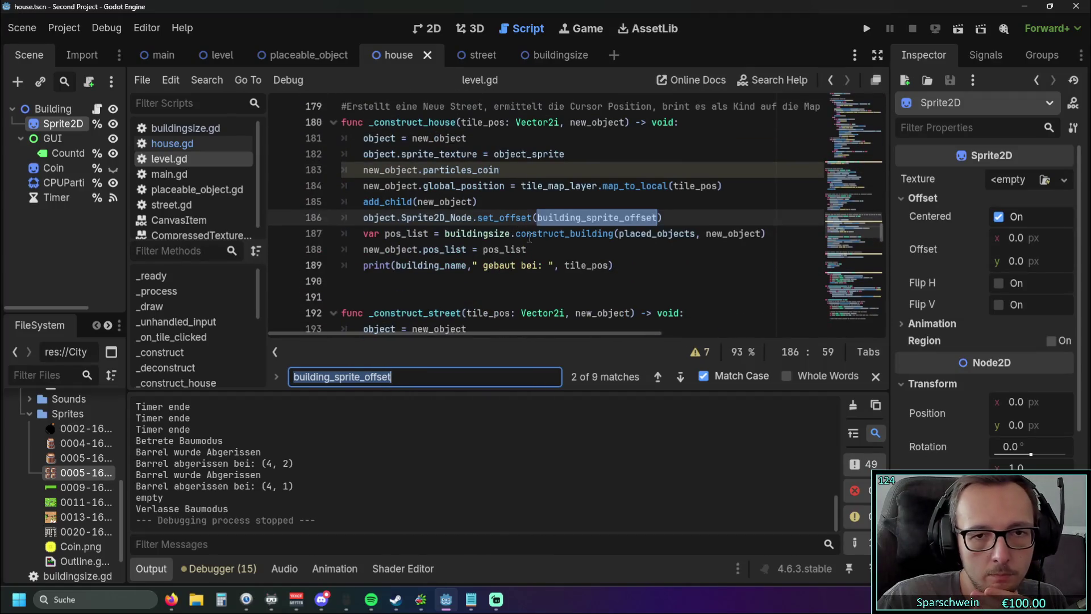
{"action": "key", "text": "Down"}
{"action": "key", "text": "Down"}
- Clear the Find field and flip through the street, house and buildingsize scene tabs
{"action": "key", "text": "ctrl+f"}
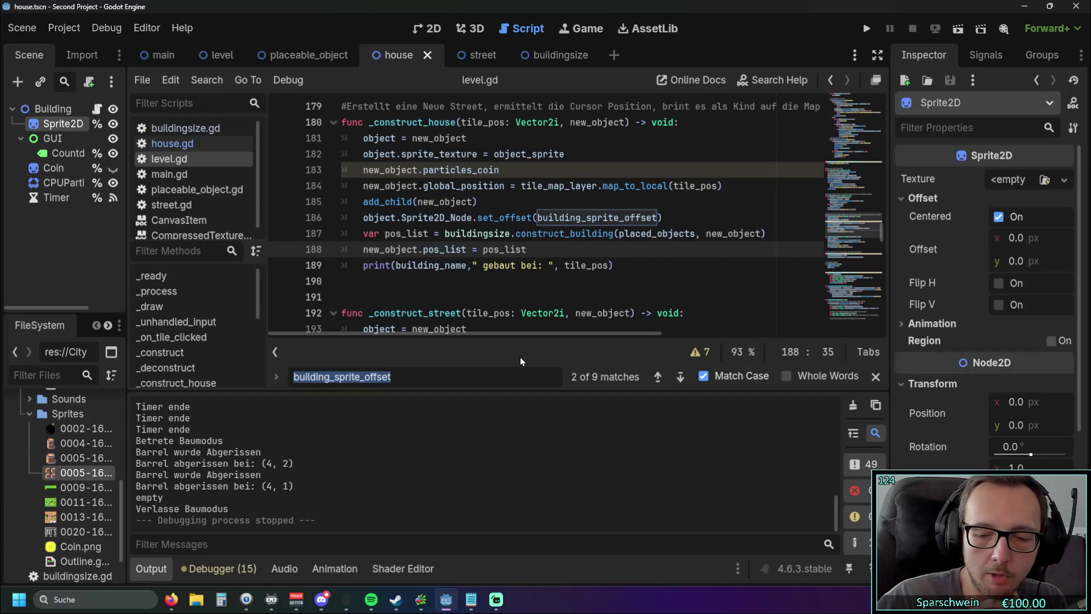
{"action": "key", "text": "BackSpace"}
{"action": "left_click", "coordinate": [468, 57]}
{"action": "left_click", "coordinate": [398, 57]}
{"action": "left_click", "coordinate": [548, 57]}
{"action": "left_click", "coordinate": [474, 57]}
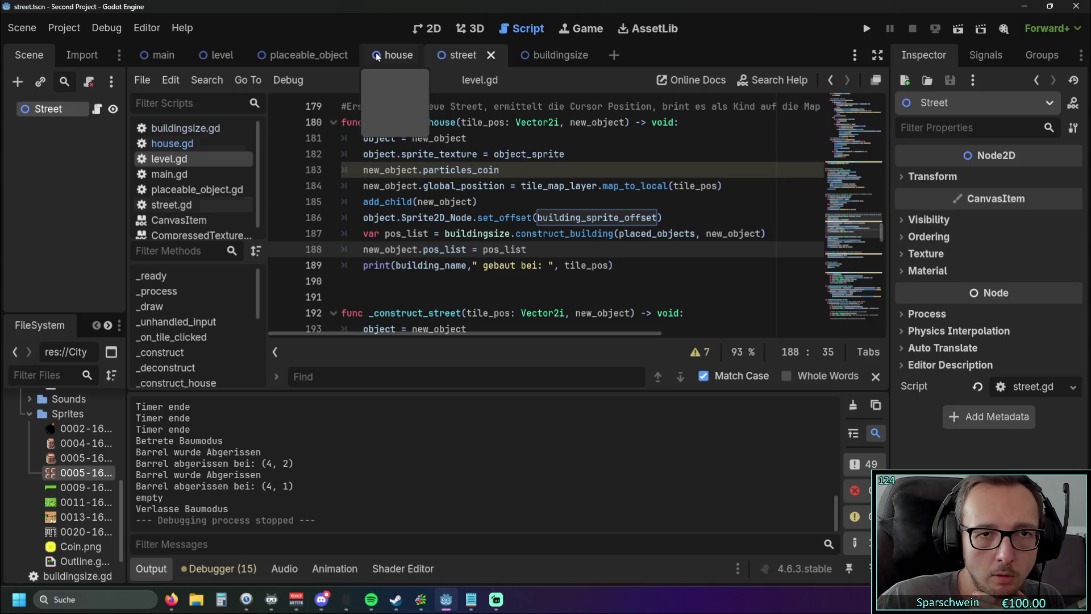
{"action": "left_click", "coordinate": [377, 57]}
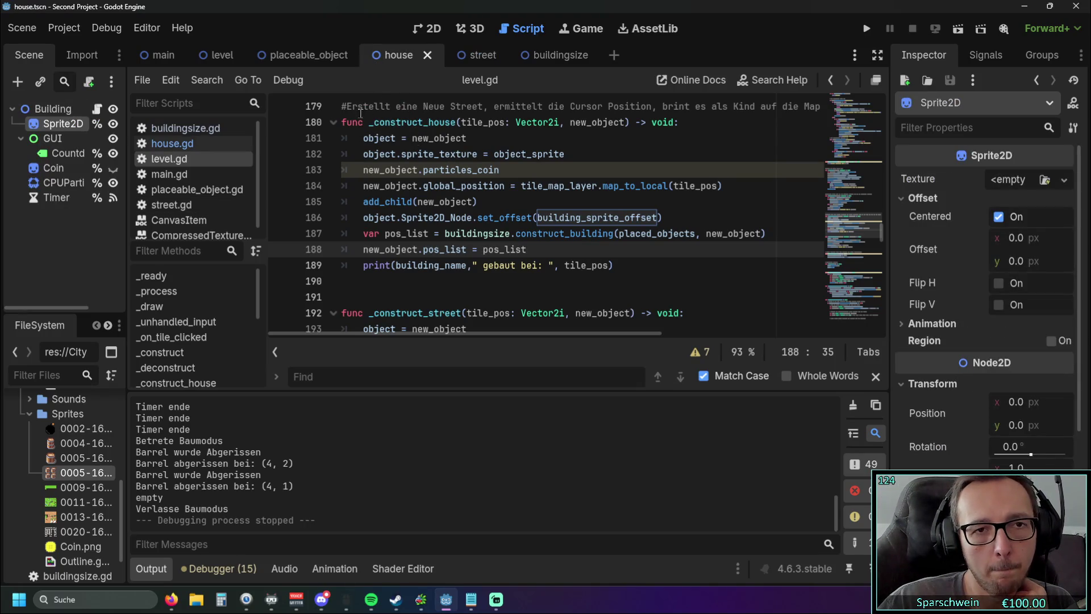
- Open house.gd and scroll to the coin positioning code in set_coin
{"action": "left_click", "coordinate": [172, 144]}
{"action": "scroll", "coordinate": [493, 242], "scroll_direction": "up", "scroll_amount": 3}
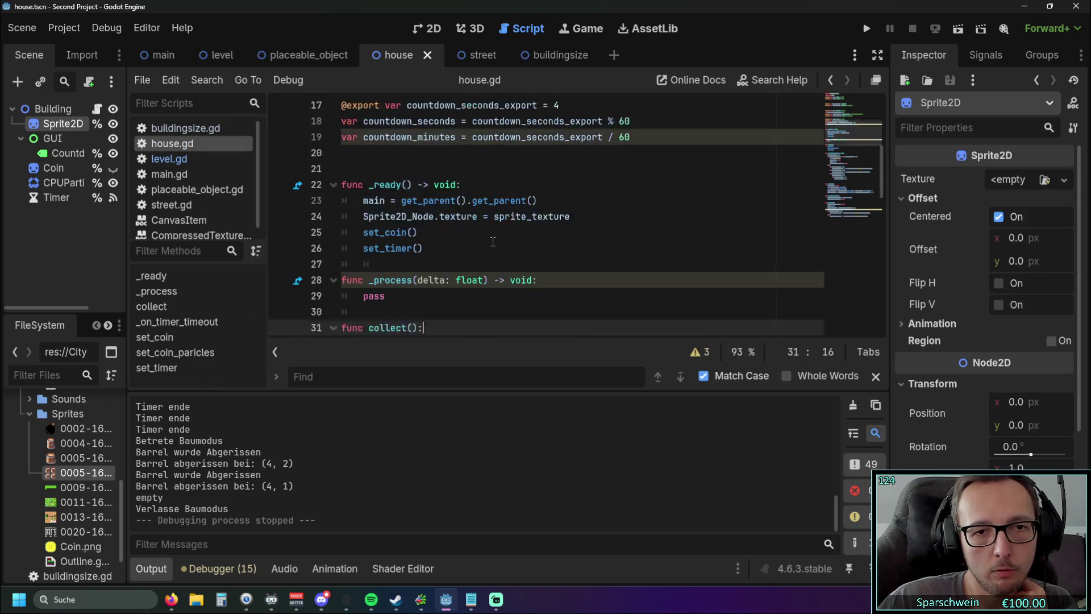
{"action": "scroll", "coordinate": [544, 260], "scroll_direction": "down", "scroll_amount": 3}
{"action": "scroll", "coordinate": [546, 258], "scroll_direction": "down", "scroll_amount": 10}
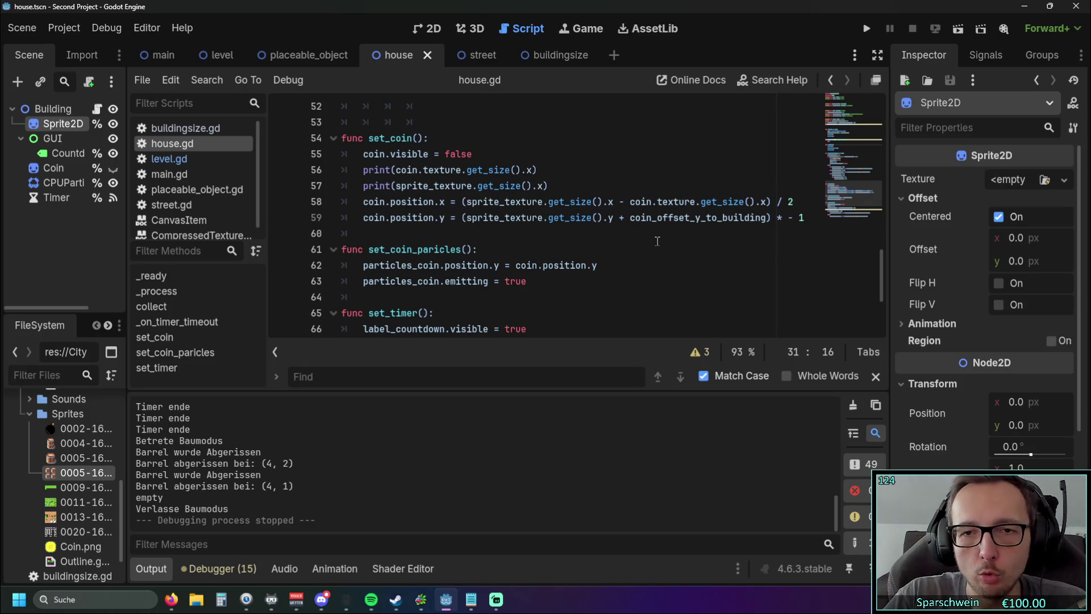
{"action": "scroll", "coordinate": [573, 230], "scroll_direction": "up", "scroll_amount": 1}
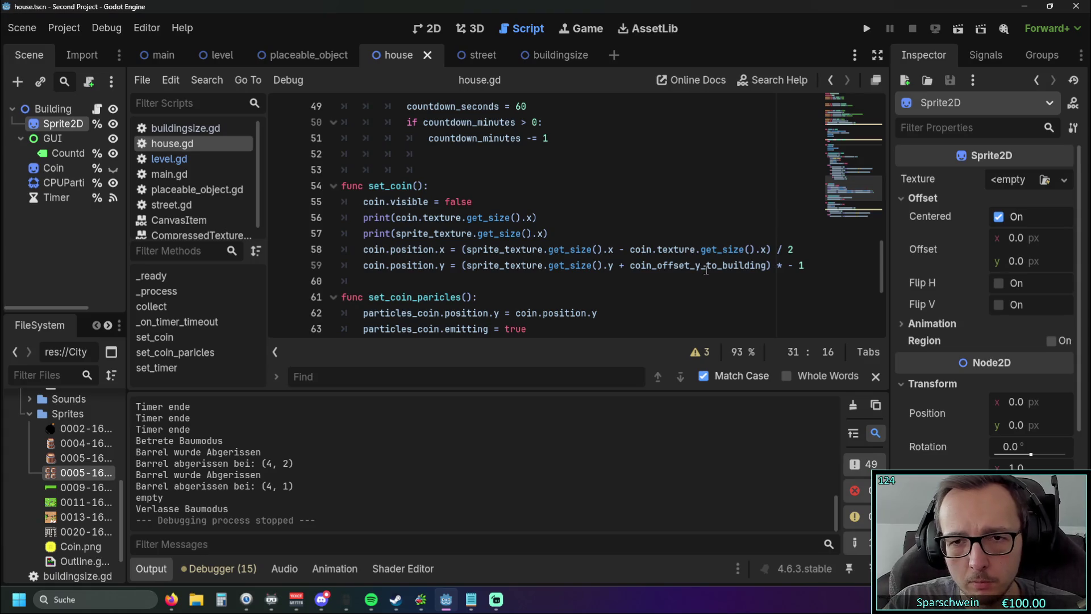
- Search for coin_offset_y_to_building and jump to its declaration on line 12, valued 3
{"action": "left_click_drag", "start_coordinate": [767, 267], "coordinate": [630, 265]}
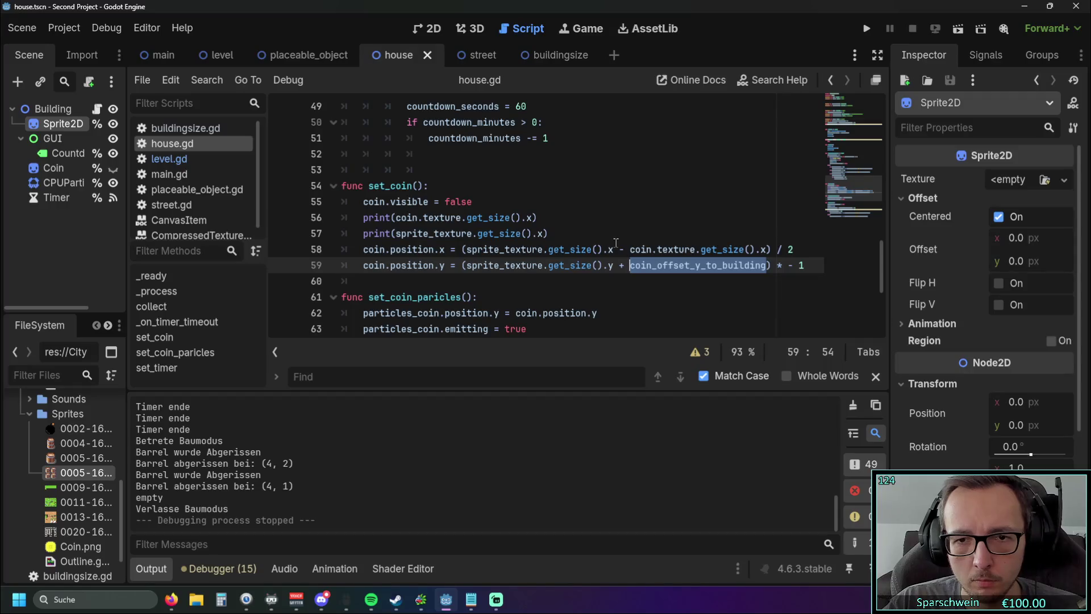
{"action": "key", "text": "ctrl+f"}
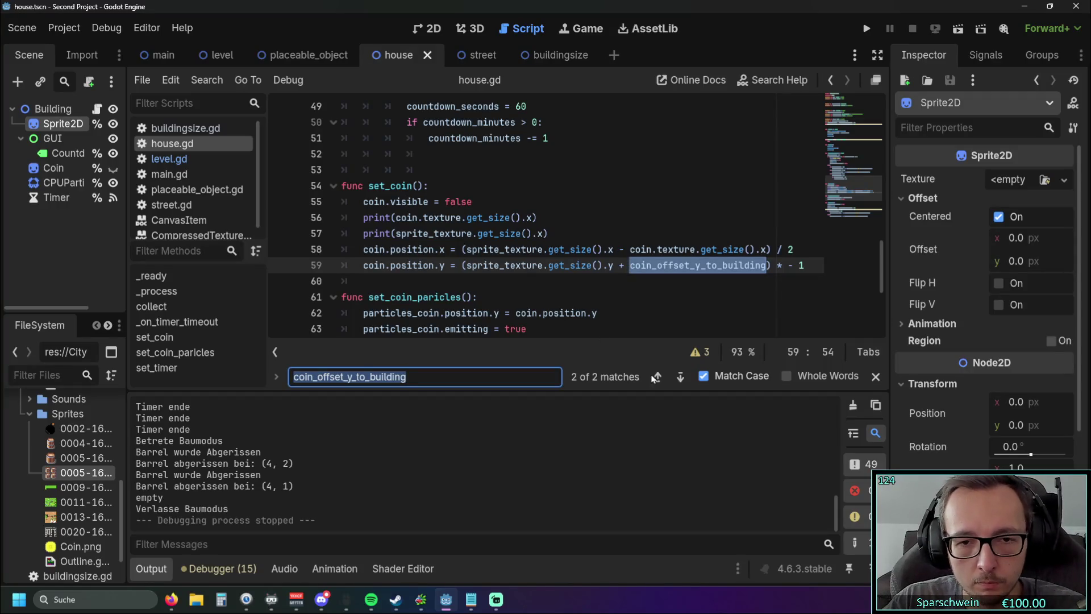
{"action": "left_click", "coordinate": [657, 377]}
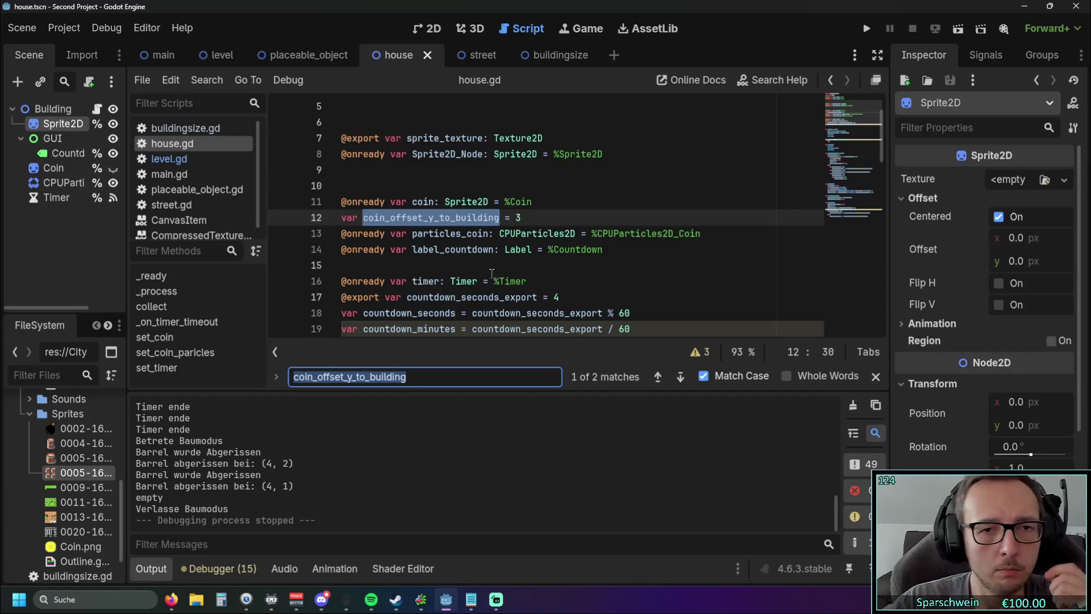
{"action": "scroll", "coordinate": [625, 271], "scroll_direction": "down", "scroll_amount": 15}
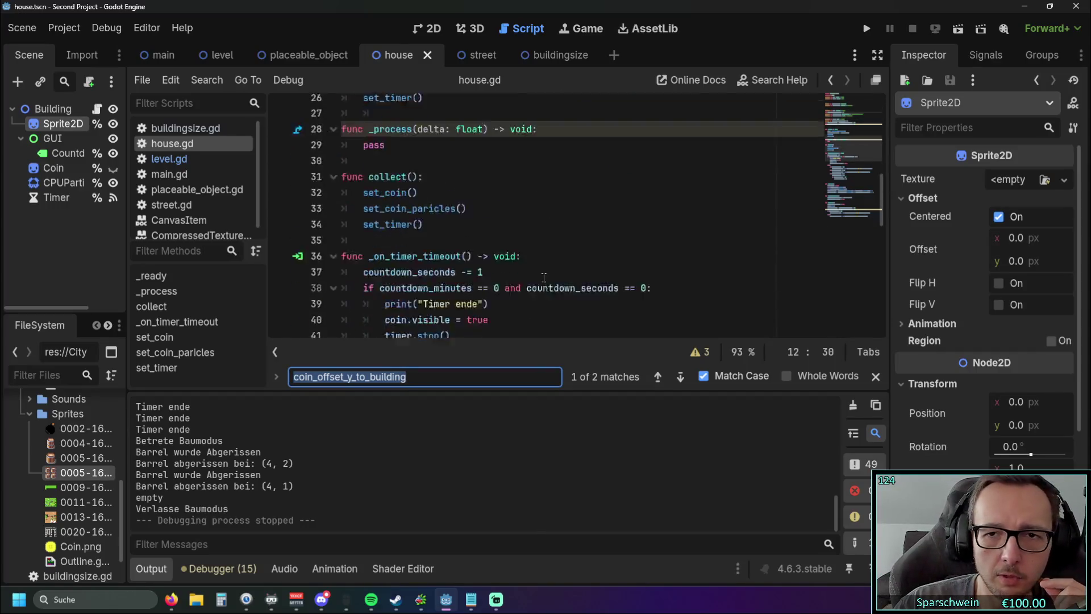
{"action": "left_click", "coordinate": [661, 271]}
{"action": "scroll", "coordinate": [662, 272], "scroll_direction": "up", "scroll_amount": 1}
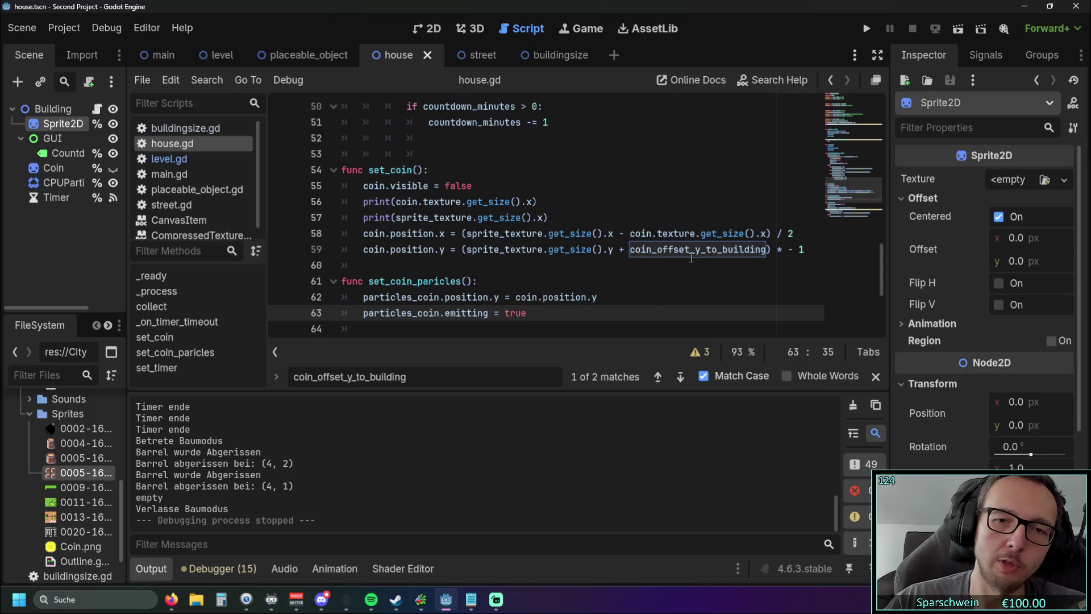
{"action": "left_click", "coordinate": [773, 250]}
{"action": "left_click", "coordinate": [780, 282]}
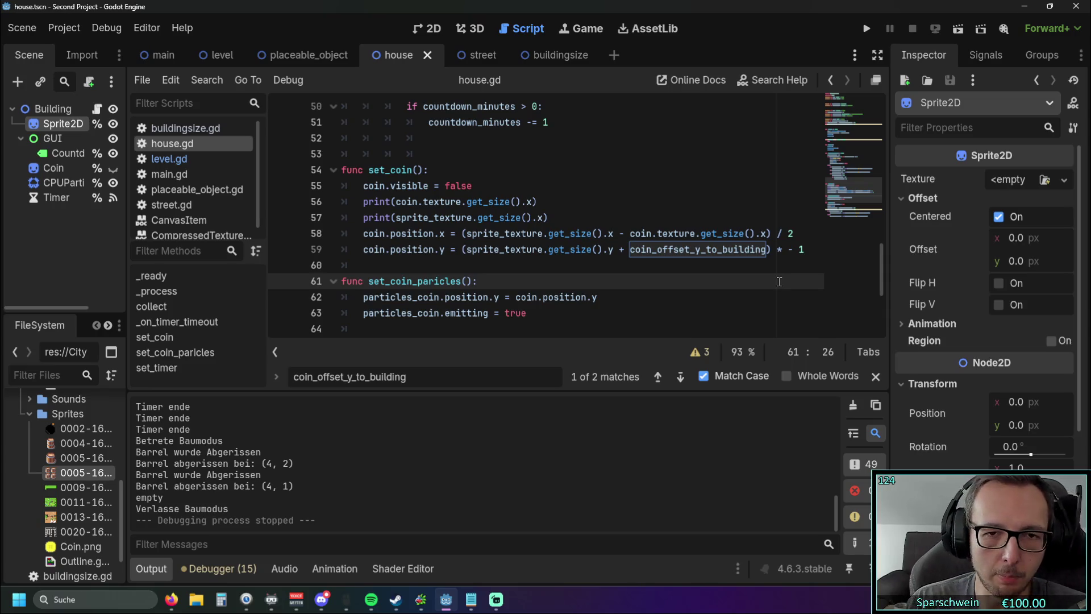
{"action": "left_click_drag", "start_coordinate": [464, 249], "coordinate": [647, 249]}
{"action": "left_click", "coordinate": [653, 281]}
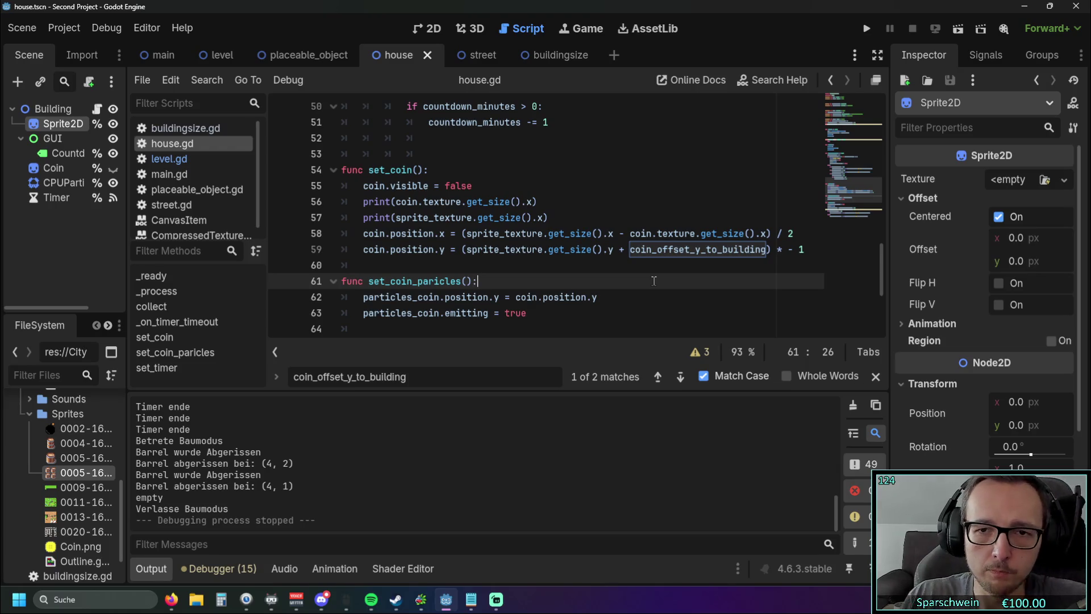
- Append '+ coin_offset_y_to_building' to the end of the coin y formula on line 59
{"action": "left_click", "coordinate": [629, 250]}
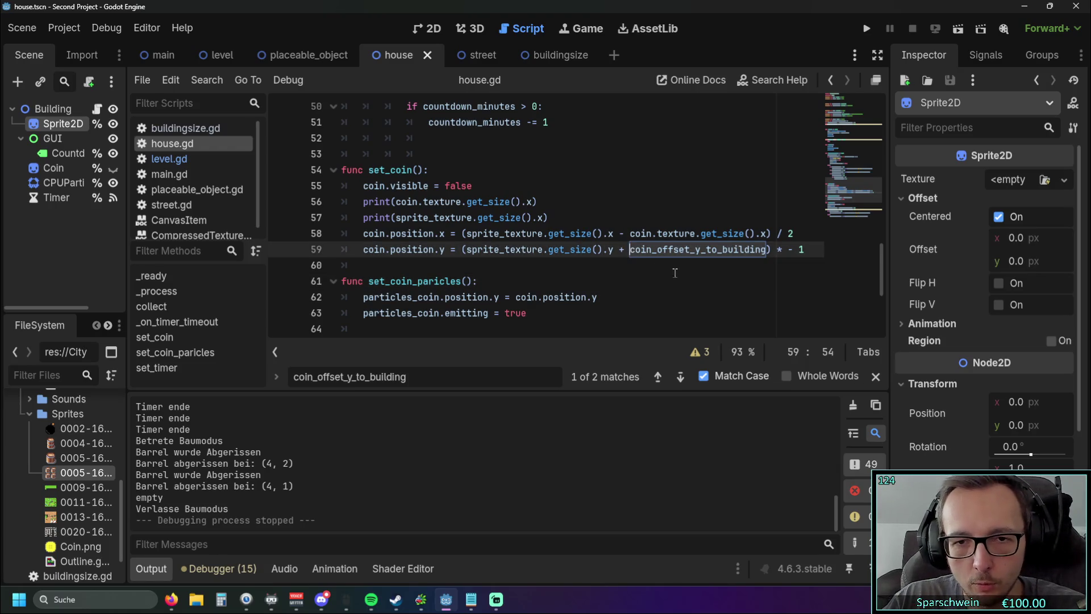
{"action": "double_click", "coordinate": [762, 250]}
{"action": "key", "text": "ctrl+c"}
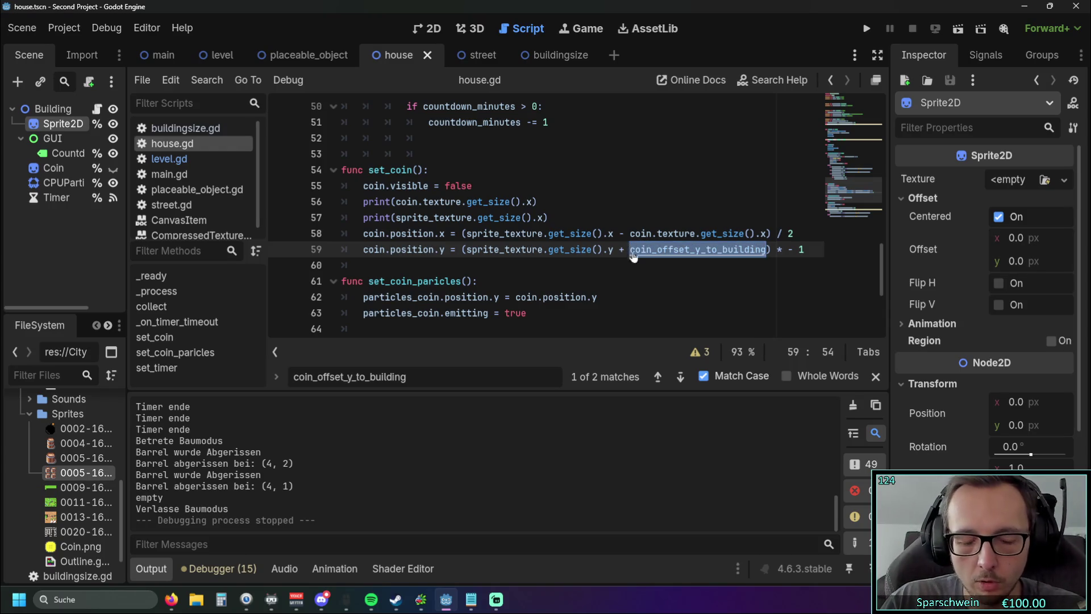
{"action": "left_click", "coordinate": [811, 250]}
{"action": "key", "text": "ctrl+v"}
{"action": "key", "text": "ctrl+Left"}
{"action": "key", "text": "Left"}
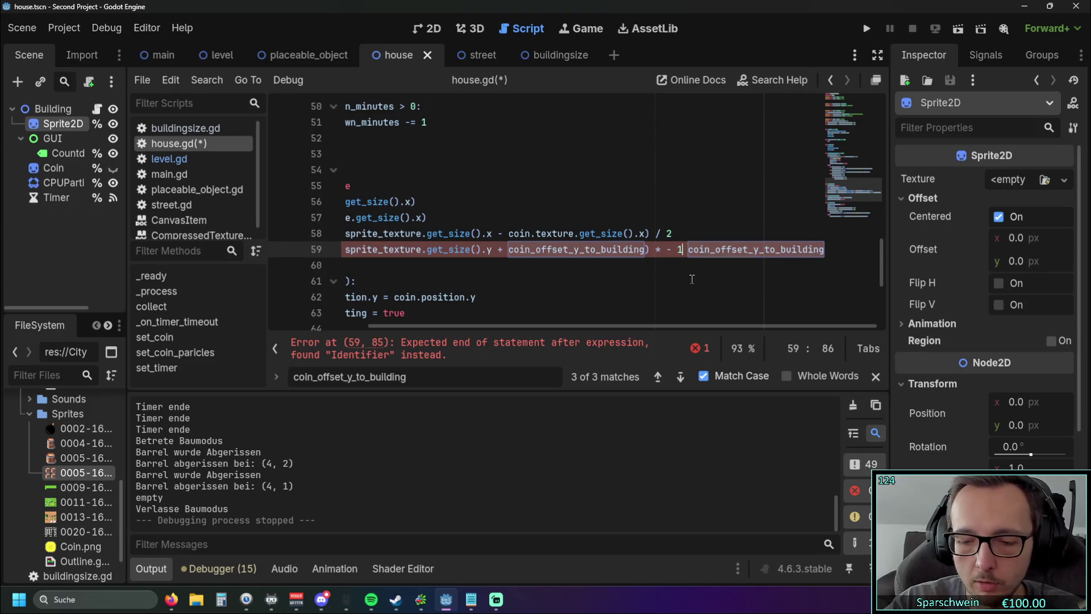
{"action": "type", "text": "+"}
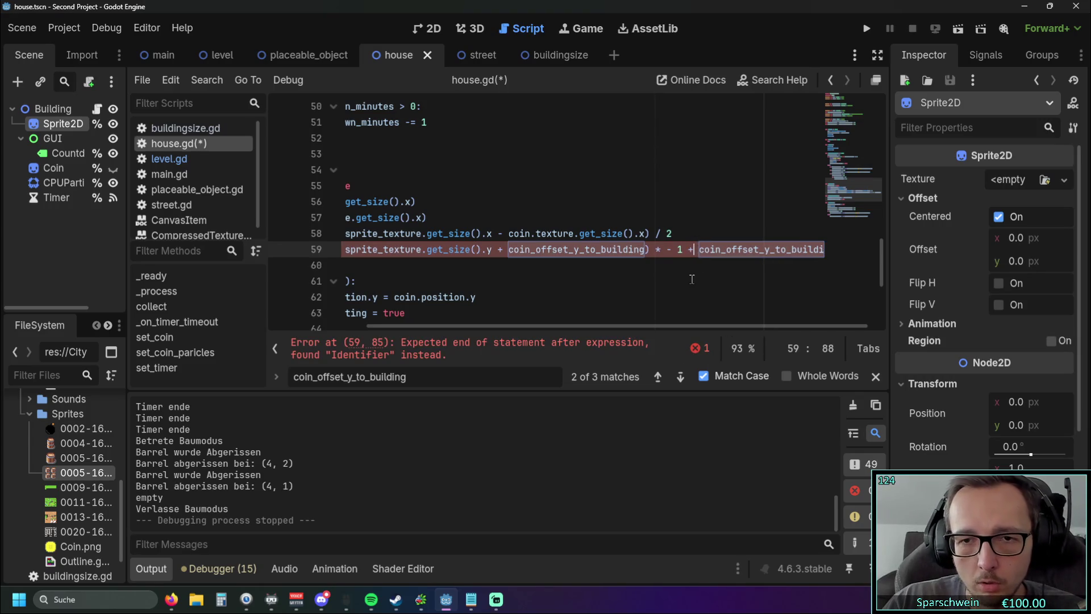
{"action": "left_click", "coordinate": [692, 280]}
- Remove the old offset term and wrap the term as '(sprite_texture.get_size().y * - 1)'
{"action": "left_click_drag", "start_coordinate": [648, 251], "coordinate": [492, 252]}
{"action": "key", "text": "BackSpace"}
{"action": "left_click", "coordinate": [467, 250]}
{"action": "key", "text": "BackSpace"}
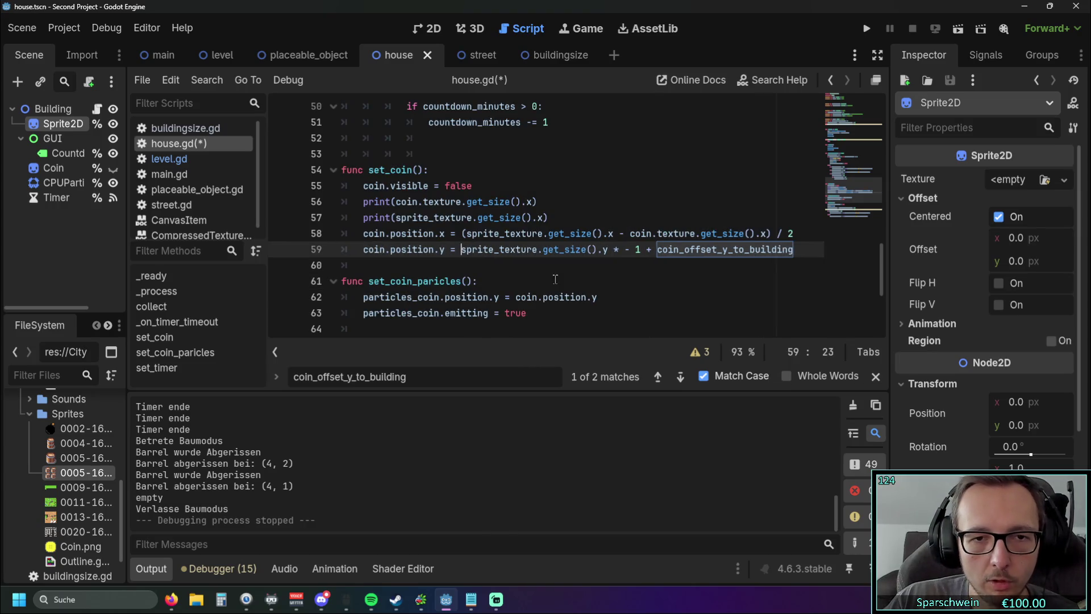
{"action": "left_click", "coordinate": [603, 275]}
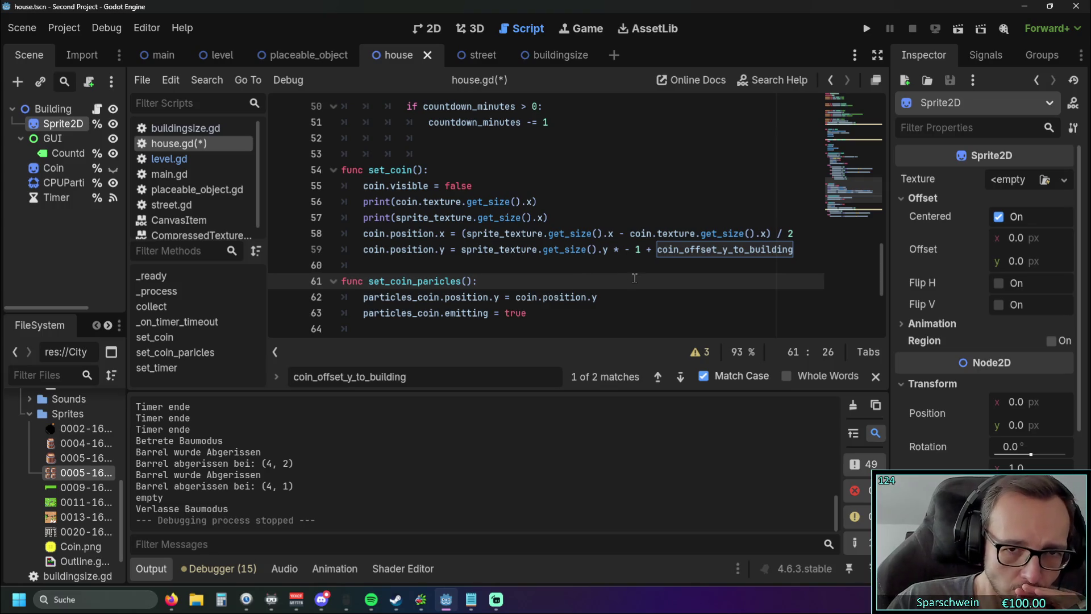
{"action": "left_click", "coordinate": [641, 251]}
{"action": "type", "text": ")"}
{"action": "left_click", "coordinate": [462, 250]}
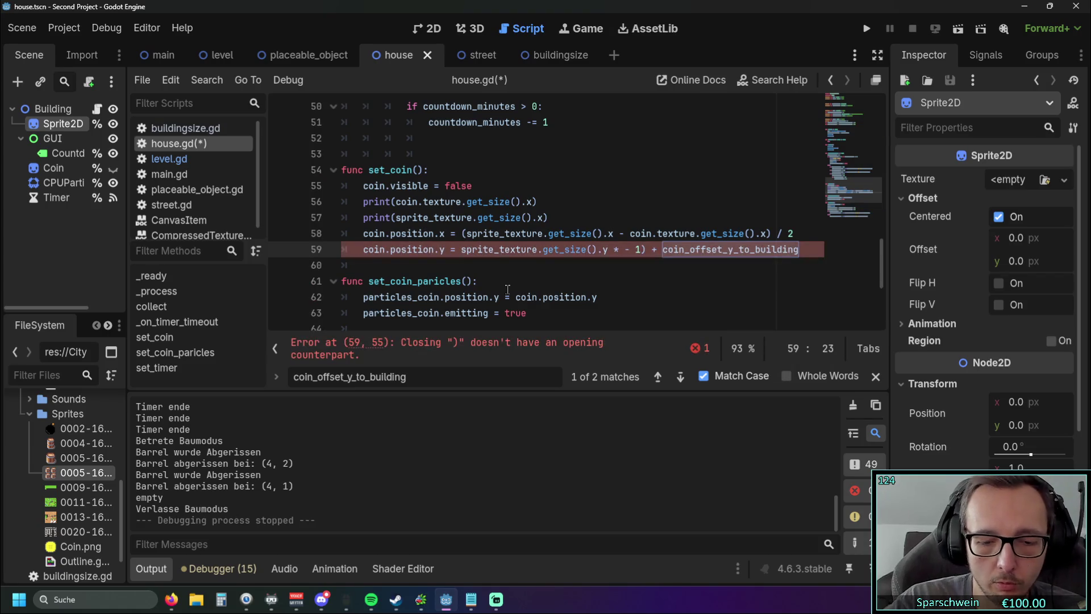
{"action": "type", "text": "("}
{"action": "left_click", "coordinate": [536, 280]}
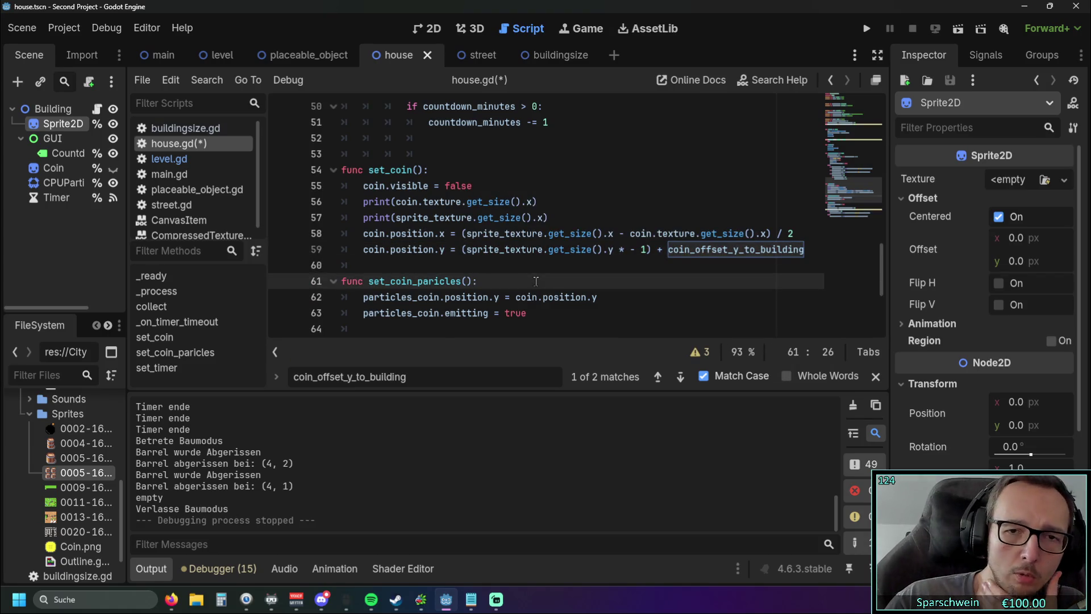
- Review the finished formula and coin_offset_y_to_building's value, then save and run the game
{"action": "left_click", "coordinate": [655, 260]}
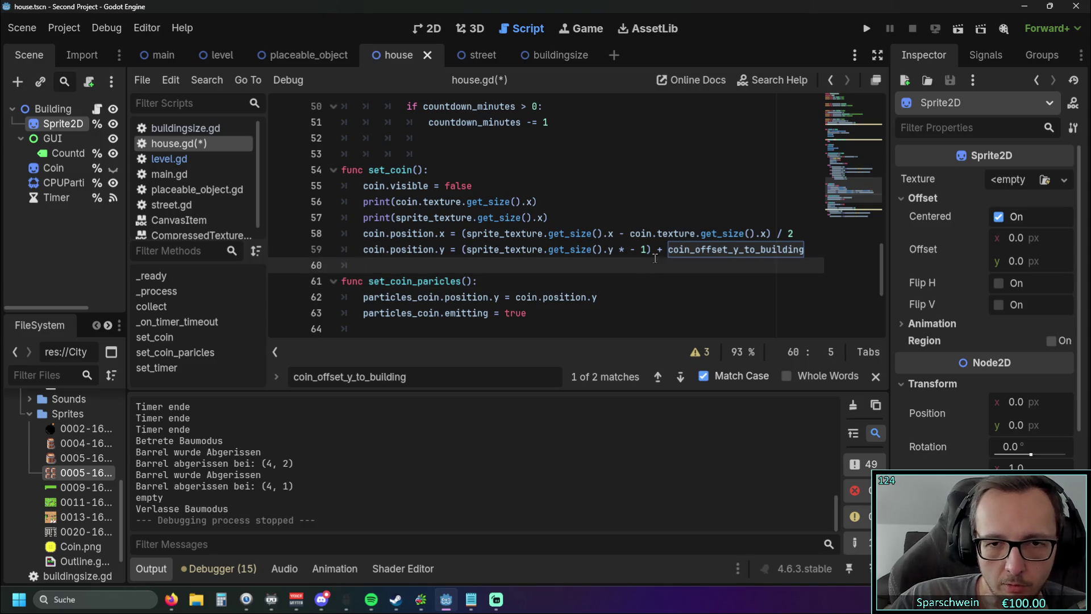
{"action": "left_click_drag", "start_coordinate": [648, 250], "coordinate": [467, 250]}
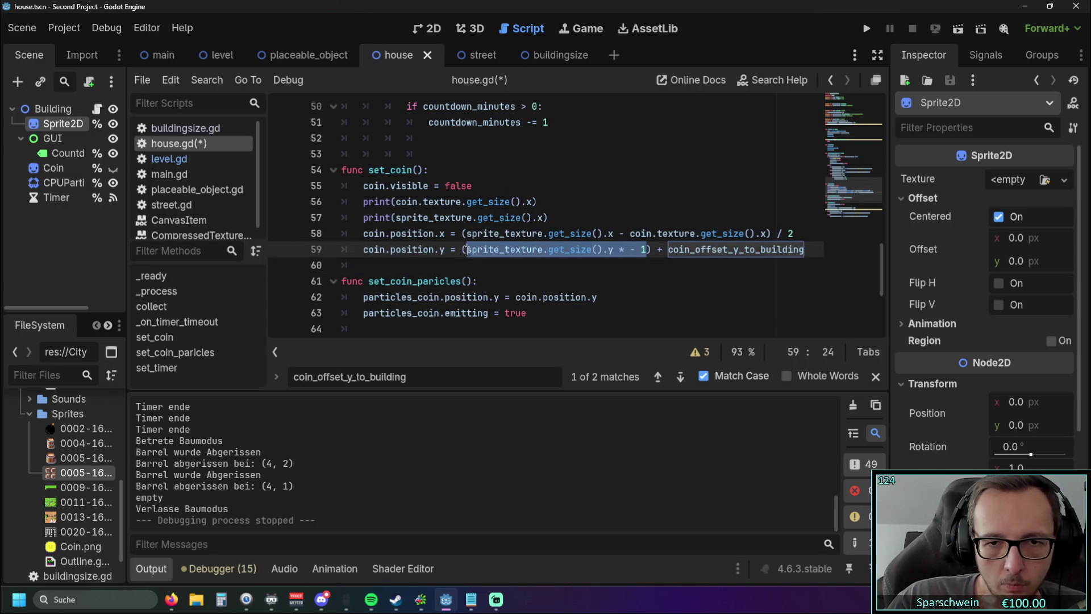
{"action": "left_click", "coordinate": [468, 250]}
{"action": "left_click_drag", "start_coordinate": [467, 250], "coordinate": [647, 252]}
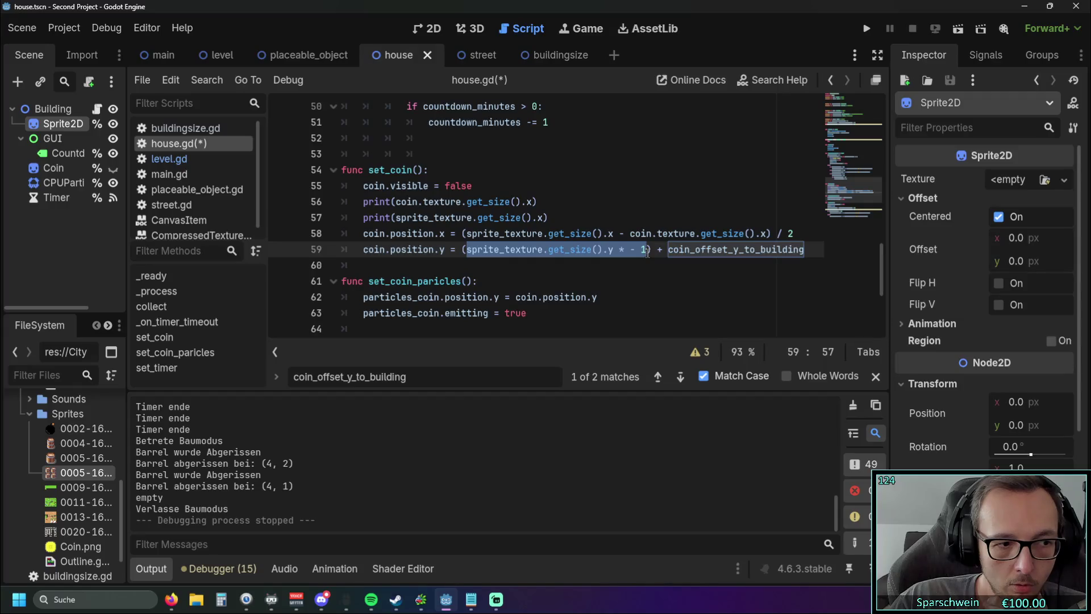
{"action": "left_click", "coordinate": [622, 277]}
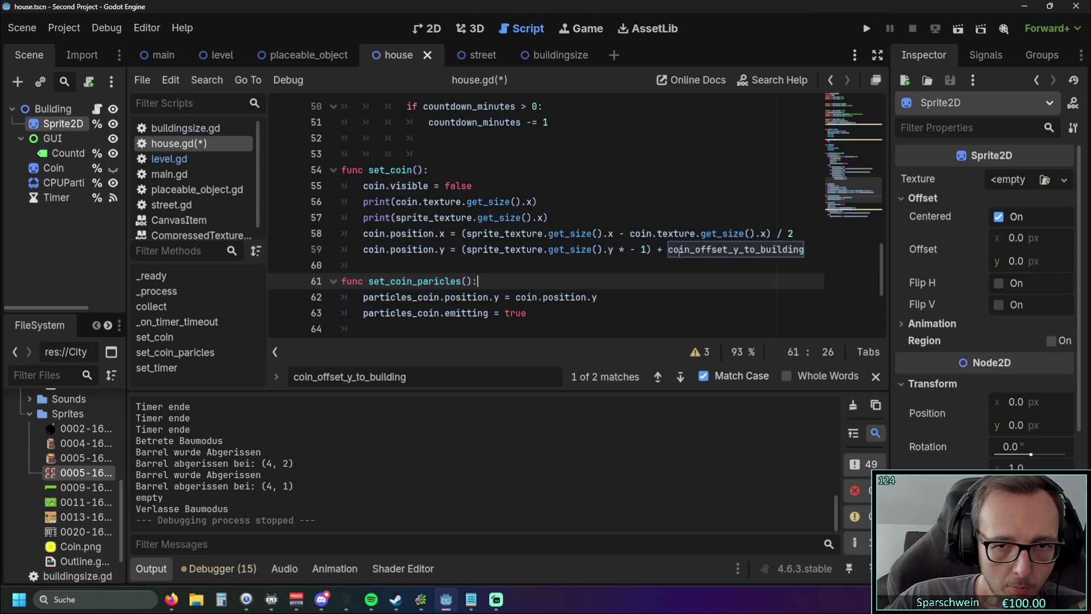
{"action": "left_click_drag", "start_coordinate": [668, 253], "coordinate": [808, 253]}
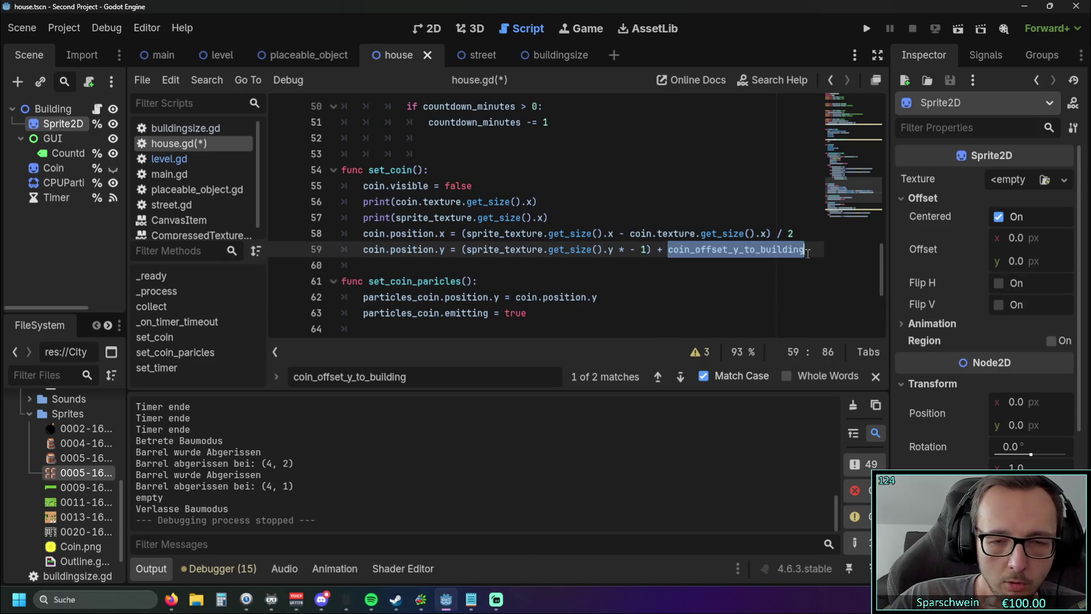
{"action": "scroll", "coordinate": [730, 259], "scroll_direction": "up", "scroll_amount": 13}
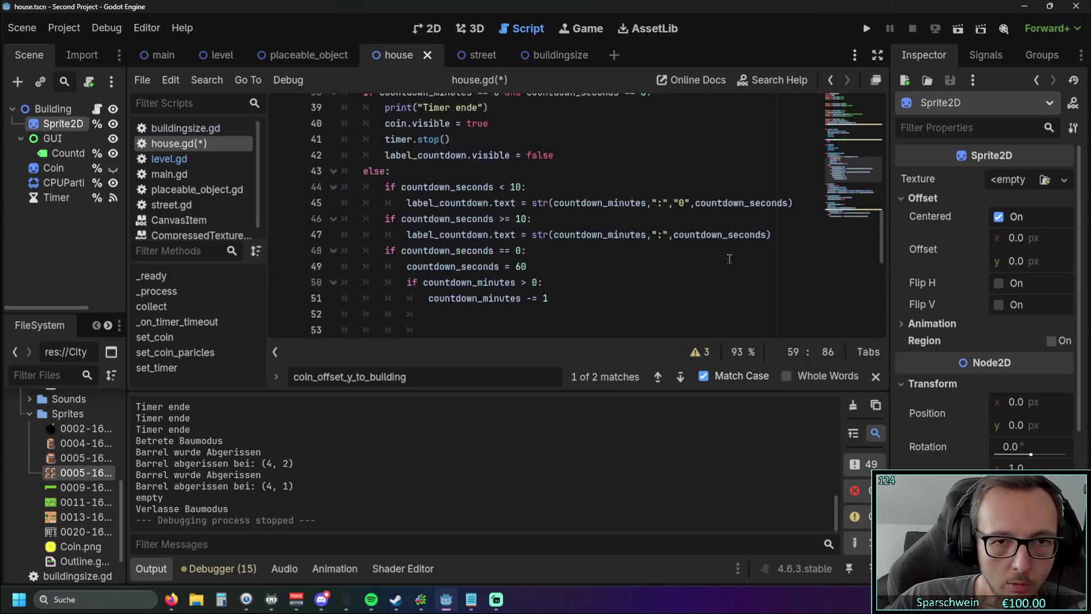
{"action": "scroll", "coordinate": [720, 260], "scroll_direction": "down", "scroll_amount": 13}
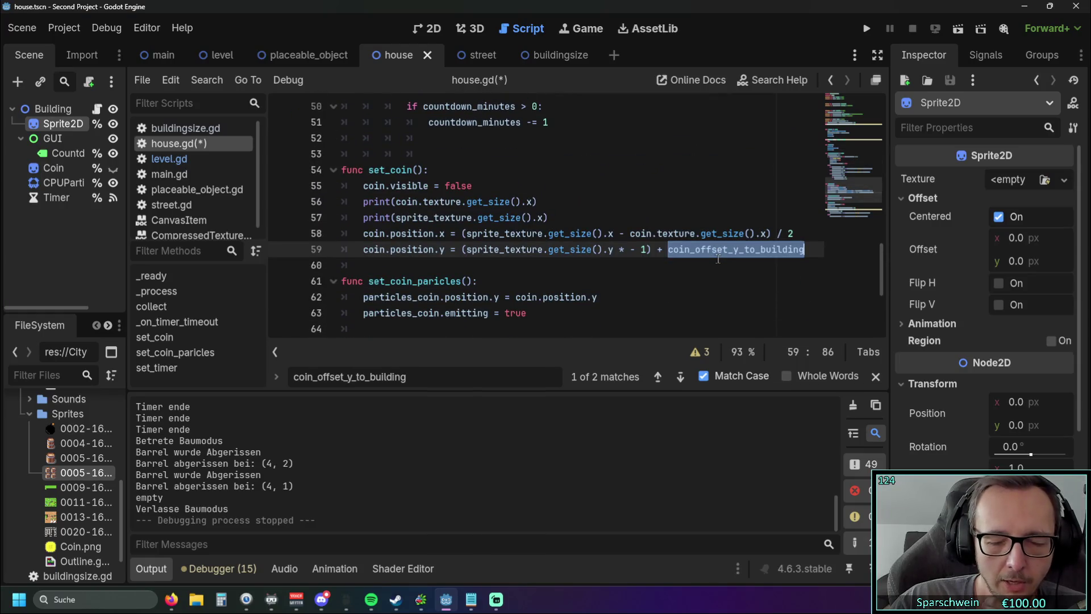
{"action": "mouse_move", "coordinate": [710, 258]}
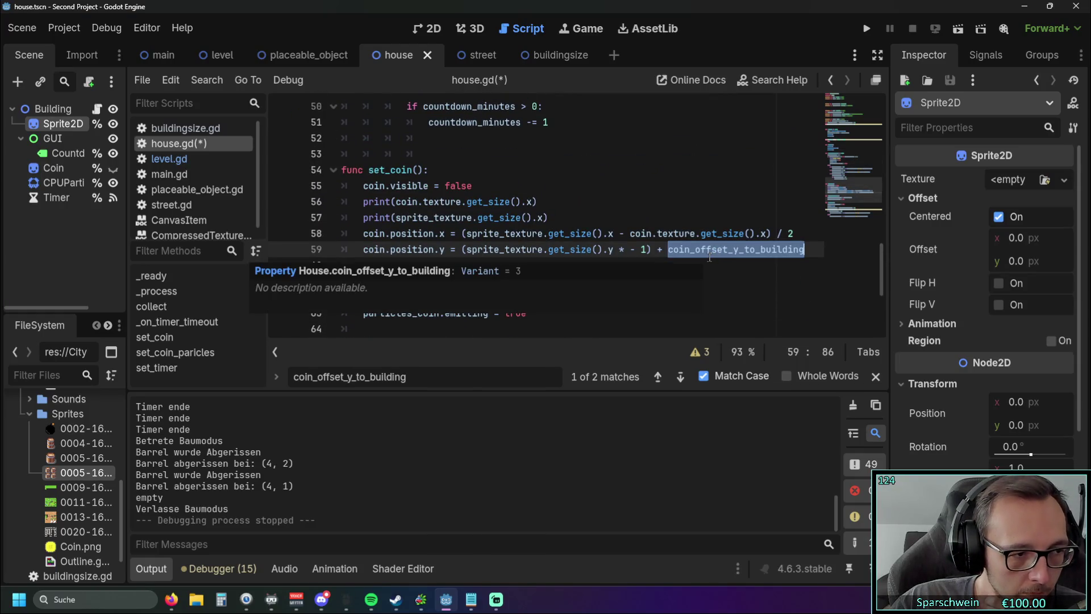
{"action": "key", "text": "Down"}
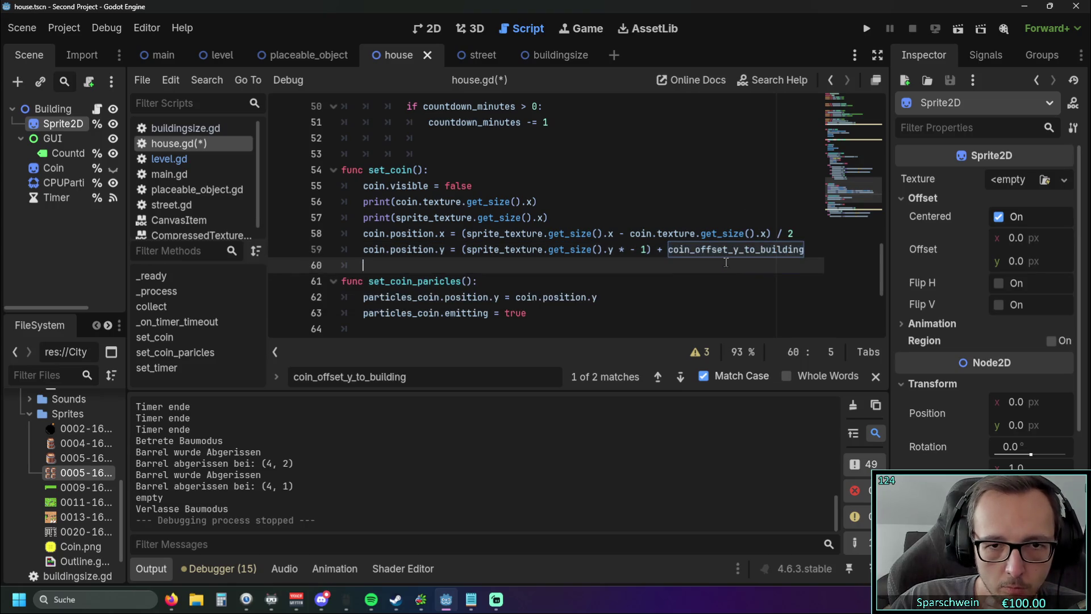
{"action": "left_click", "coordinate": [866, 28]}
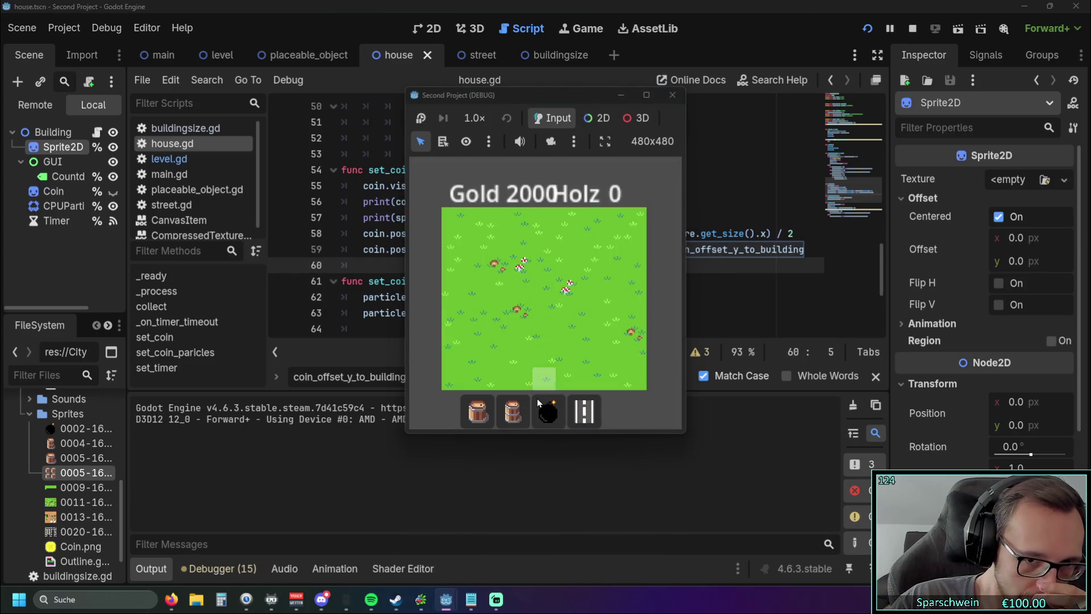
- Place a barrel and a Big Bucket beside it, check their coins, then stop the game
{"action": "left_click", "coordinate": [513, 410]}
{"action": "left_click", "coordinate": [547, 287]}
{"action": "left_click", "coordinate": [483, 411]}
{"action": "left_click", "coordinate": [515, 301]}
{"action": "right_click", "coordinate": [597, 307]}
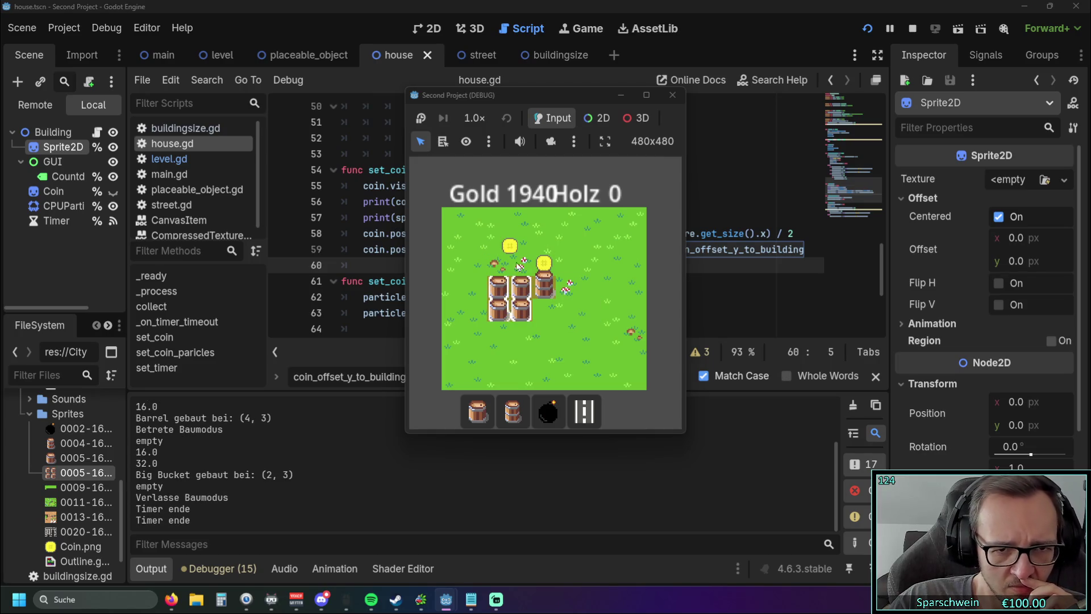
{"action": "left_click", "coordinate": [672, 95]}
{"action": "left_click", "coordinate": [699, 293]}
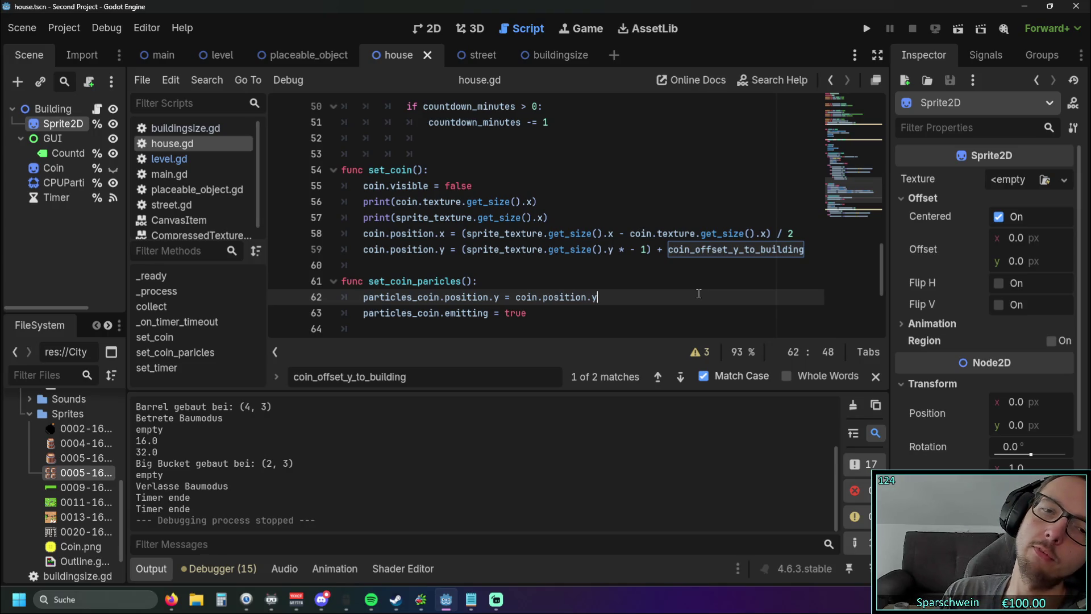
- Reduce line 59 to 'coin.position.y = sprite_texture.get_size().y', then save and run
{"action": "left_click_drag", "start_coordinate": [807, 251], "coordinate": [624, 255]}
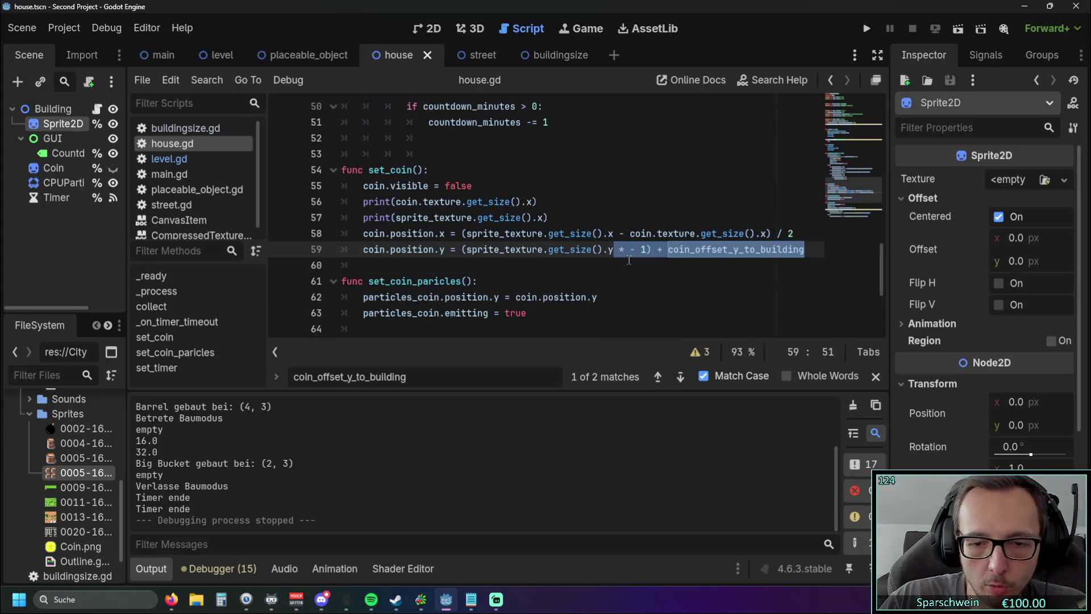
{"action": "key", "text": "BackSpace"}
{"action": "key", "text": "ctrl+Left"}
{"action": "key", "text": "ctrl+Left"}
{"action": "key", "text": "ctrl+Left"}
{"action": "key", "text": "BackSpace"}
{"action": "left_click", "coordinate": [614, 268]}
{"action": "left_click", "coordinate": [866, 28]}
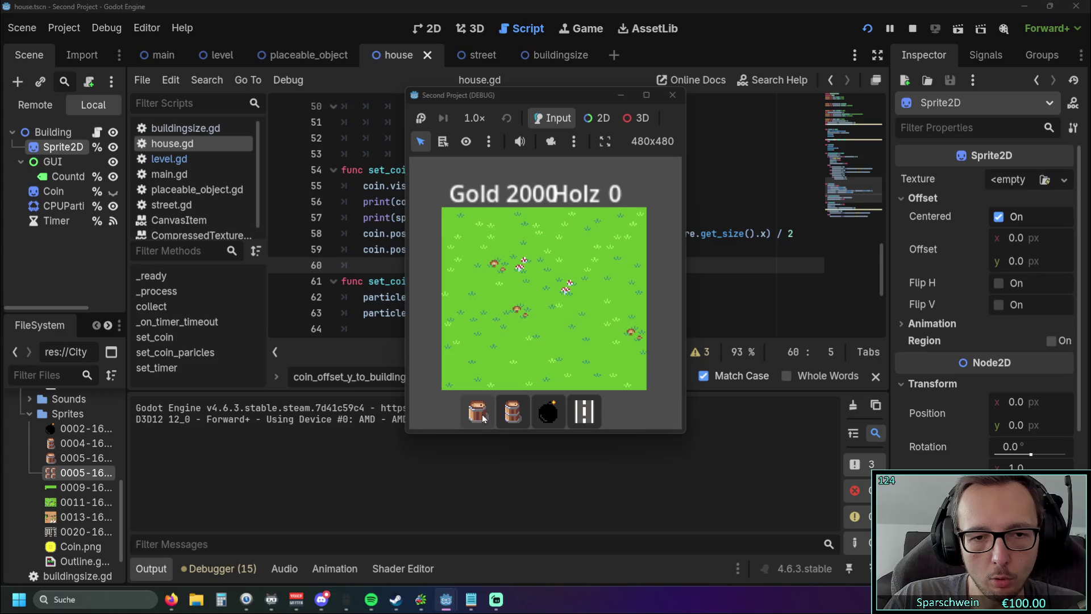
- Place a barrel, watch its coin appear below it, then stop the game
{"action": "left_click", "coordinate": [507, 416]}
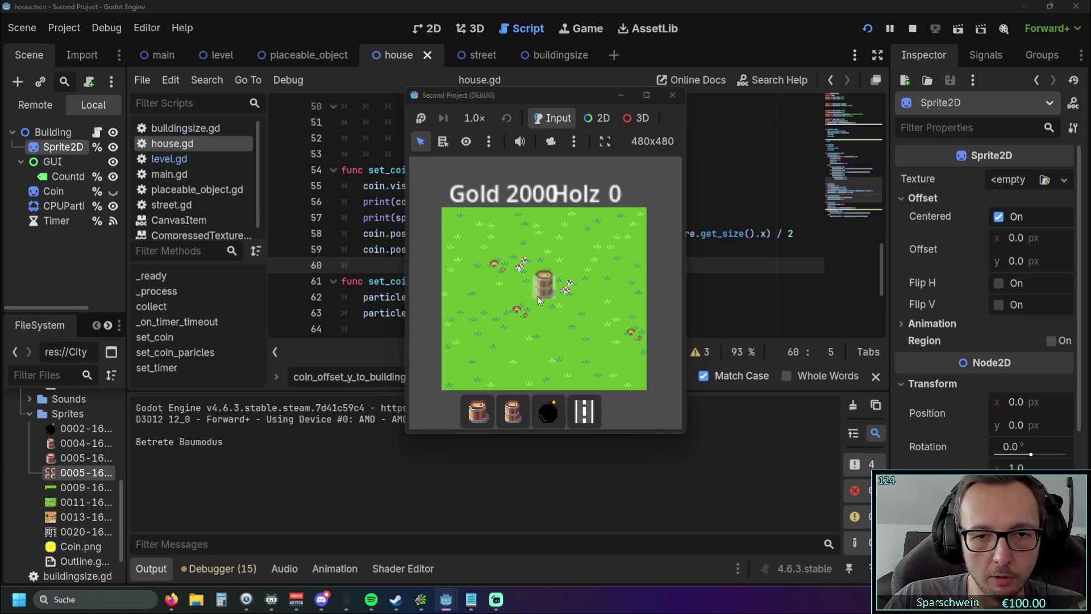
{"action": "left_click", "coordinate": [537, 296]}
{"action": "right_click", "coordinate": [516, 316]}
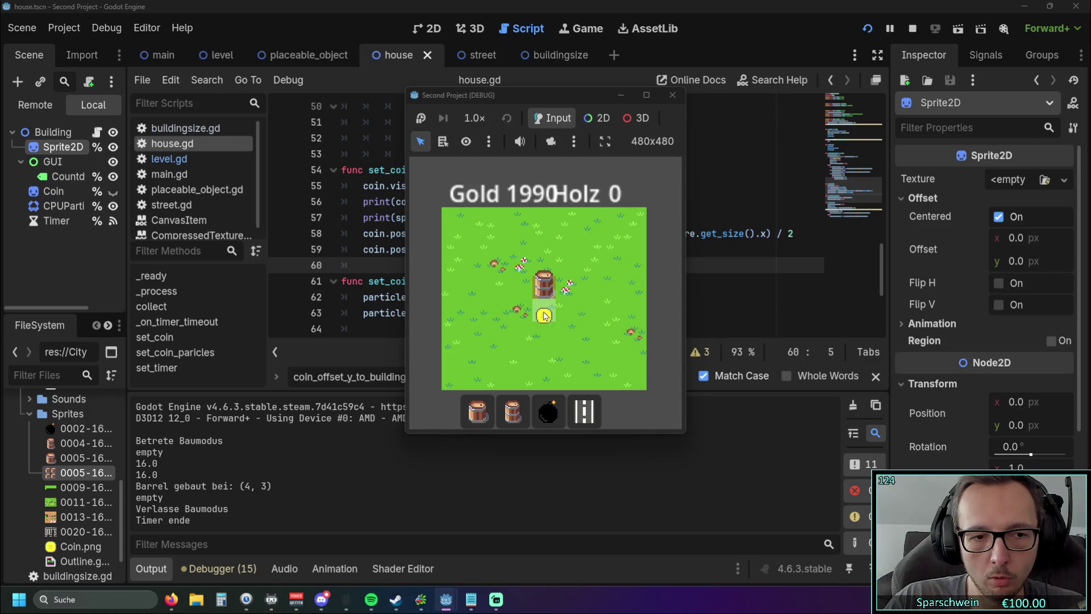
{"action": "left_click_drag", "start_coordinate": [553, 100], "coordinate": [858, 98]}
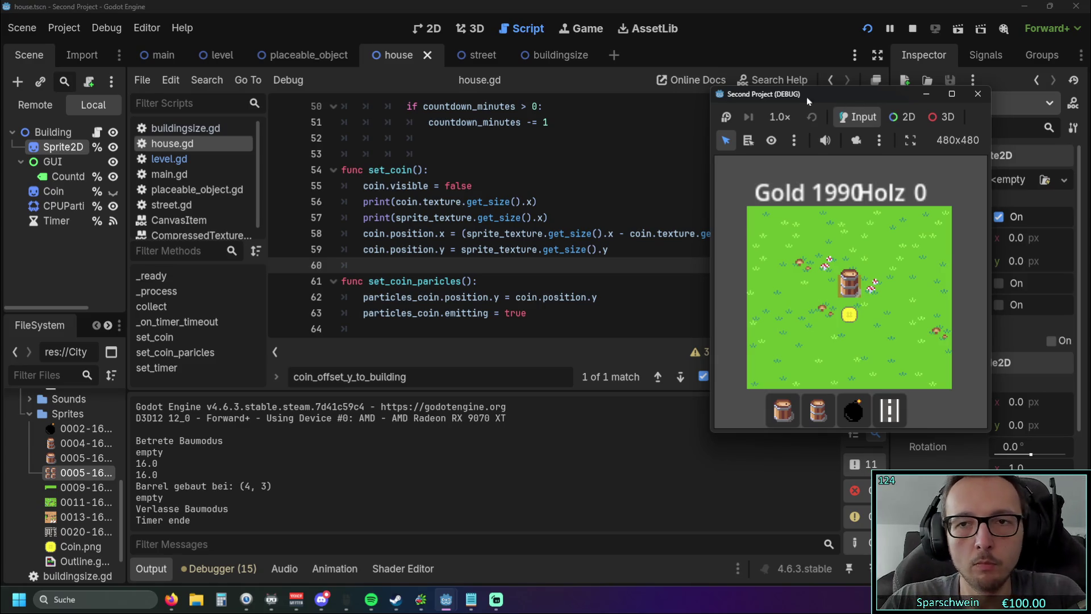
{"action": "left_click", "coordinate": [978, 95]}
- Stop the game and restore the opening parenthesis and deleted end of line 59
{"action": "left_click", "coordinate": [566, 281]}
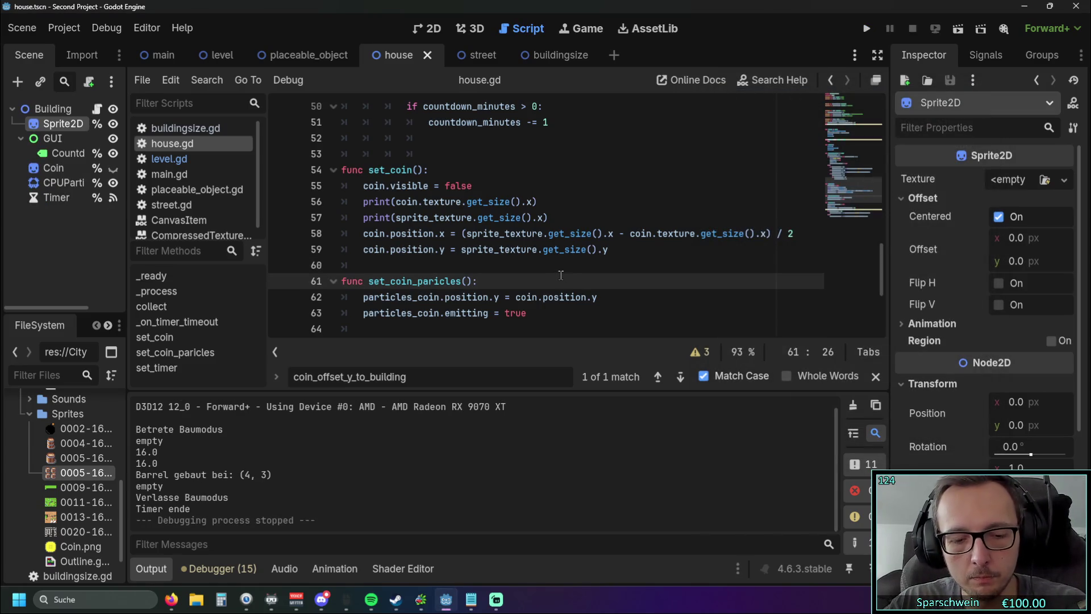
{"action": "key", "text": "Up"}
{"action": "key", "text": "Up"}
{"action": "type", "text": "("}
{"action": "key", "text": "End"}
{"action": "type", "text": "* - 1) + coin_offset_y_to_building"}
{"action": "key", "text": "Return"}
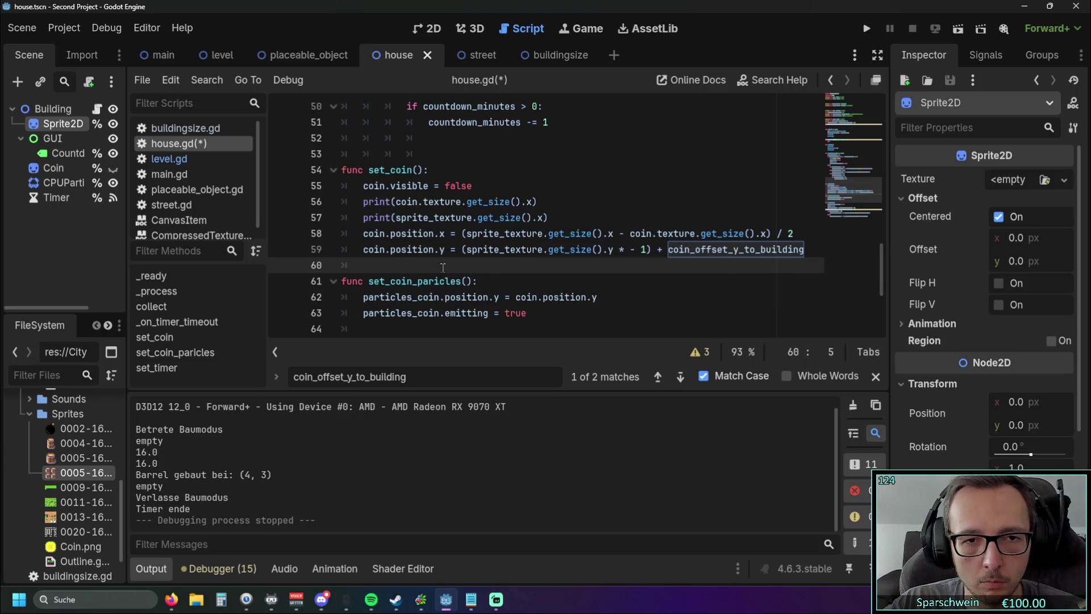
- Replace line 59's sprite texture size call with coin.texture.get_size() copied from line 56
{"action": "left_click_drag", "start_coordinate": [396, 202], "coordinate": [533, 202]}
{"action": "key", "text": "ctrl+c"}
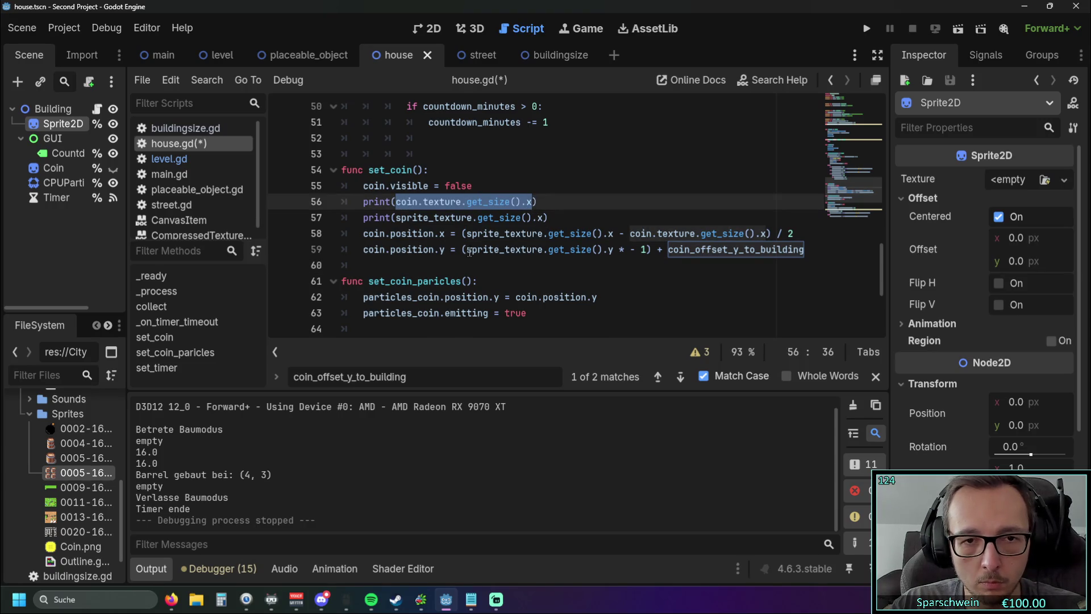
{"action": "left_click_drag", "start_coordinate": [467, 250], "coordinate": [587, 250]}
{"action": "key", "text": "ctrl+v"}
- Fix line 59's suffix so it reads coin.texture.get_size().y, and save the script
{"action": "key", "text": "Delete"}
{"action": "key", "text": "Delete"}
{"action": "key", "text": "Delete"}
{"action": "key", "text": "BackSpace"}
{"action": "type", "text": "y"}
{"action": "key", "text": "Down"}
{"action": "key", "text": "Down"}
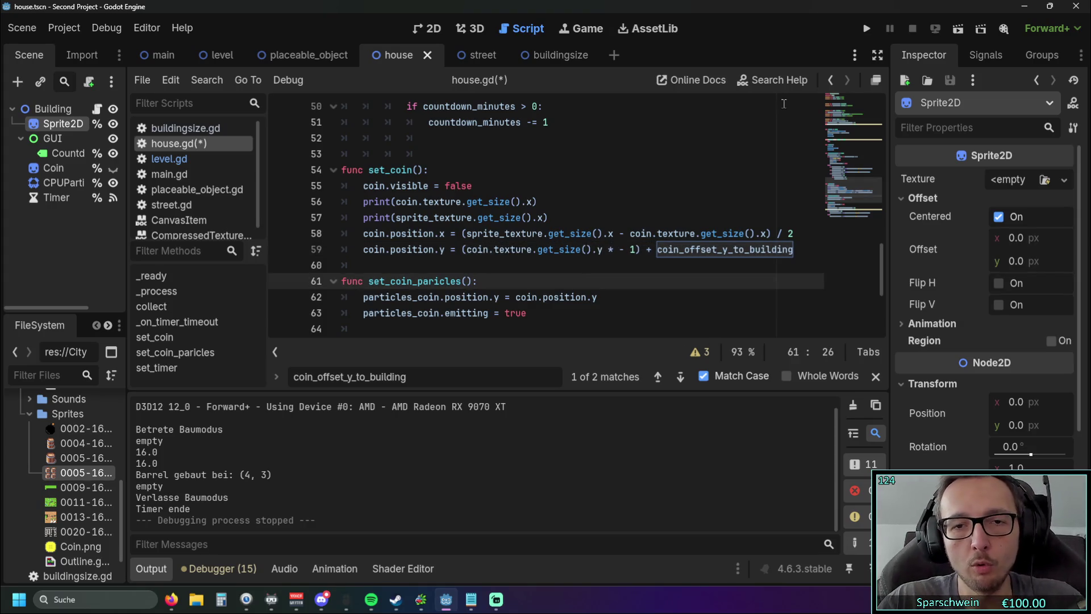
- Test-run the game with a Big Bucket and a barrel placed, then stop it
{"action": "left_click", "coordinate": [865, 29]}
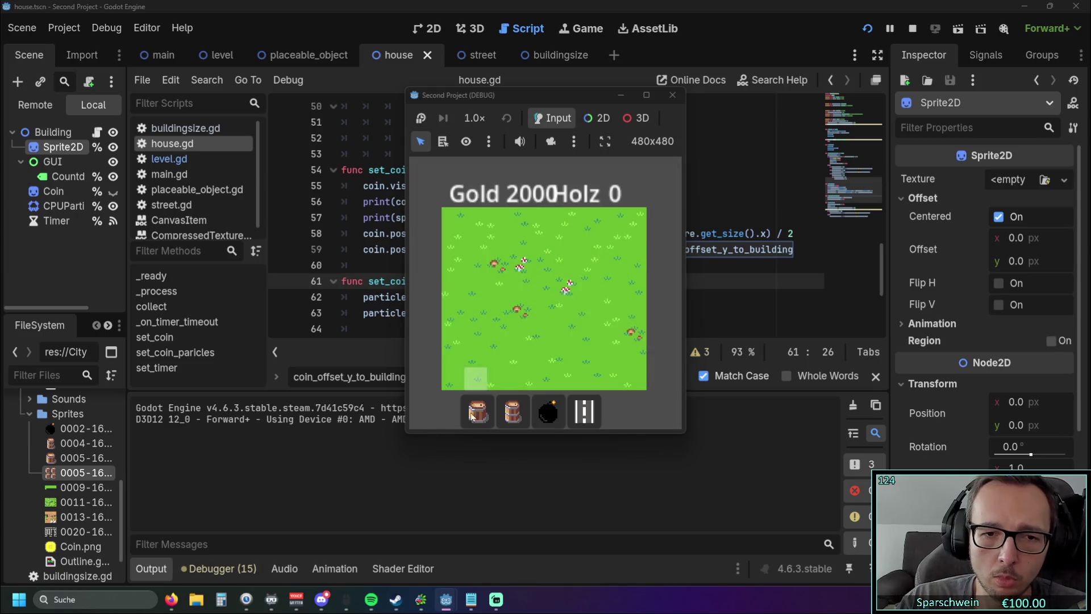
{"action": "left_click", "coordinate": [493, 306]}
{"action": "left_click", "coordinate": [512, 411]}
{"action": "left_click", "coordinate": [544, 310]}
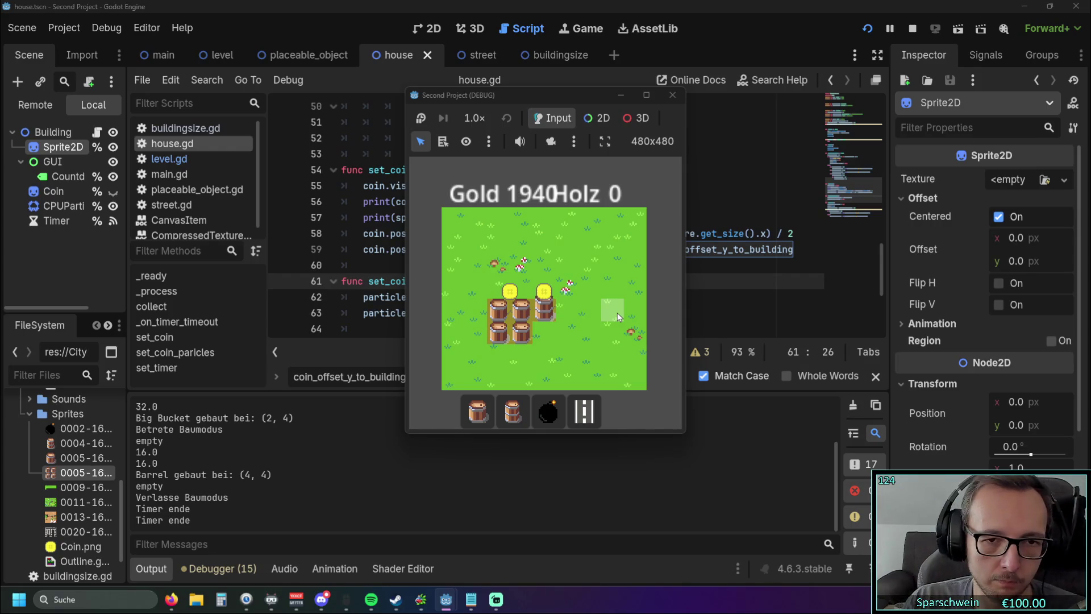
{"action": "left_click", "coordinate": [673, 95]}
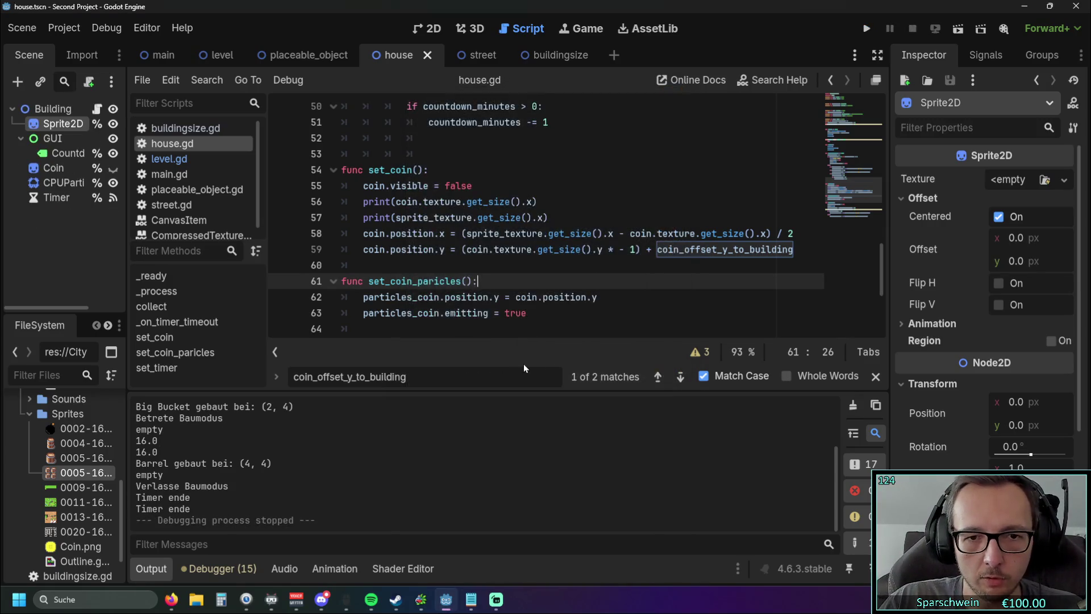
- Delete the + coin_offset_y_to_building term from line 59
{"action": "left_click", "coordinate": [728, 263]}
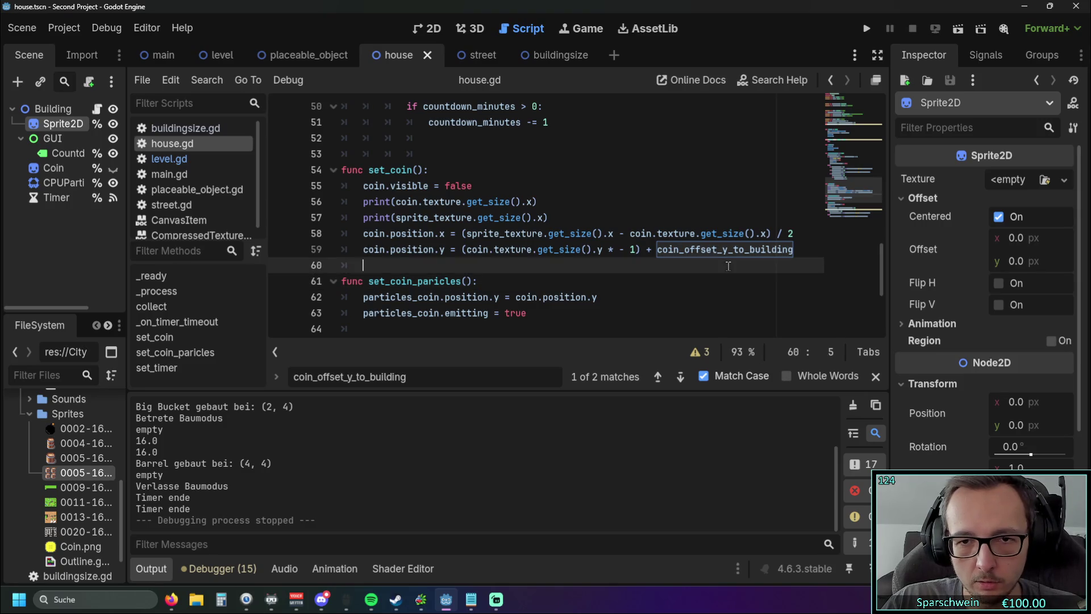
{"action": "left_click_drag", "start_coordinate": [795, 250], "coordinate": [645, 251]}
{"action": "key", "text": "BackSpace"}
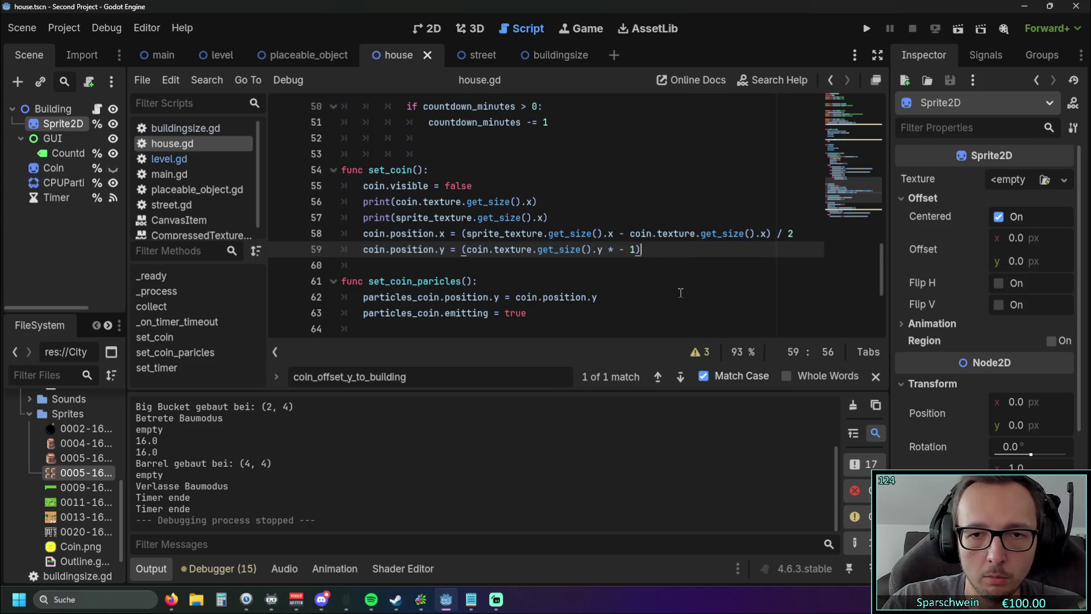
- Run the game, build a Big Bucket and a barrel, and move the game window right
{"action": "left_click", "coordinate": [680, 296]}
{"action": "left_click", "coordinate": [865, 29]}
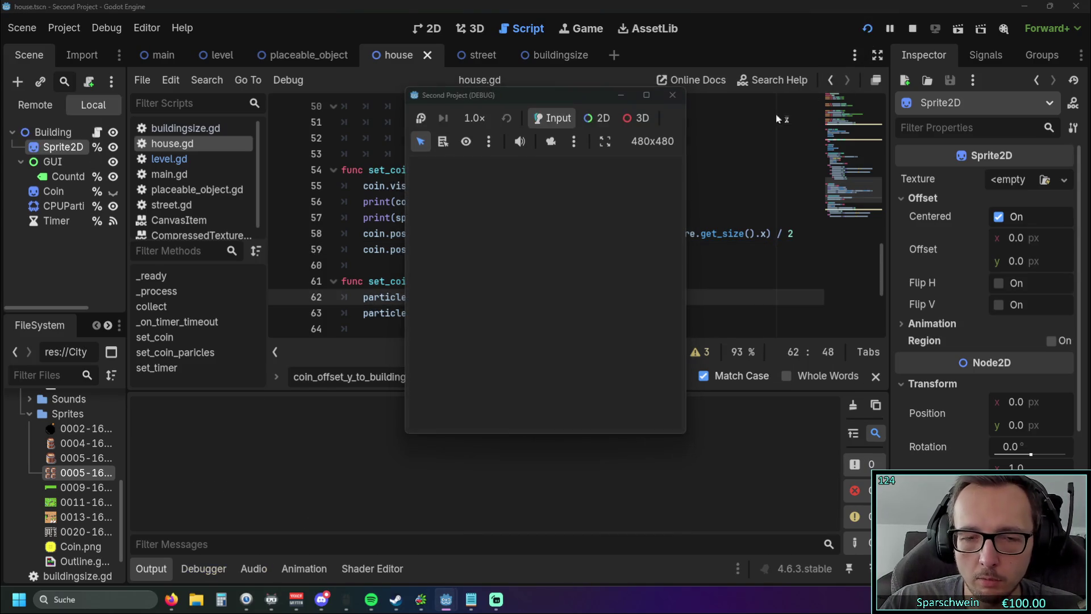
{"action": "left_click", "coordinate": [478, 411]}
{"action": "left_click", "coordinate": [503, 302]}
{"action": "left_click", "coordinate": [519, 408]}
{"action": "left_click", "coordinate": [549, 316]}
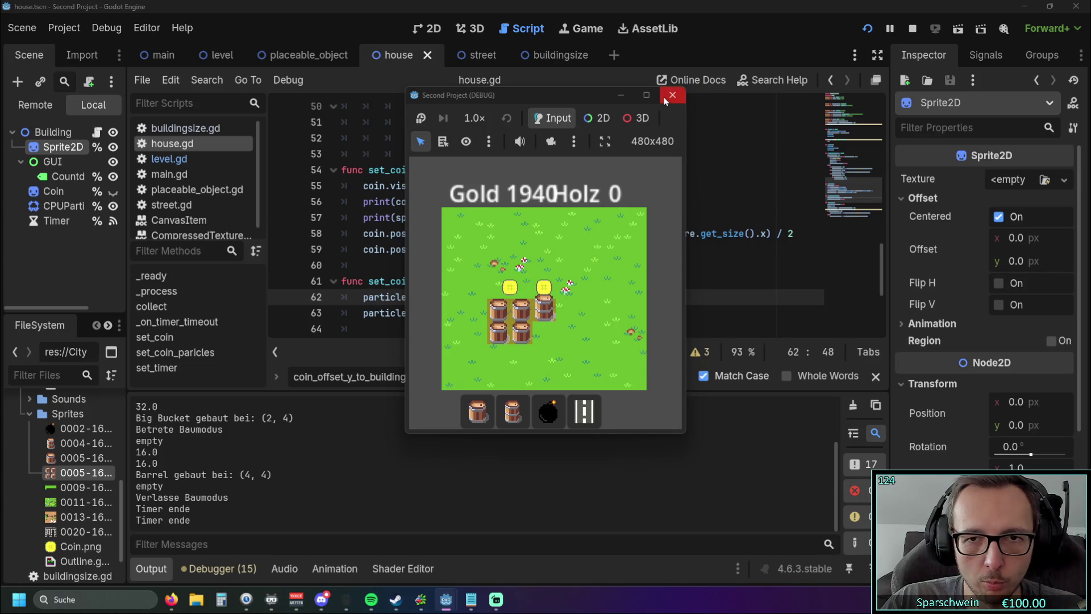
{"action": "left_click_drag", "start_coordinate": [581, 97], "coordinate": [965, 116]}
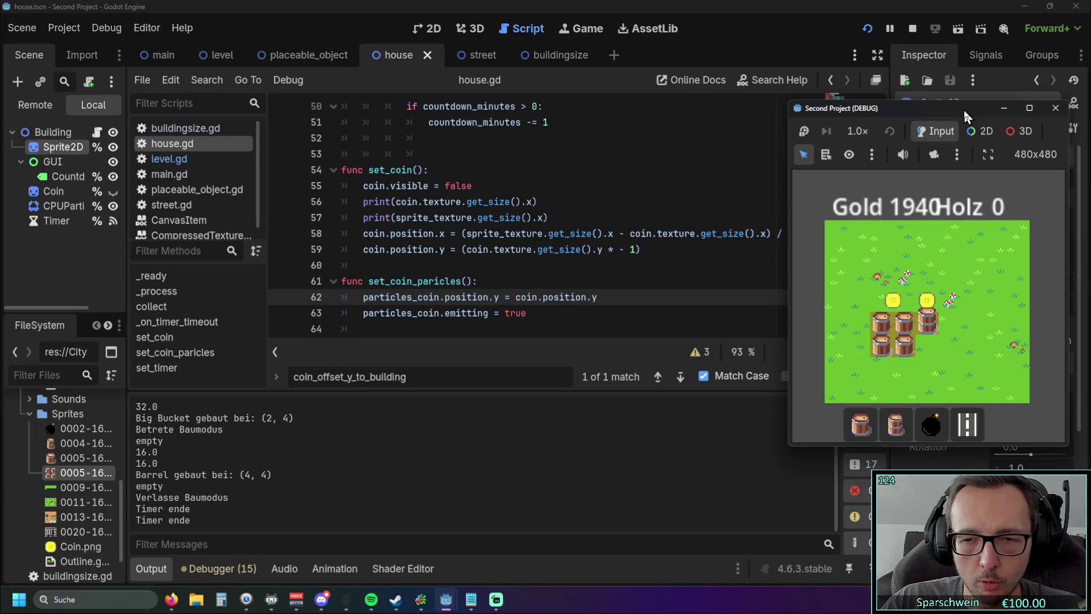
{"action": "left_click_drag", "start_coordinate": [963, 108], "coordinate": [954, 104]}
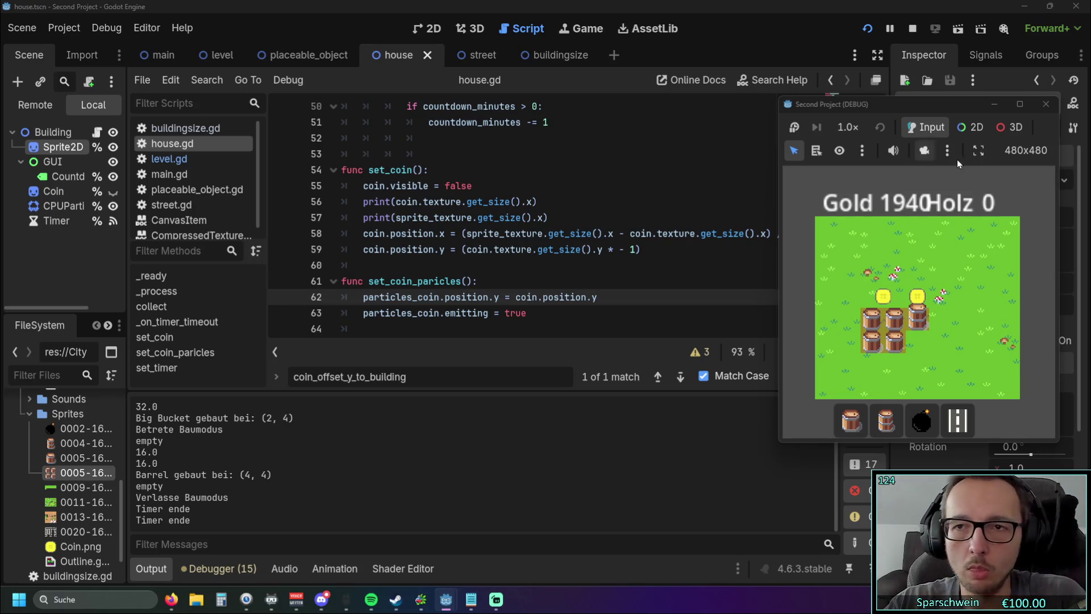
- Stop the game and reduce line 59 to plain coin.texture.get_size().y, dropping the * - 1
{"action": "left_click", "coordinate": [1046, 104]}
{"action": "left_click", "coordinate": [467, 249]}
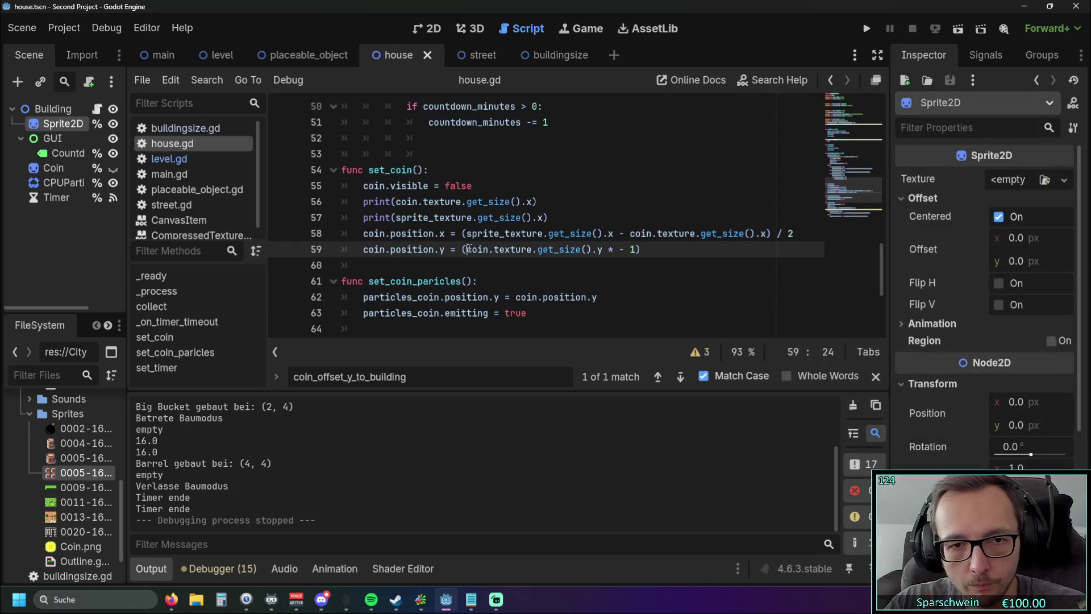
{"action": "key", "text": "BackSpace"}
{"action": "left_click_drag", "start_coordinate": [647, 249], "coordinate": [600, 249]}
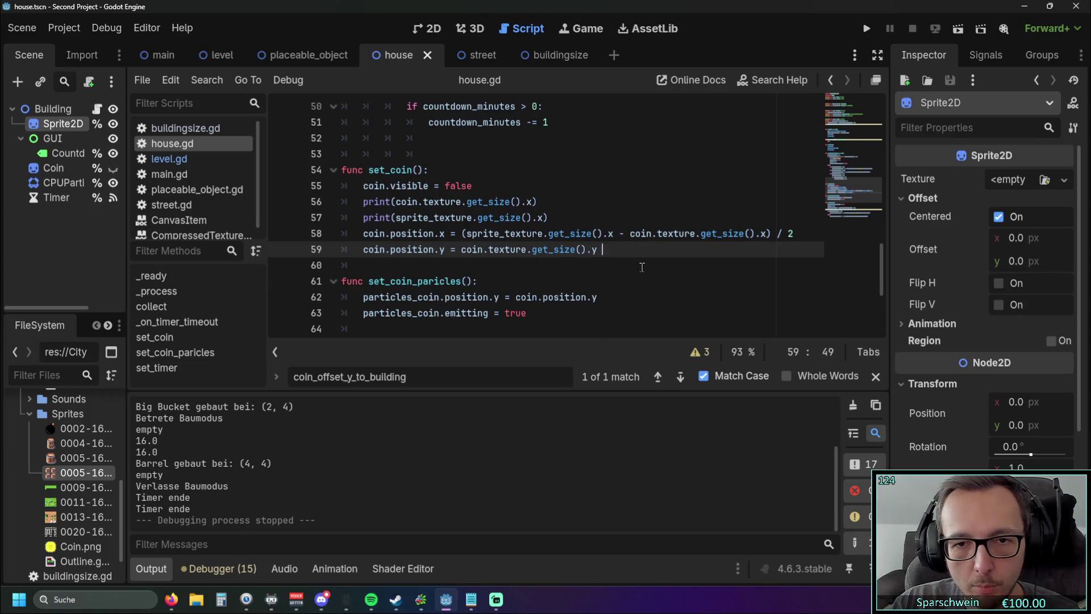
{"action": "key", "text": "BackSpace"}
{"action": "left_click", "coordinate": [640, 265]}
- Run the game, place a Big Bucket, leave build mode, wait for its coin, then stop
{"action": "left_click", "coordinate": [867, 28]}
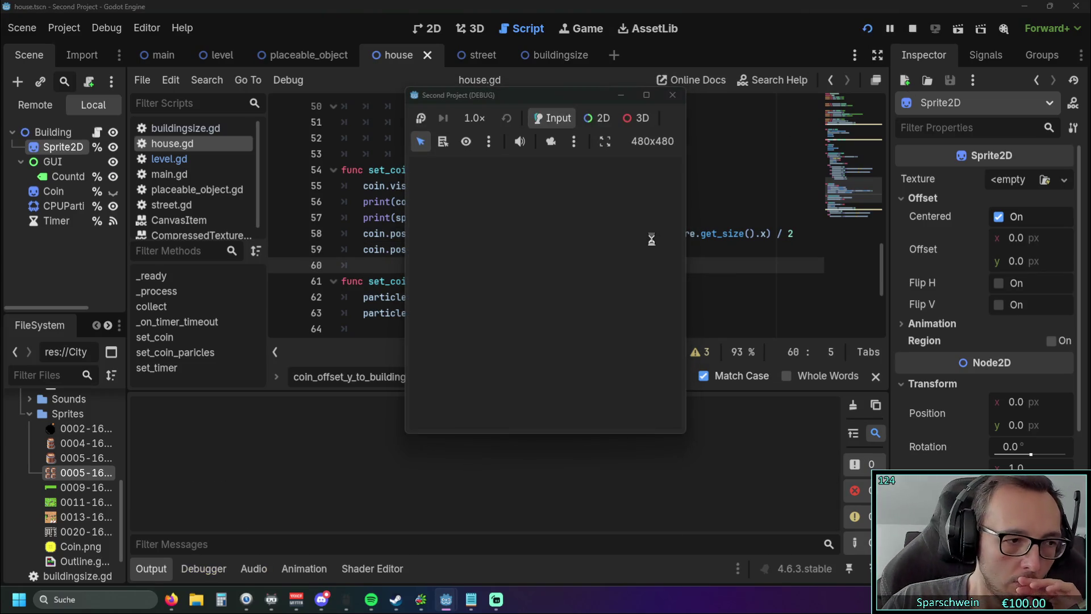
{"action": "left_click", "coordinate": [513, 410]}
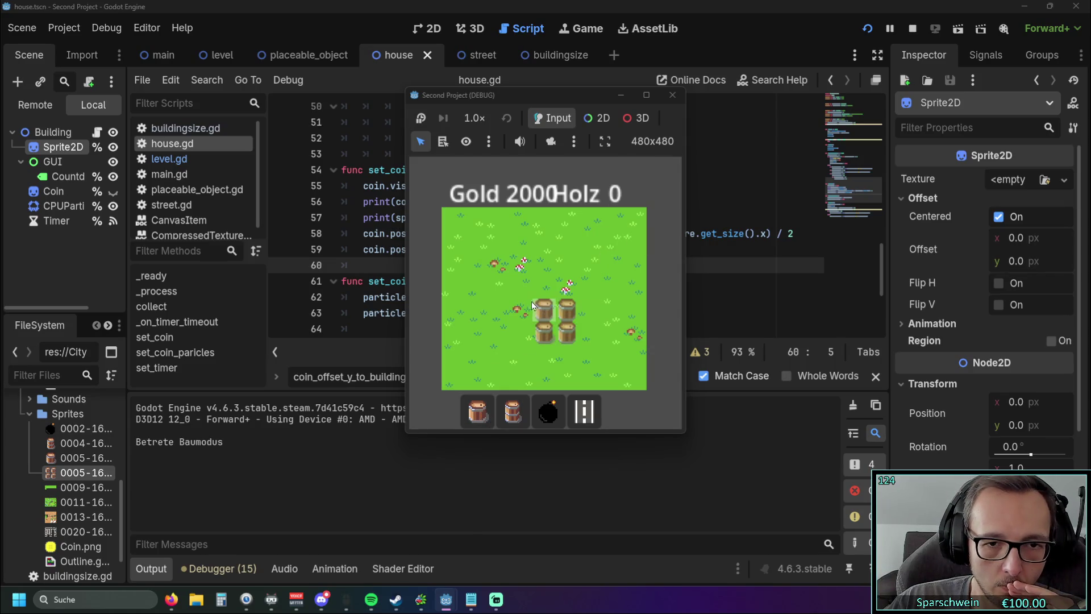
{"action": "left_click", "coordinate": [532, 321]}
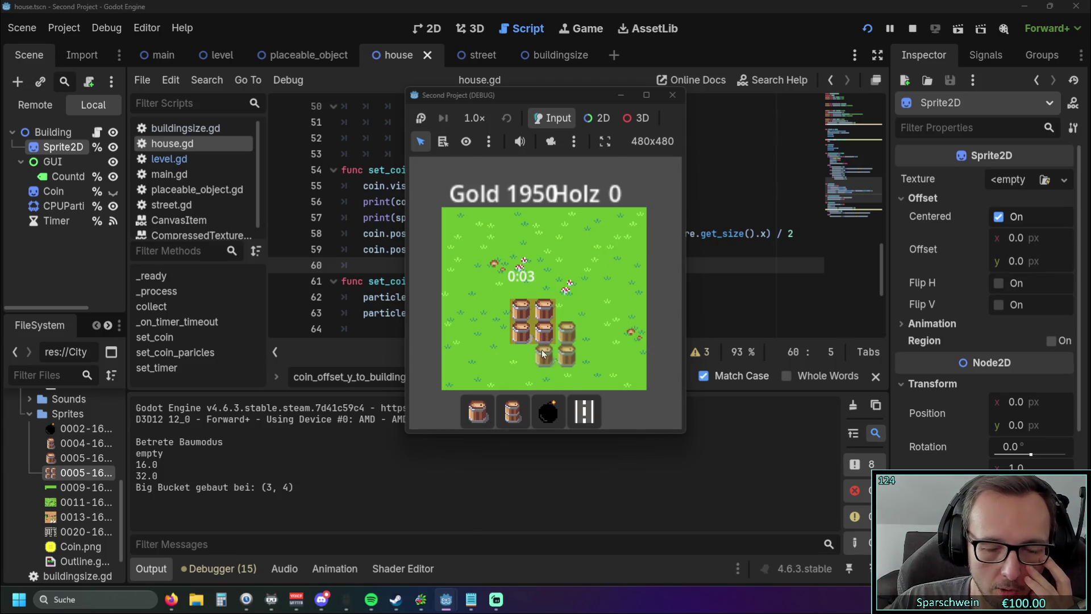
{"action": "right_click", "coordinate": [543, 349]}
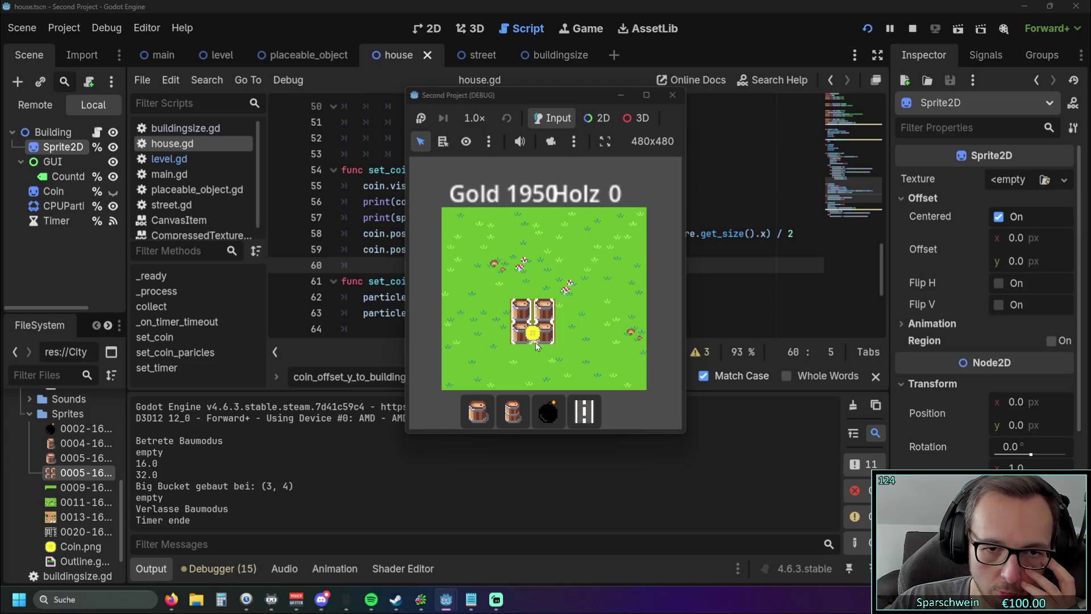
{"action": "left_click", "coordinate": [672, 95]}
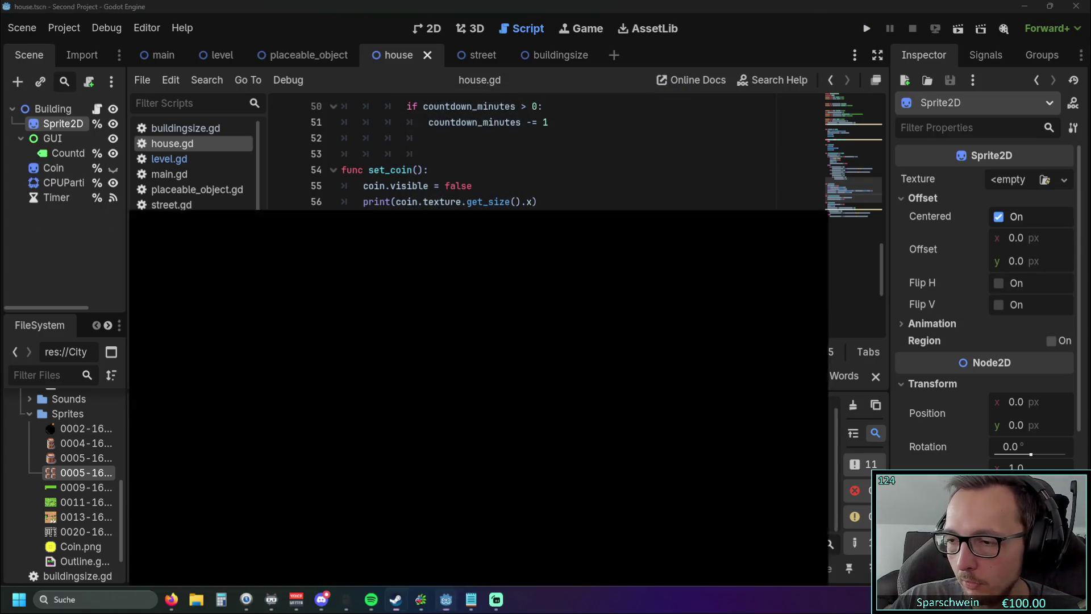
{"action": "left_click", "coordinate": [397, 599]}
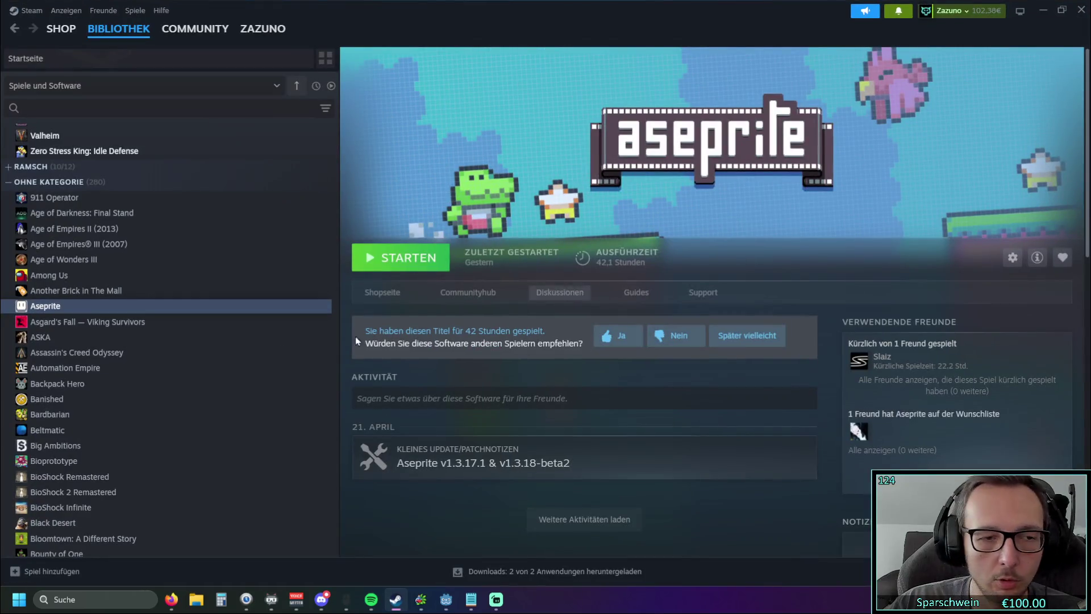
{"action": "left_click", "coordinate": [374, 270]}
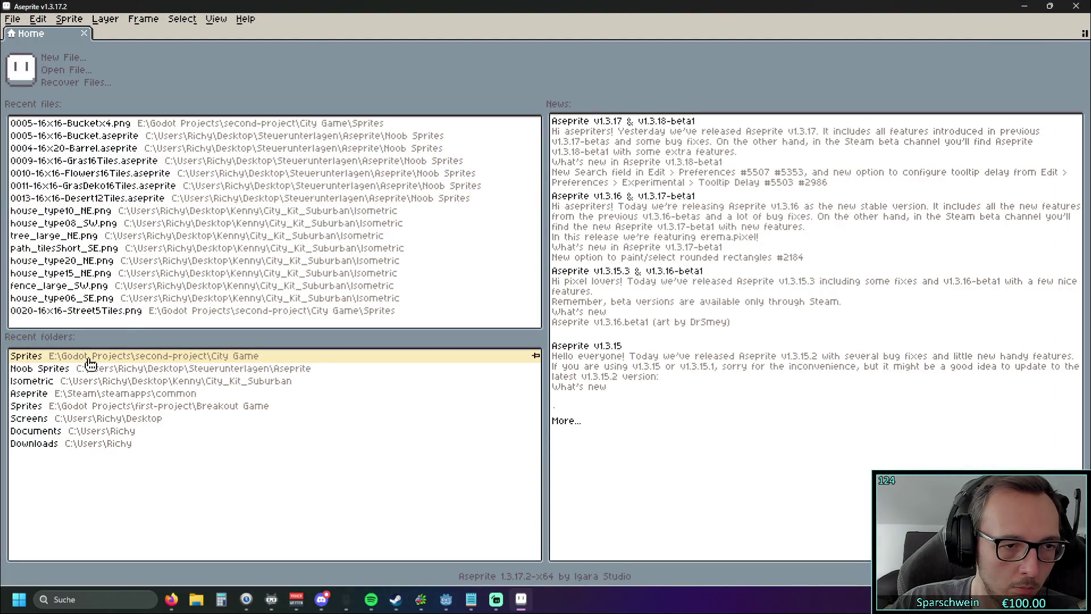
{"action": "left_click", "coordinate": [90, 363]}
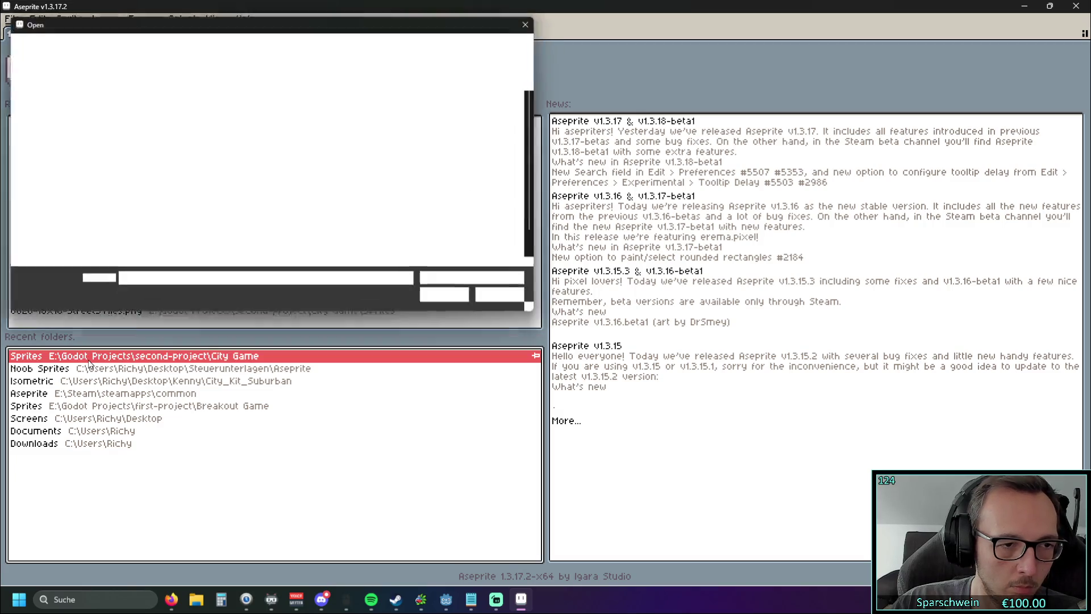
{"action": "scroll", "coordinate": [442, 170], "scroll_direction": "down", "scroll_amount": 1}
{"action": "left_click", "coordinate": [442, 237]}
{"action": "double_click", "coordinate": [442, 236]}
{"action": "scroll", "coordinate": [570, 251], "scroll_direction": "up", "scroll_amount": 5}
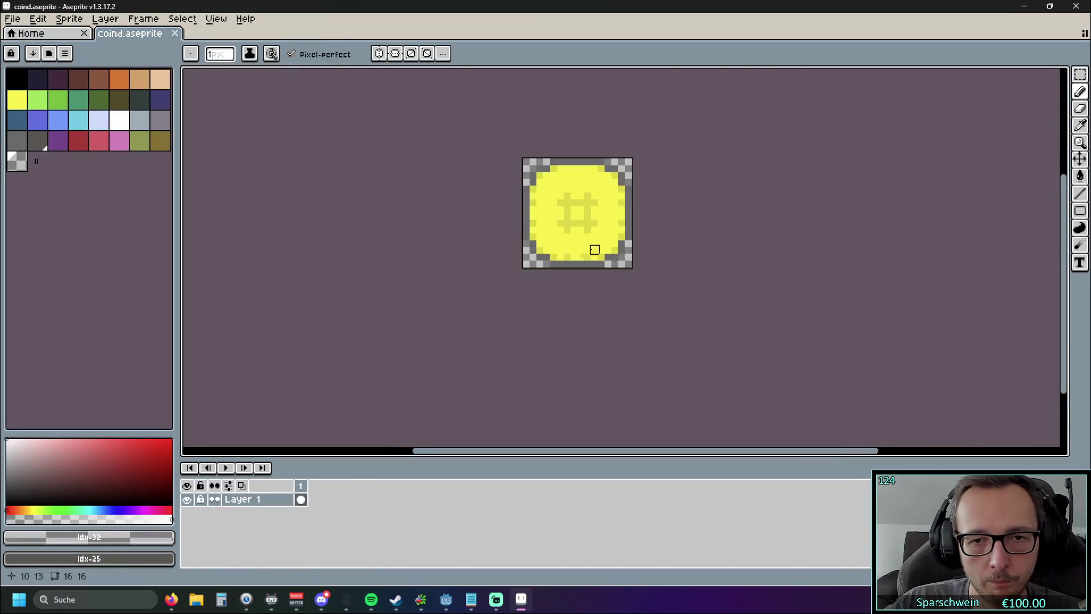
{"action": "scroll", "coordinate": [569, 273], "scroll_direction": "down", "scroll_amount": 2}
{"action": "scroll", "coordinate": [703, 196], "scroll_direction": "down", "scroll_amount": 4}
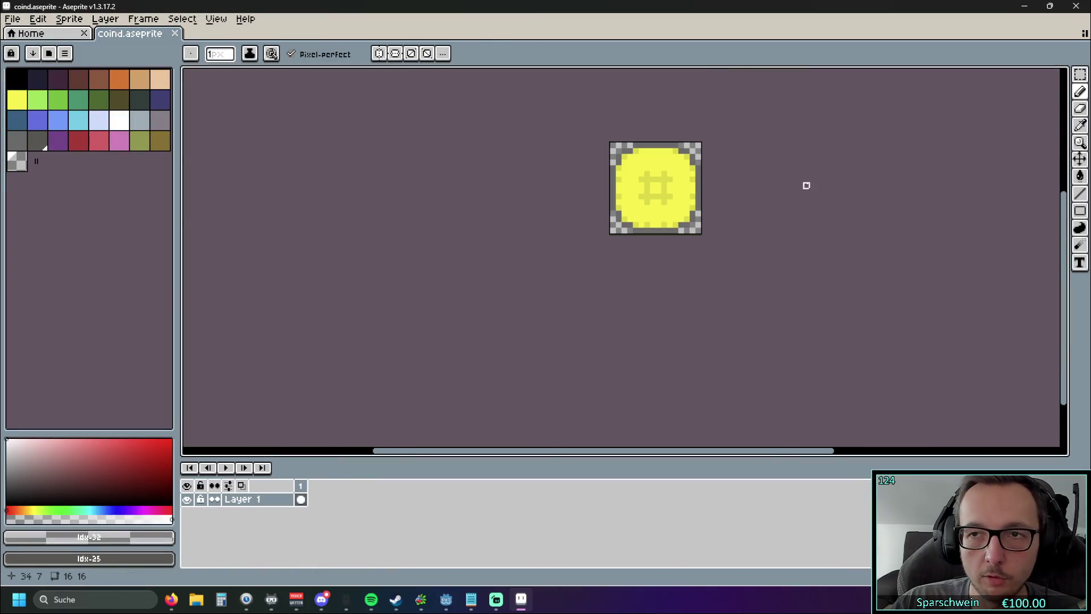
{"action": "left_click", "coordinate": [1079, 5]}
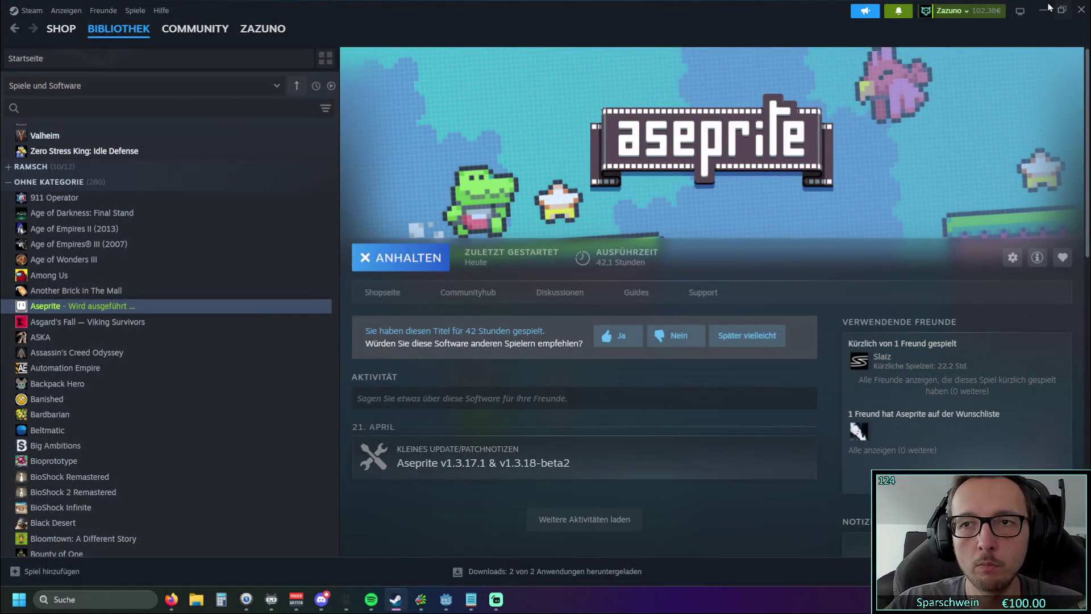
{"action": "left_click", "coordinate": [1047, 11]}
{"action": "left_click", "coordinate": [600, 295]}
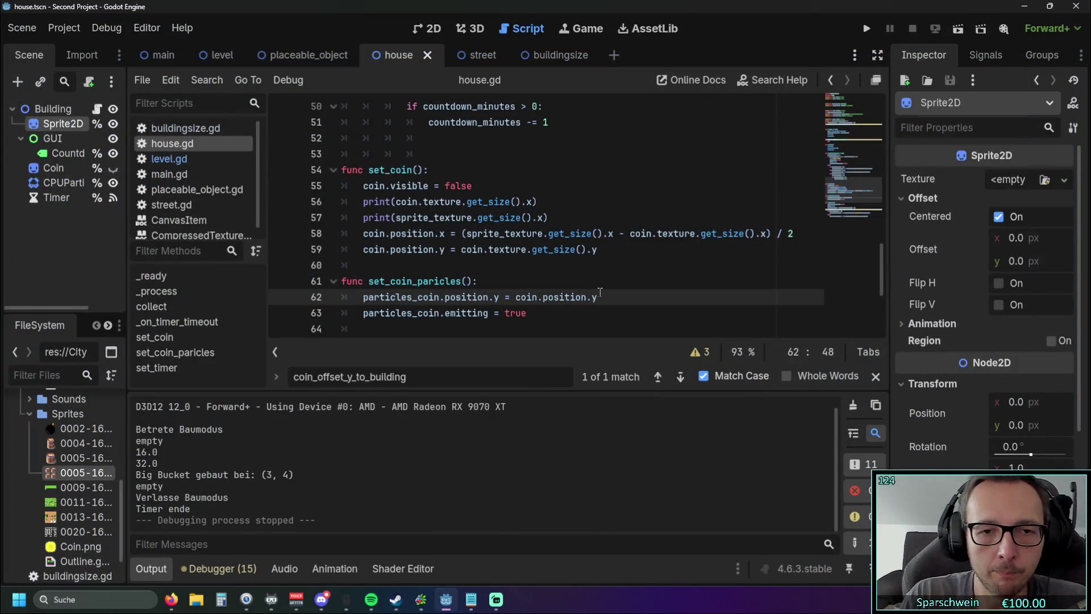
- Run the game, build a Big Bucket at (3, 3), let its timer end, then stop it
{"action": "scroll", "coordinate": [619, 246], "scroll_direction": "up", "scroll_amount": 1}
{"action": "scroll", "coordinate": [592, 261], "scroll_direction": "down", "scroll_amount": 1}
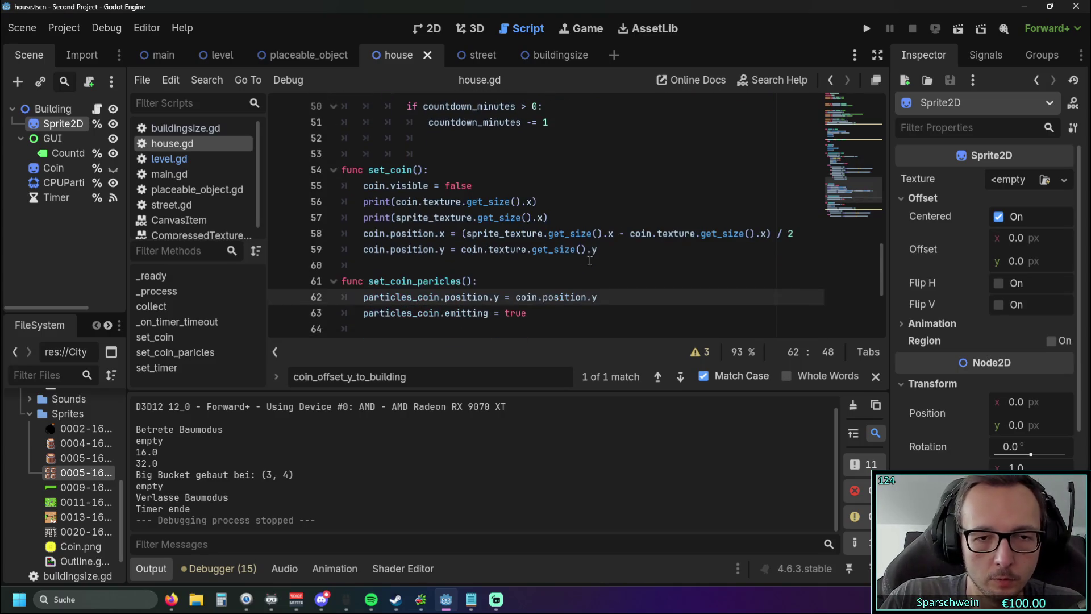
{"action": "left_click", "coordinate": [866, 29]}
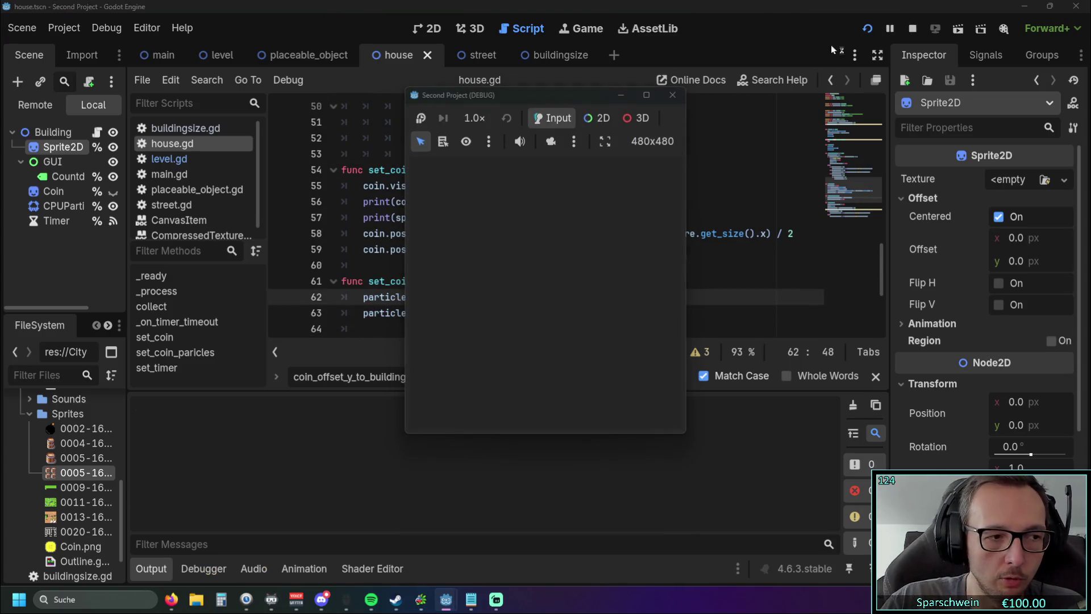
{"action": "left_click", "coordinate": [505, 415]}
{"action": "left_click", "coordinate": [482, 415]}
{"action": "left_click", "coordinate": [526, 290]}
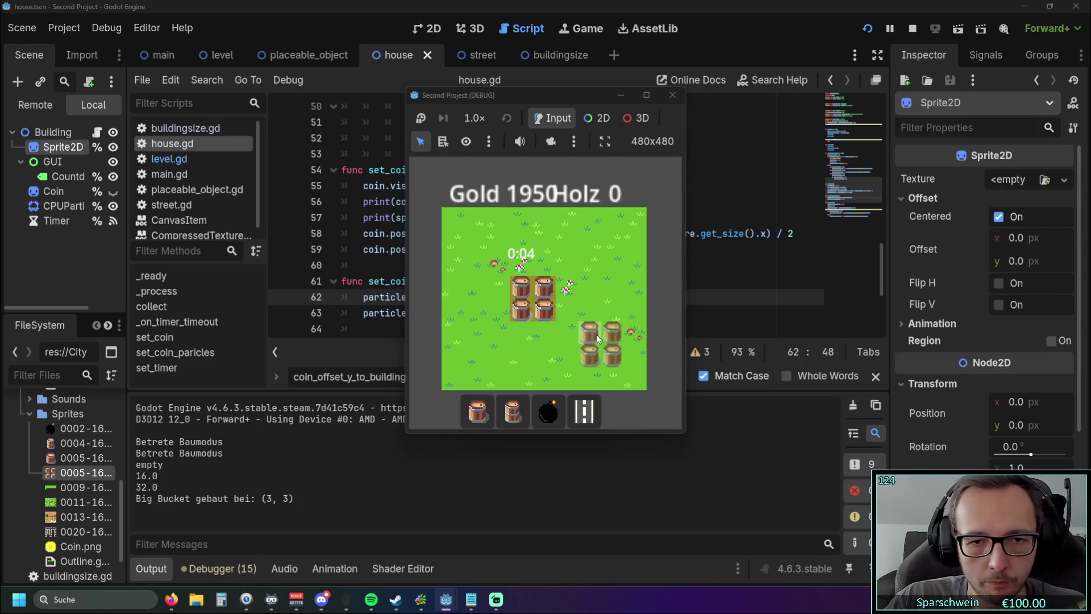
{"action": "right_click", "coordinate": [597, 335]}
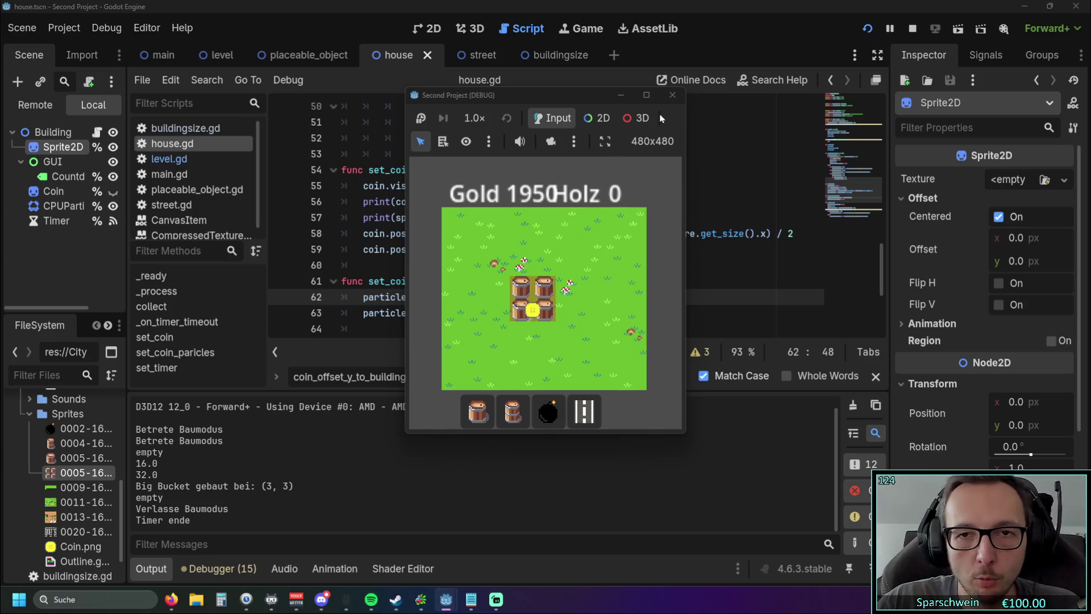
{"action": "left_click", "coordinate": [672, 95]}
- Return to line 56 of the house script and scroll up through it
{"action": "left_click", "coordinate": [613, 201]}
{"action": "scroll", "coordinate": [613, 231], "scroll_direction": "up", "scroll_amount": 3}
{"action": "scroll", "coordinate": [613, 232], "scroll_direction": "up", "scroll_amount": 7}
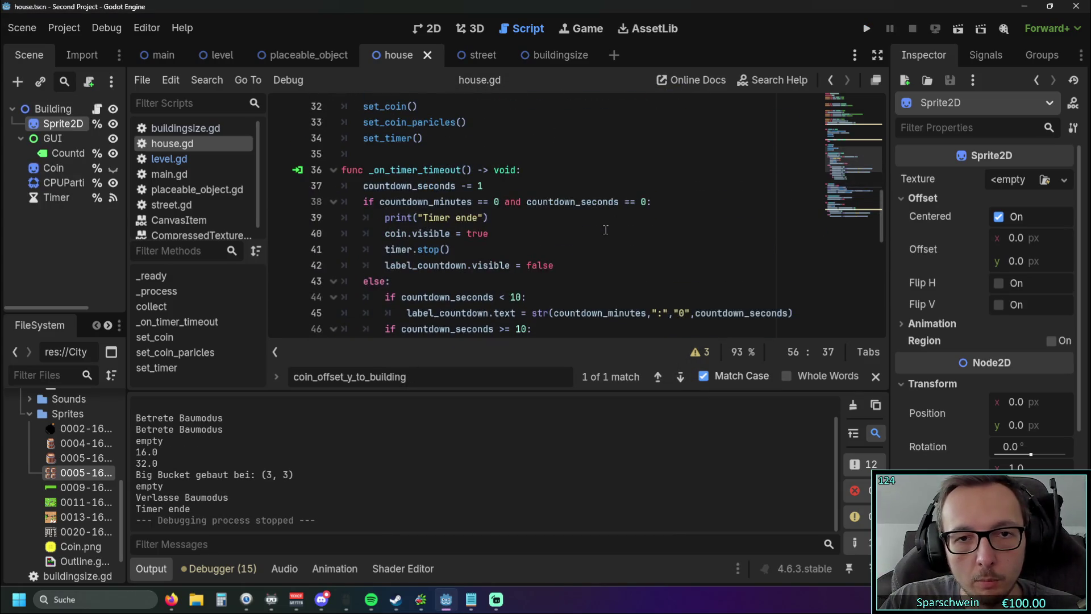
- Scroll through house.gd to review its code
{"action": "scroll", "coordinate": [606, 232], "scroll_direction": "down", "scroll_amount": 10}
{"action": "scroll", "coordinate": [606, 231], "scroll_direction": "down", "scroll_amount": 4}
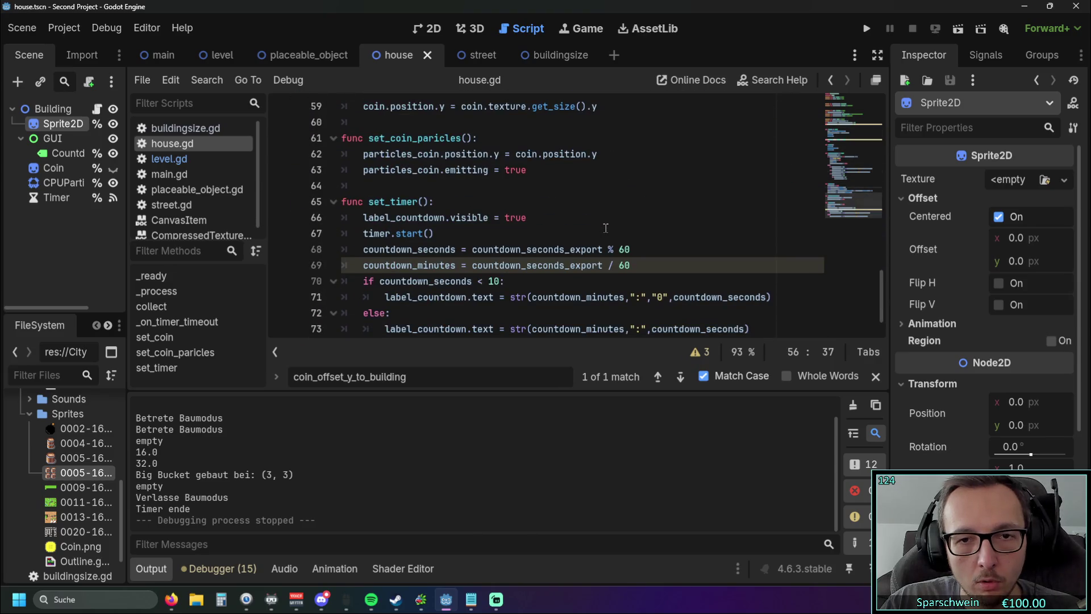
{"action": "scroll", "coordinate": [673, 209], "scroll_direction": "up", "scroll_amount": 5}
{"action": "scroll", "coordinate": [673, 208], "scroll_direction": "up", "scroll_amount": 5}
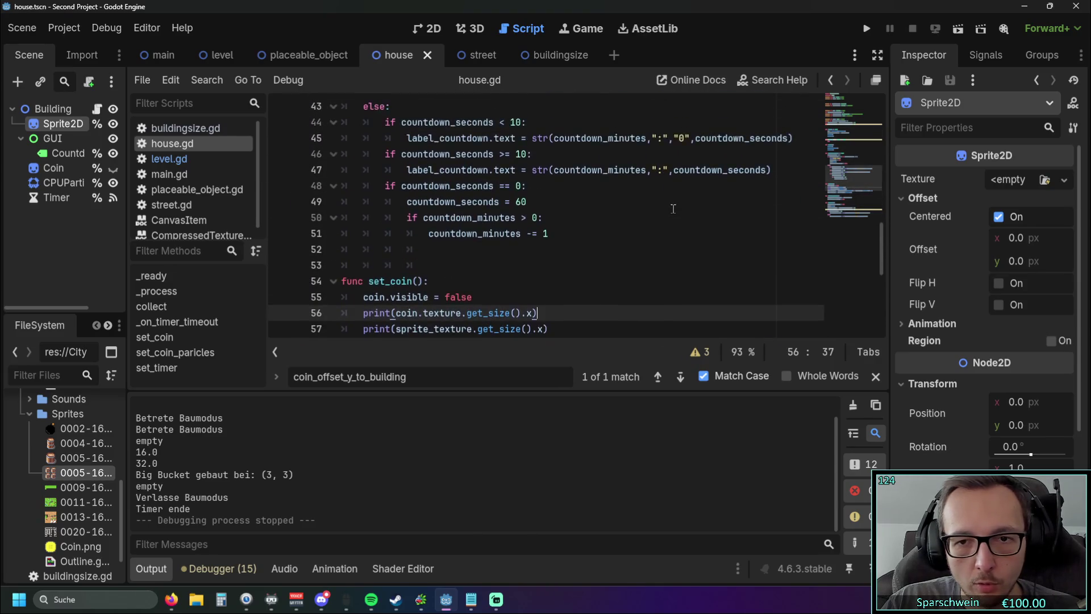
{"action": "scroll", "coordinate": [673, 211], "scroll_direction": "up", "scroll_amount": 9}
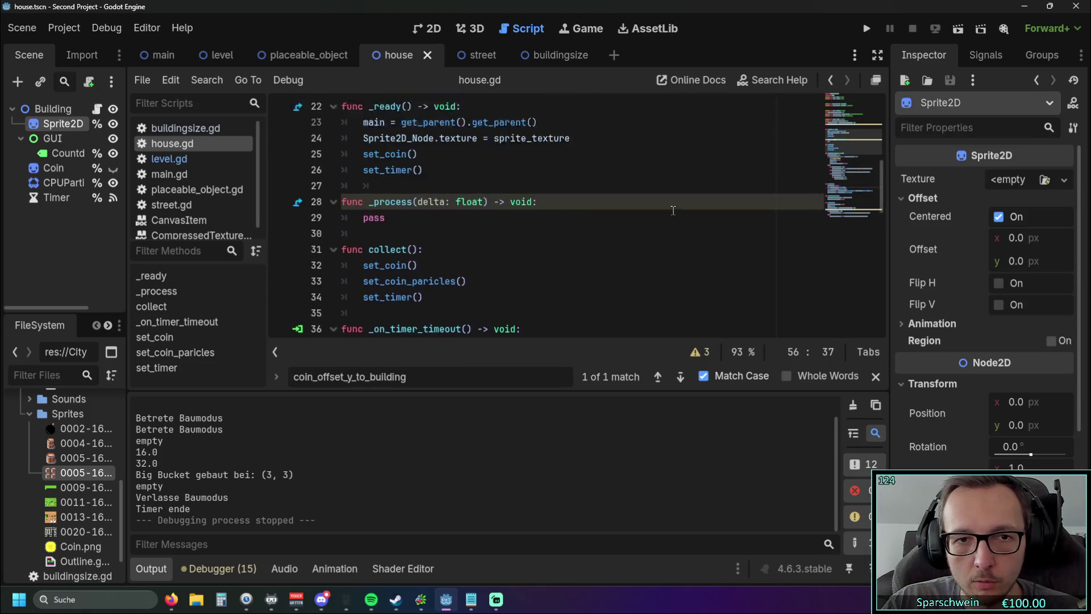
{"action": "scroll", "coordinate": [673, 210], "scroll_direction": "up", "scroll_amount": 1}
{"action": "scroll", "coordinate": [673, 211], "scroll_direction": "down", "scroll_amount": 5}
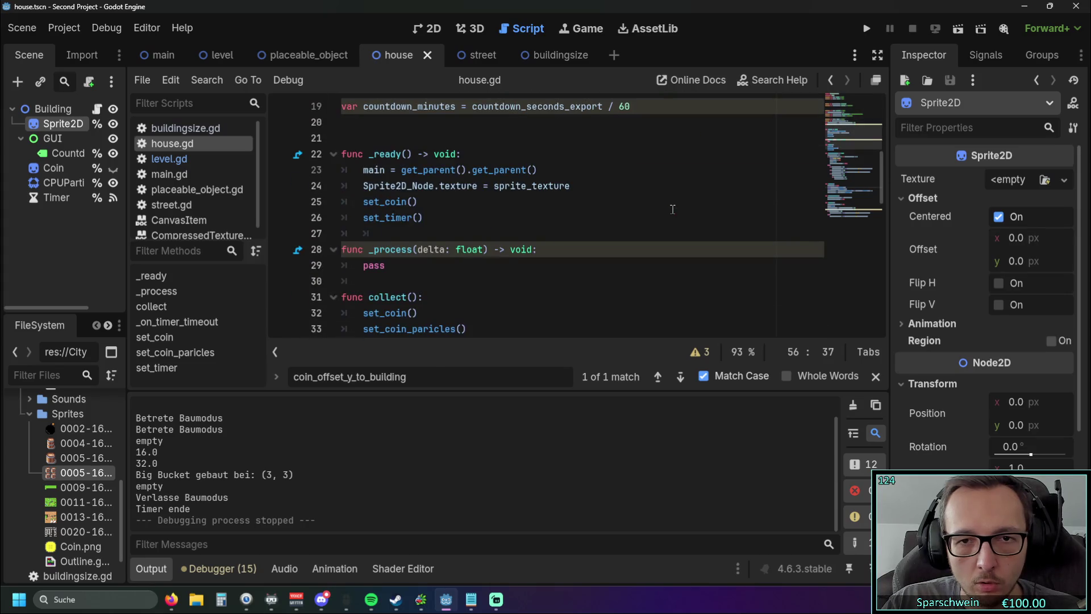
{"action": "scroll", "coordinate": [673, 209], "scroll_direction": "down", "scroll_amount": 6}
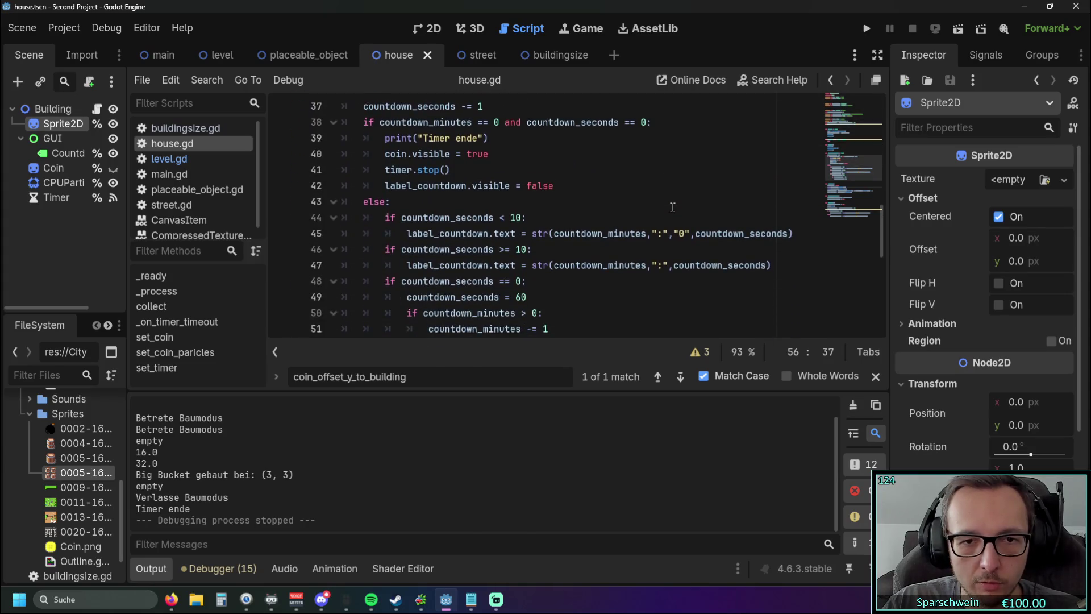
- Open buildingsize.gd, then level.gd, scrolling to the click handling that collects a House's resources
{"action": "left_click", "coordinate": [191, 131]}
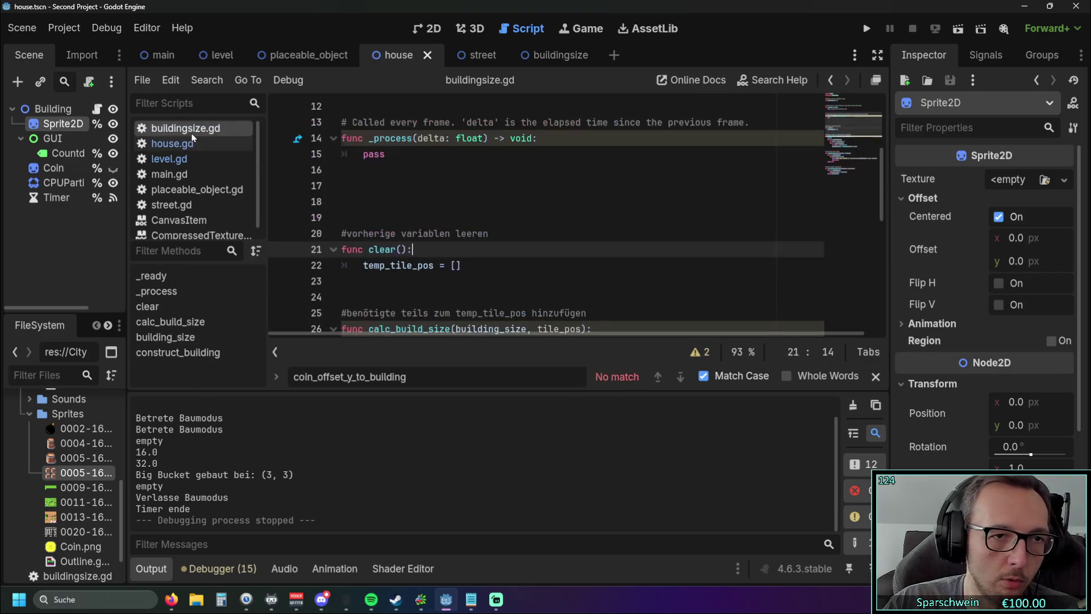
{"action": "left_click", "coordinate": [170, 158]}
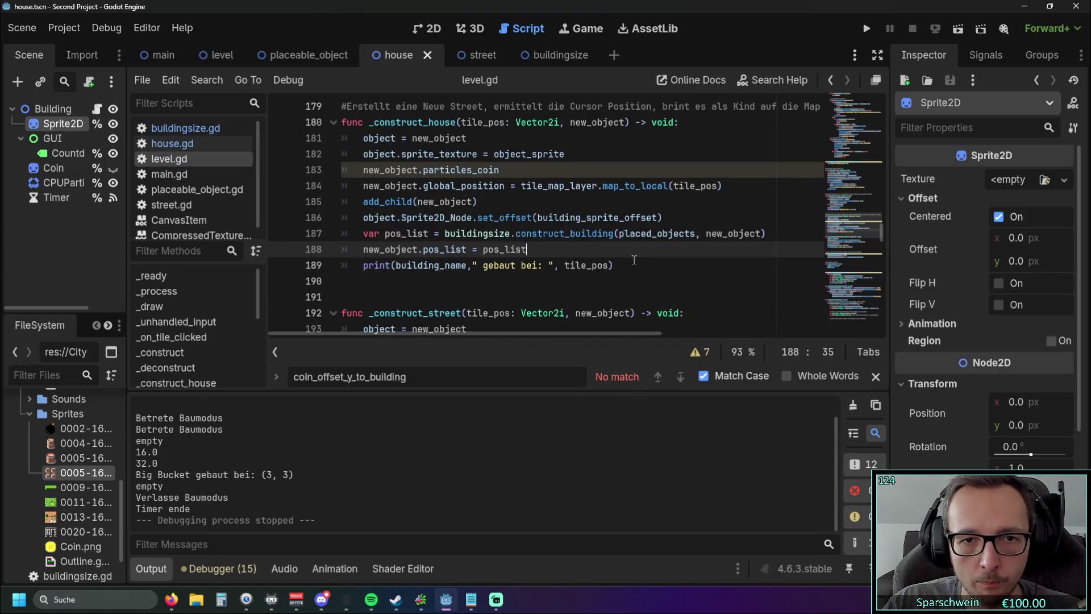
{"action": "scroll", "coordinate": [632, 259], "scroll_direction": "up", "scroll_amount": 16}
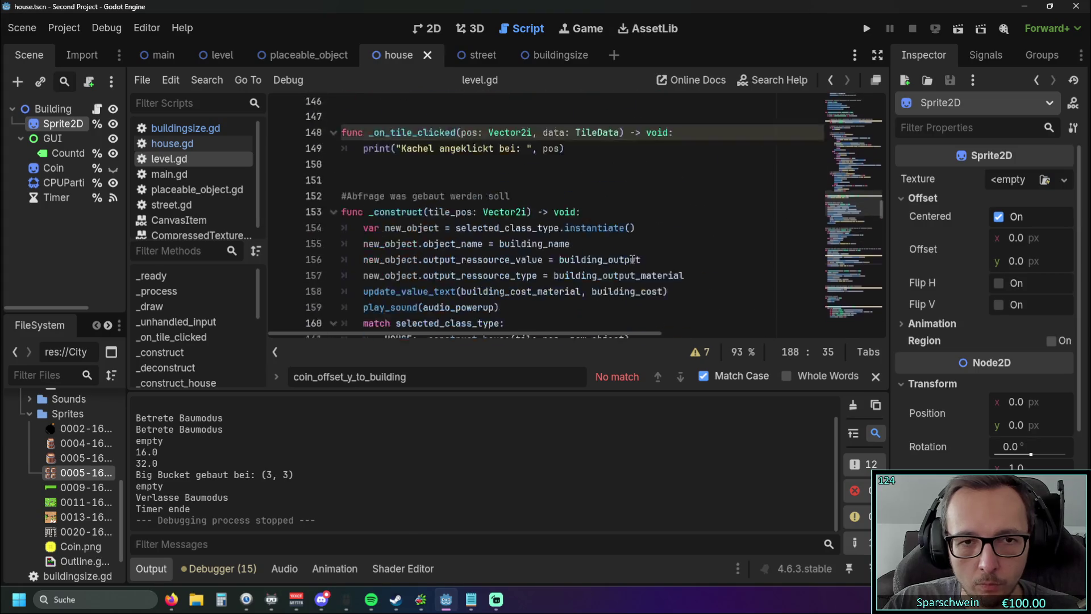
{"action": "scroll", "coordinate": [632, 259], "scroll_direction": "up", "scroll_amount": 3}
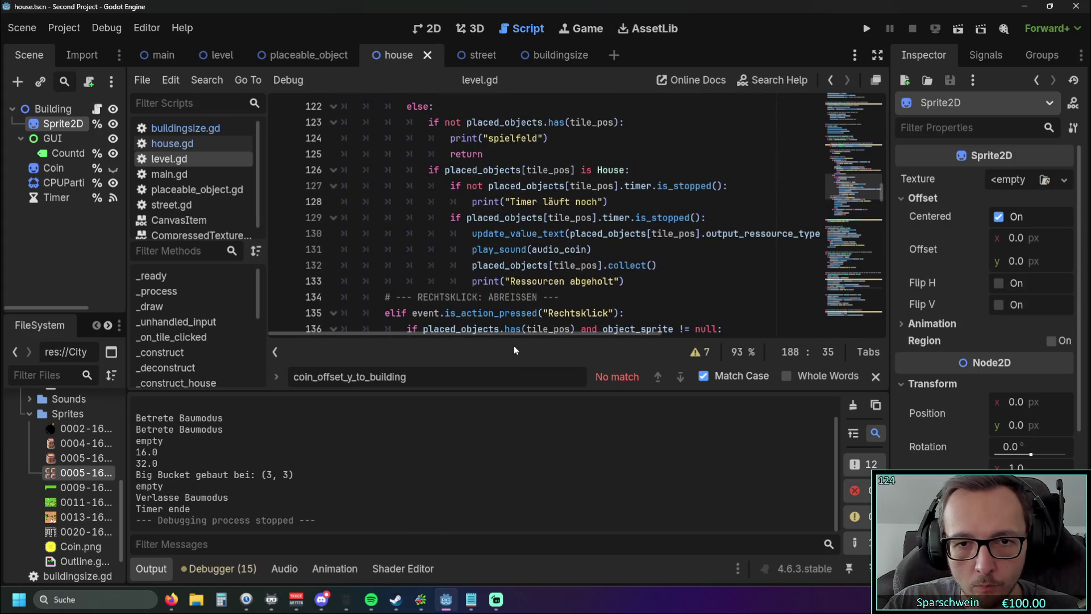
{"action": "mouse_move", "coordinate": [506, 333]}
{"action": "left_mouse_down"}
{"action": "mouse_move", "coordinate": [719, 334]}
{"action": "mouse_move", "coordinate": [513, 330]}
{"action": "left_mouse_up"}
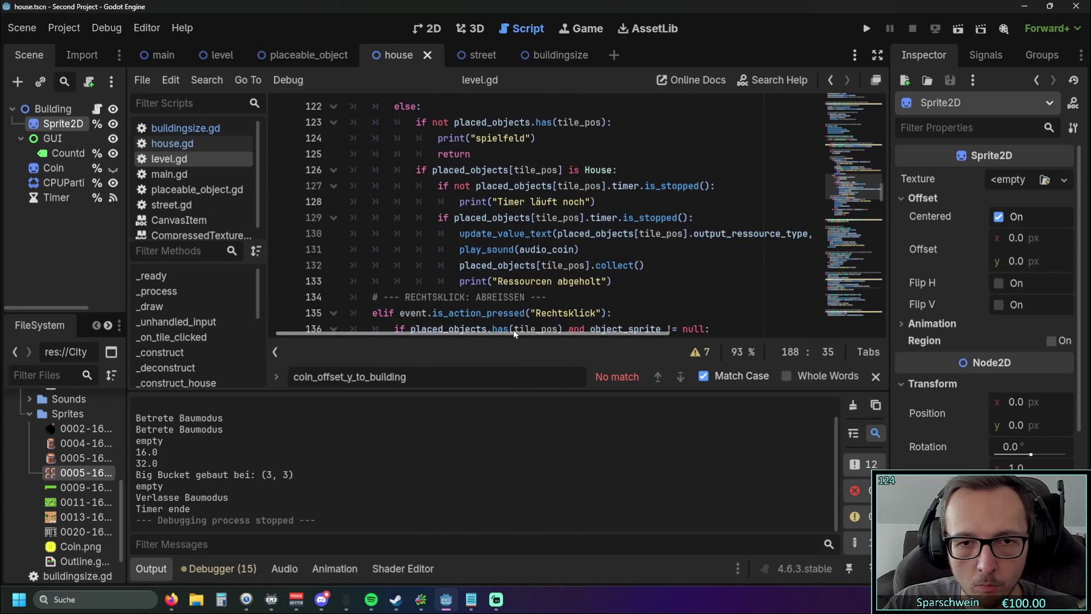